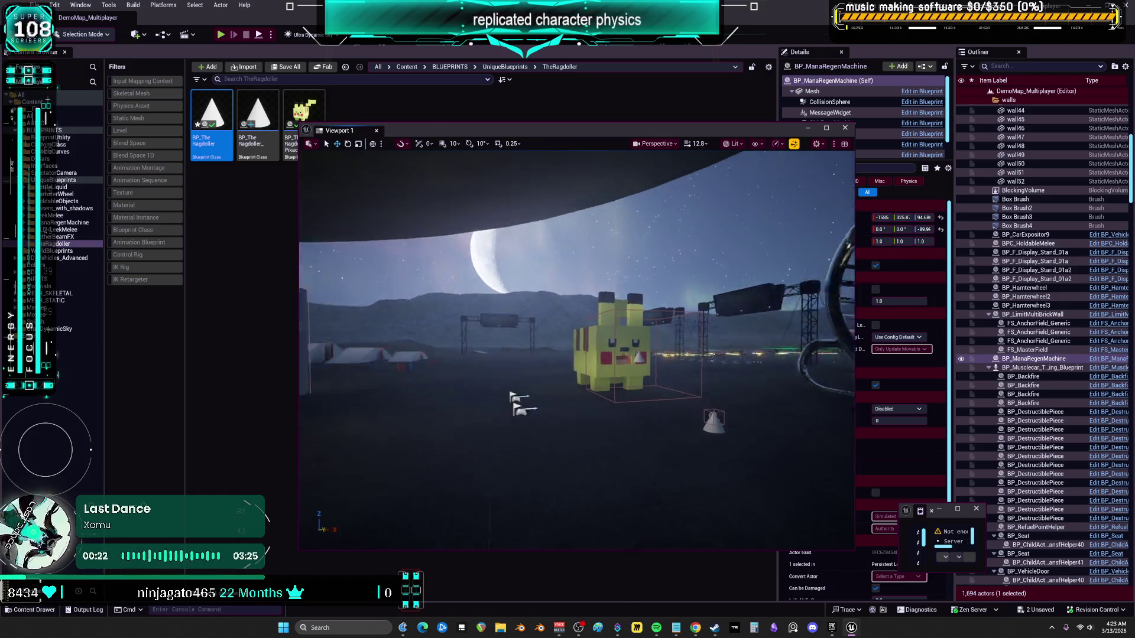
# Frame the green machine actor, then fly the camera through the night sky toward the ringed planet
pyautogui.press('f')
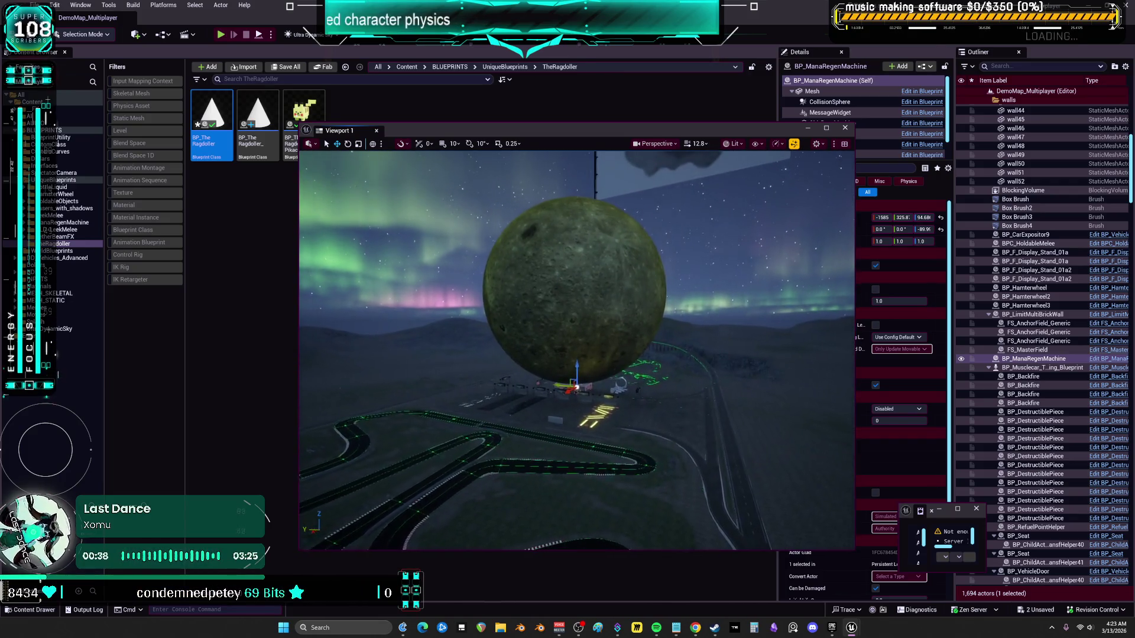
pyautogui.press('f')
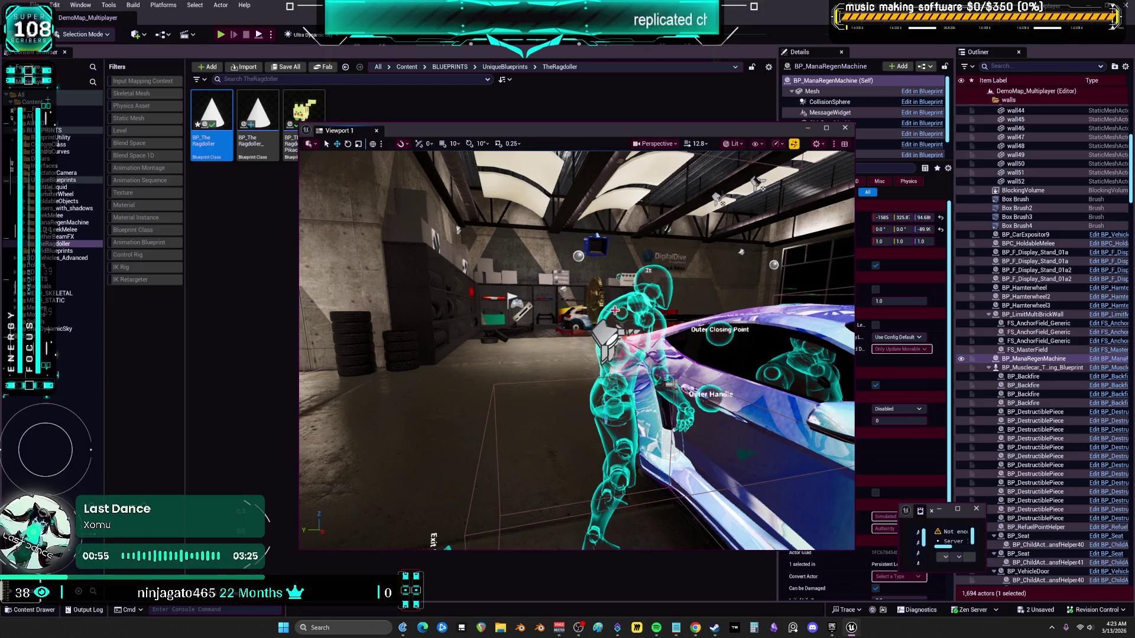
pyautogui.moveTo(577, 348)
pyautogui.mouseDown()
pyautogui.moveTo(577, 290)
pyautogui.moveTo(559, 272)
pyautogui.moveTo(576, 266)
pyautogui.moveTo(552, 270)
pyautogui.mouseUp()
pyautogui.moveTo(591, 316)
pyautogui.mouseDown()
pyautogui.moveTo(544, 316)
pyautogui.moveTo(585, 313)
pyautogui.moveTo(567, 304)
pyautogui.mouseUp()
pyautogui.moveTo(576, 349)
pyautogui.mouseDown()
pyautogui.moveTo(588, 319)
pyautogui.moveTo(597, 347)
pyautogui.moveTo(605, 352)
pyautogui.moveTo(582, 331)
pyautogui.moveTo(630, 352)
pyautogui.moveTo(445, 559)
pyautogui.moveTo(608, 329)
pyautogui.mouseUp()
pyautogui.moveTo(577, 385)
pyautogui.mouseDown()
pyautogui.moveTo(445, 572)
pyautogui.moveTo(379, 564)
pyautogui.moveTo(472, 558)
pyautogui.mouseUp()
pyautogui.moveTo(485, 237); pyautogui.dragTo(536, 237)
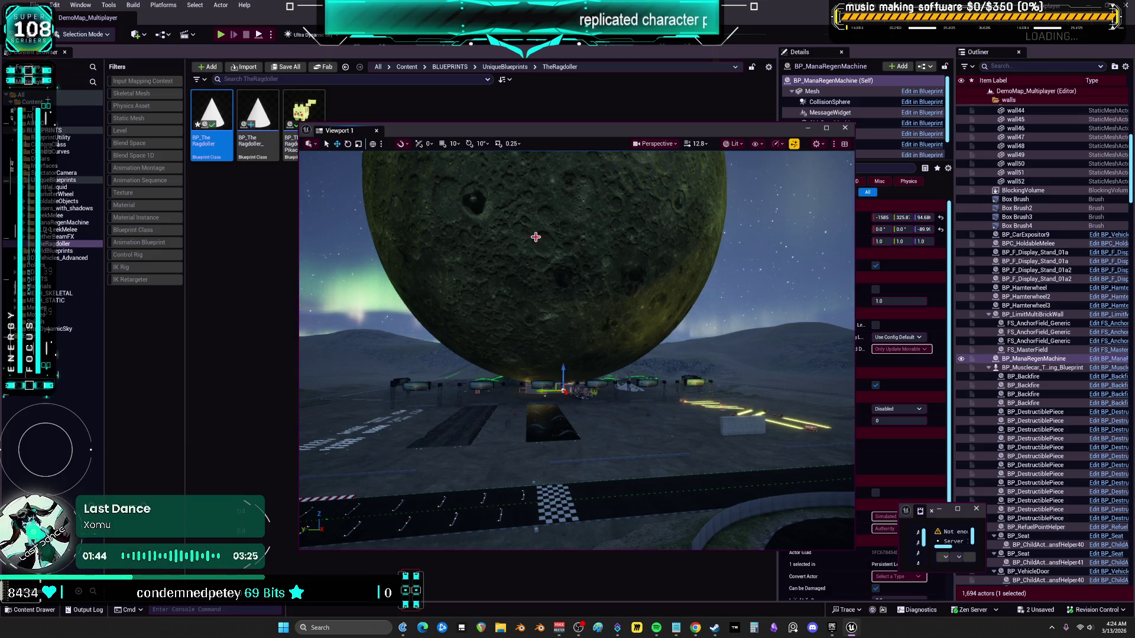
# Fly past the blue sphere and car to the building and reframe the machine
pyautogui.moveTo(598, 362)
pyautogui.mouseDown()
pyautogui.moveTo(615, 360)
pyautogui.moveTo(627, 183)
pyautogui.mouseUp()
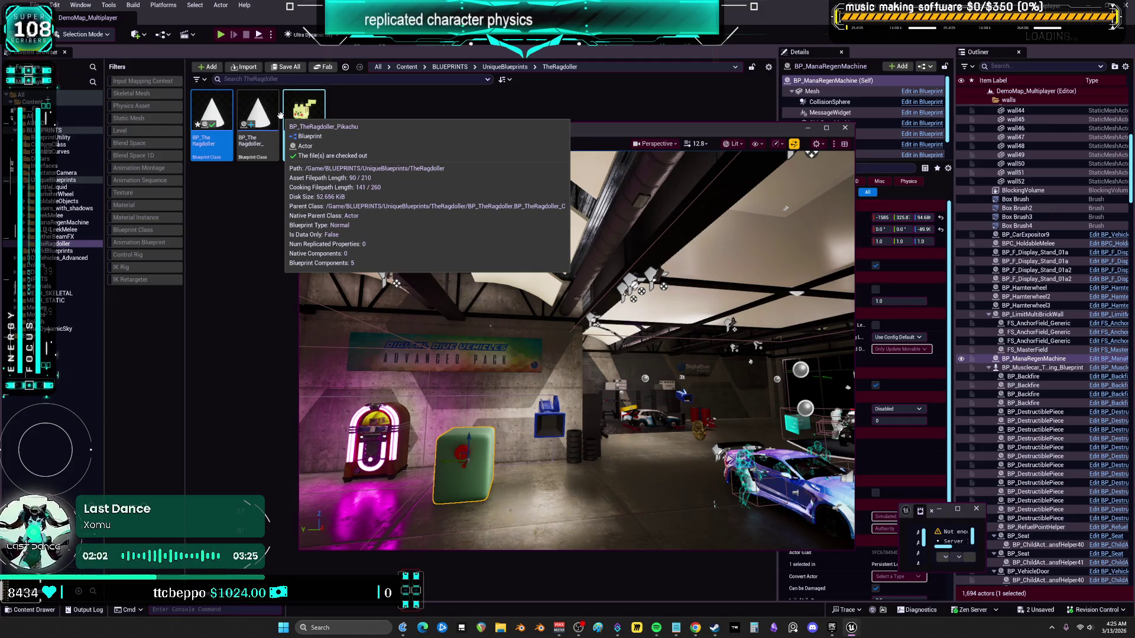
pyautogui.moveTo(432, 300); pyautogui.dragTo(467, 289)
pyautogui.moveTo(456, 157); pyautogui.dragTo(470, 198)
pyautogui.moveTo(588, 352); pyautogui.dragTo(578, 350)
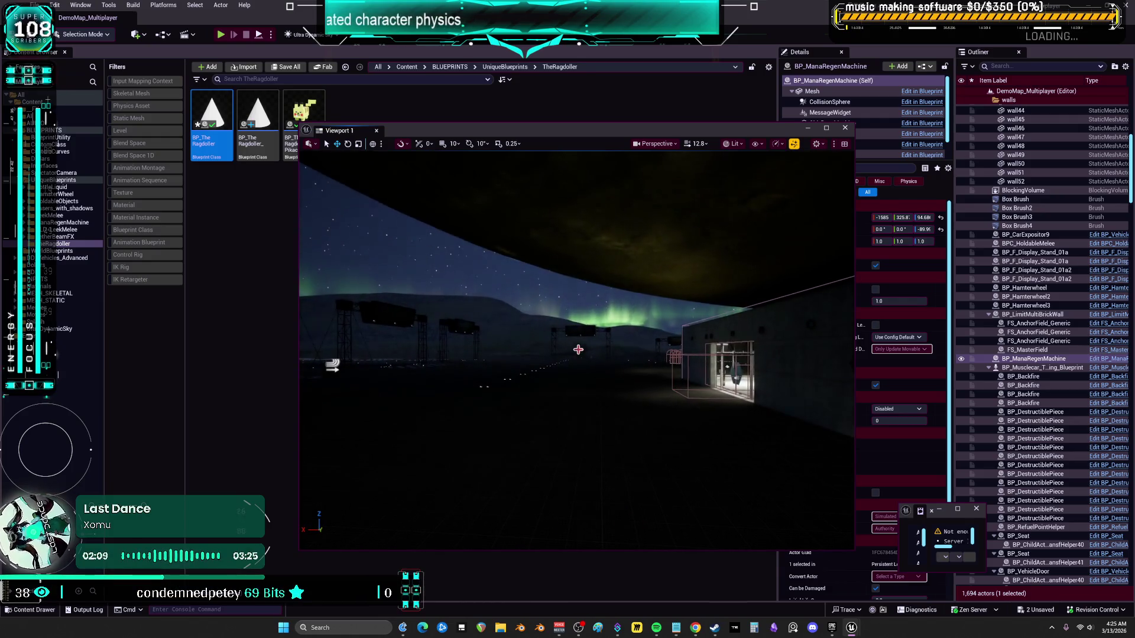
pyautogui.press('f')
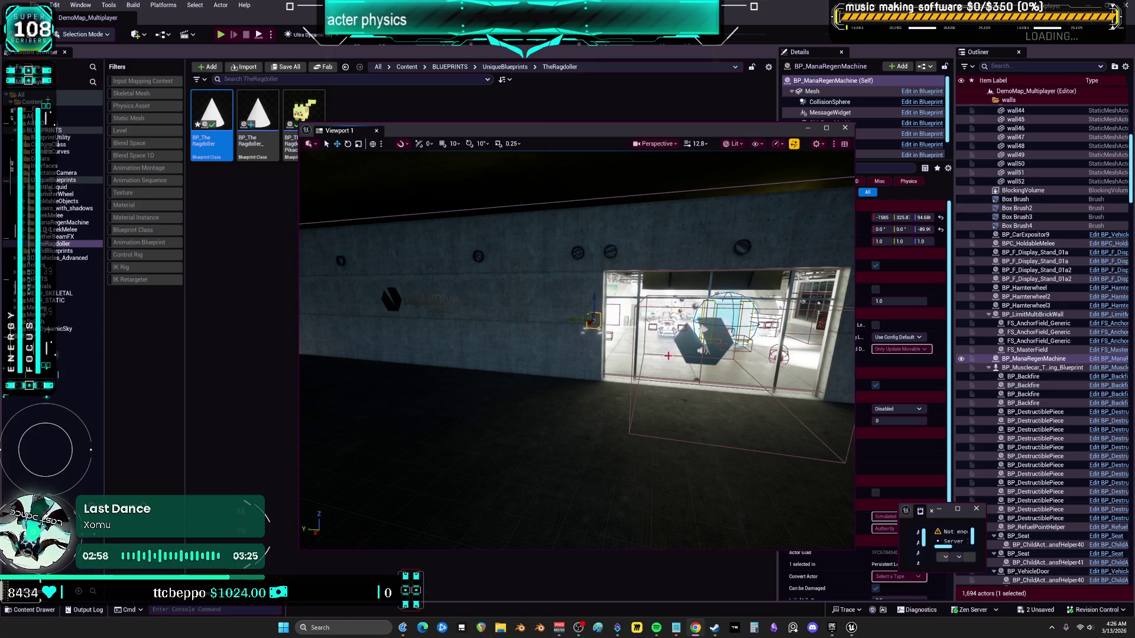
# Reframe the machine from the hamster wheel, then close the floating Viewport 1 window
pyautogui.moveTo(639, 329)
pyautogui.mouseDown()
pyautogui.moveTo(514, 305)
pyautogui.moveTo(496, 283)
pyautogui.moveTo(520, 278)
pyautogui.moveTo(538, 299)
pyautogui.mouseUp()
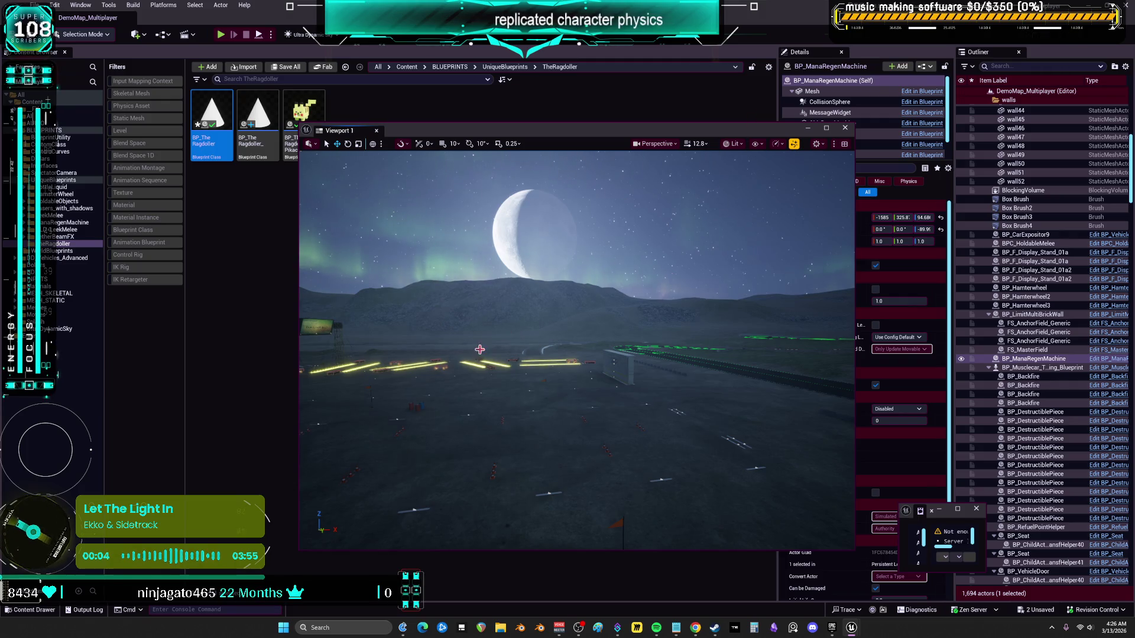
pyautogui.press('f')
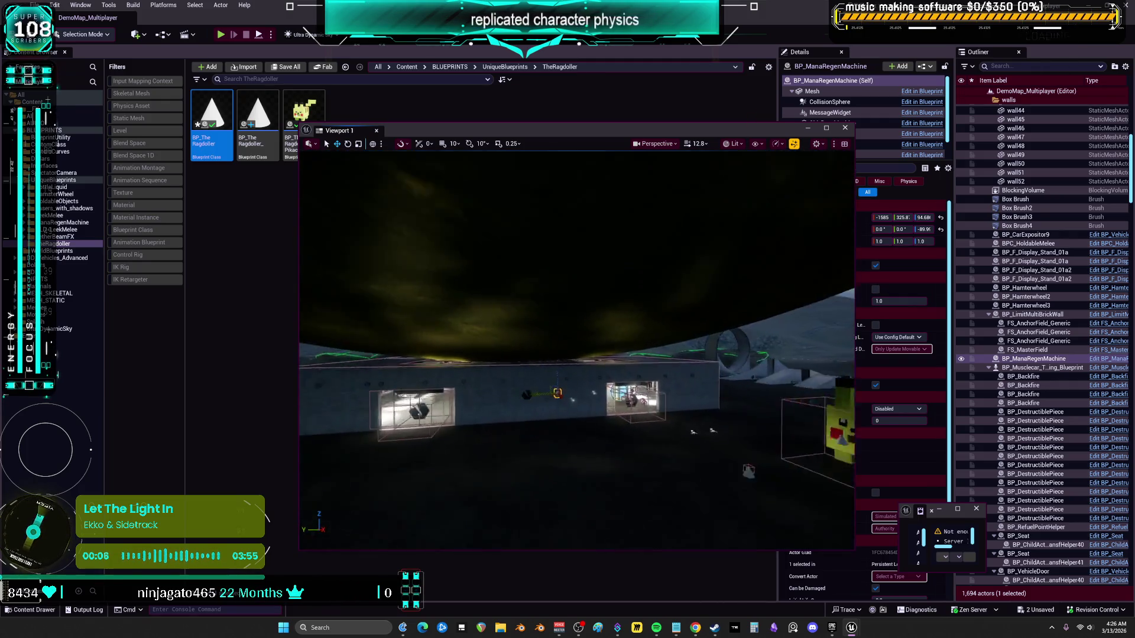
pyautogui.click(844, 127)
# Peek at BP_TheRagdoller_Pikachu, then open BP_DCAdv_ThirdPChar from DD_Vehicles_Advanced via the Blueprint Class filter
pyautogui.doubleClick(304, 115)
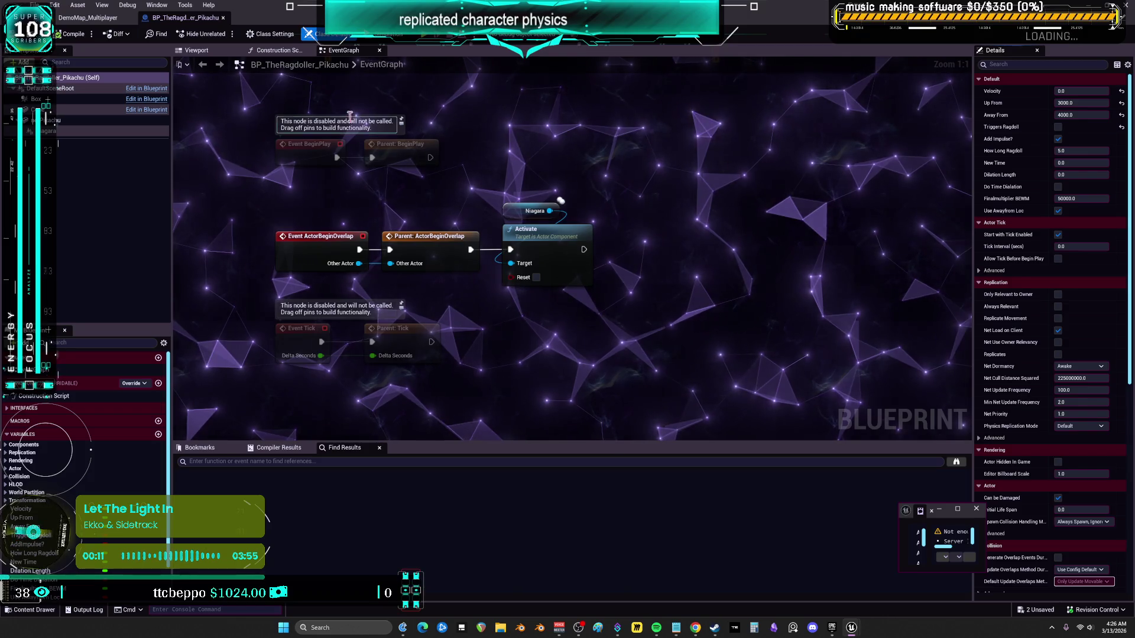
pyautogui.click(224, 20)
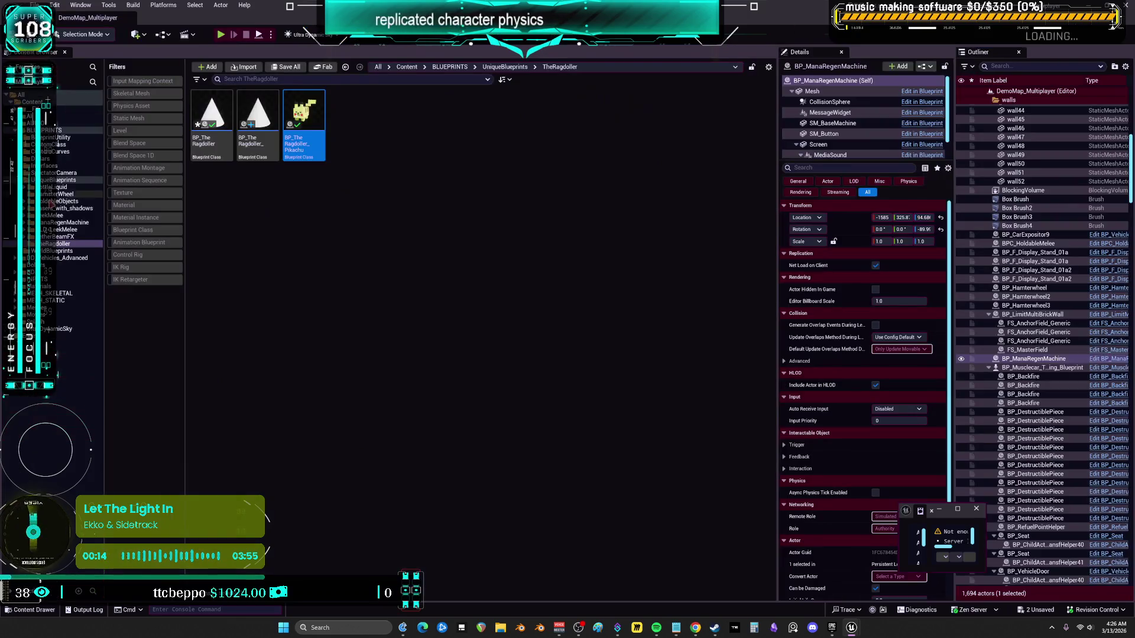
pyautogui.click(66, 258)
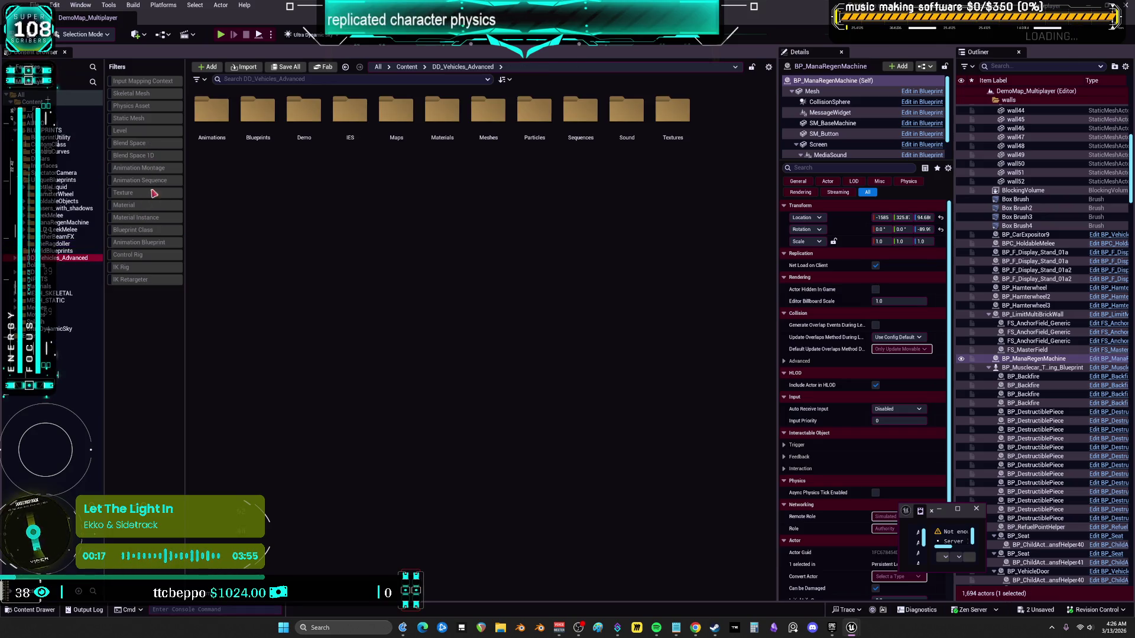
pyautogui.click(139, 231)
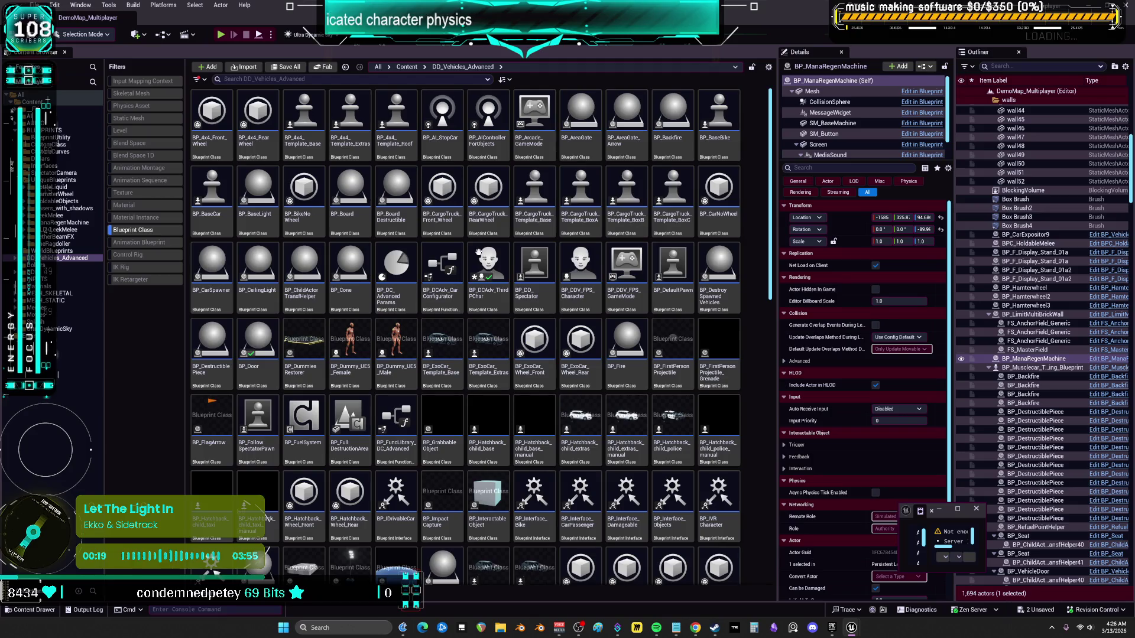
pyautogui.click(490, 275)
pyautogui.doubleClick(488, 258)
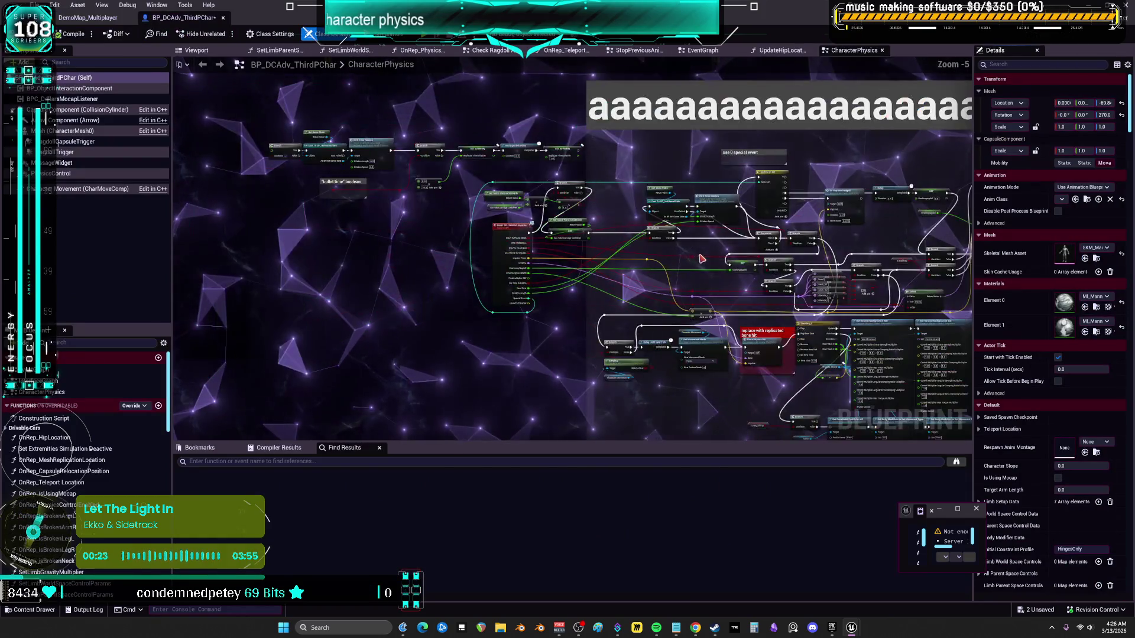
# Zoom around the CharacterPhysics graph and select both Add Controls to Set nodes
pyautogui.scroll(-4, 620, 125)
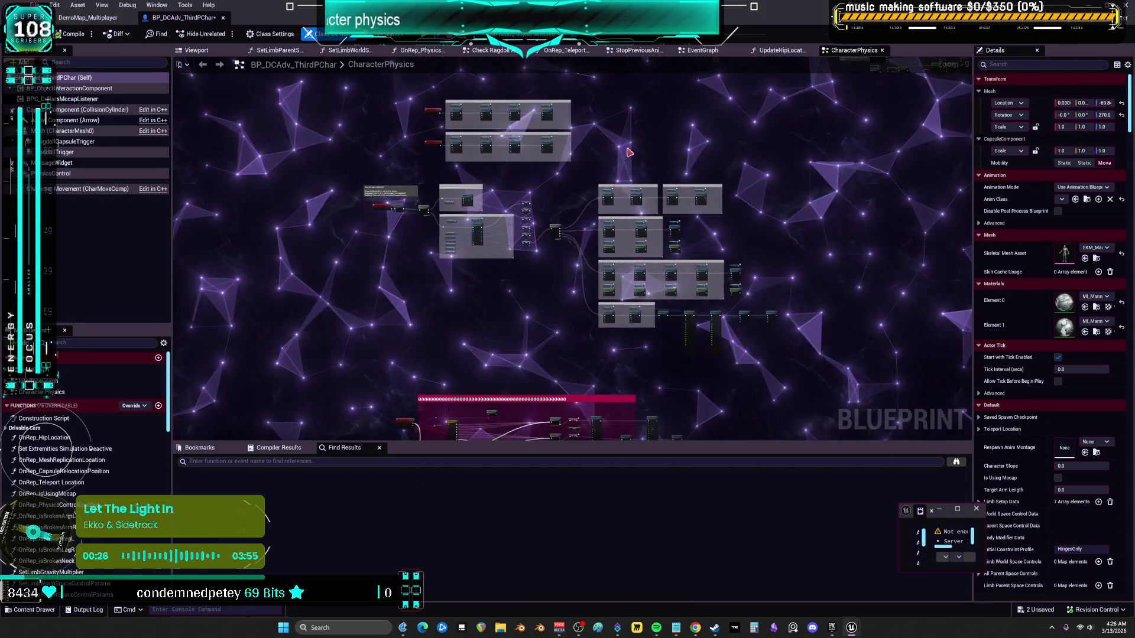
pyautogui.scroll(8, 469, 129)
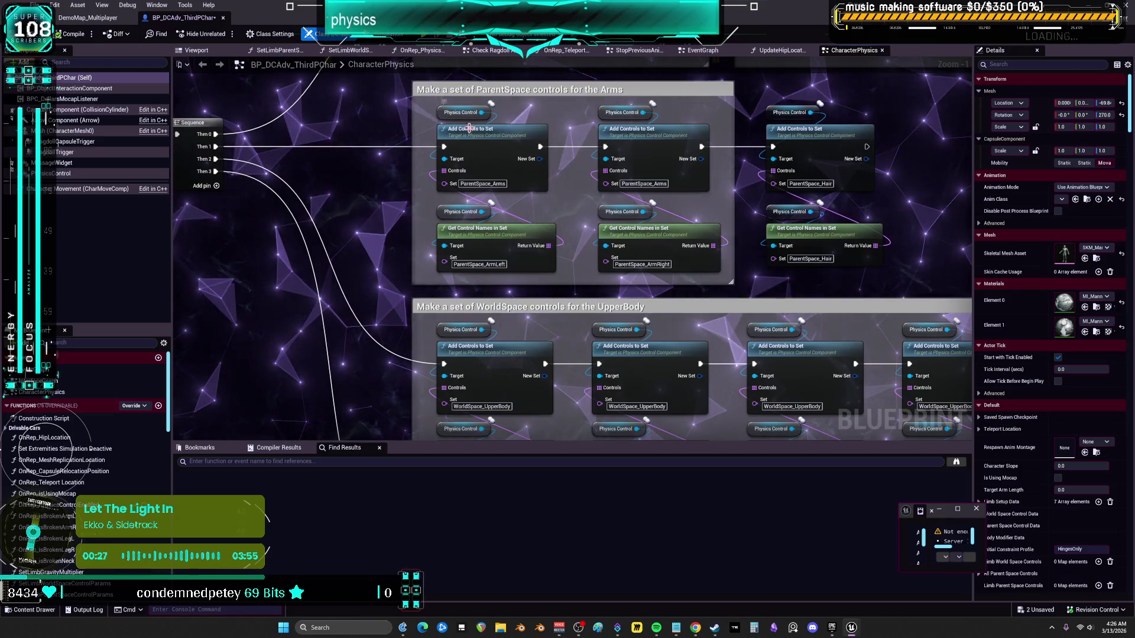
pyautogui.click(469, 128)
pyautogui.click(639, 132)
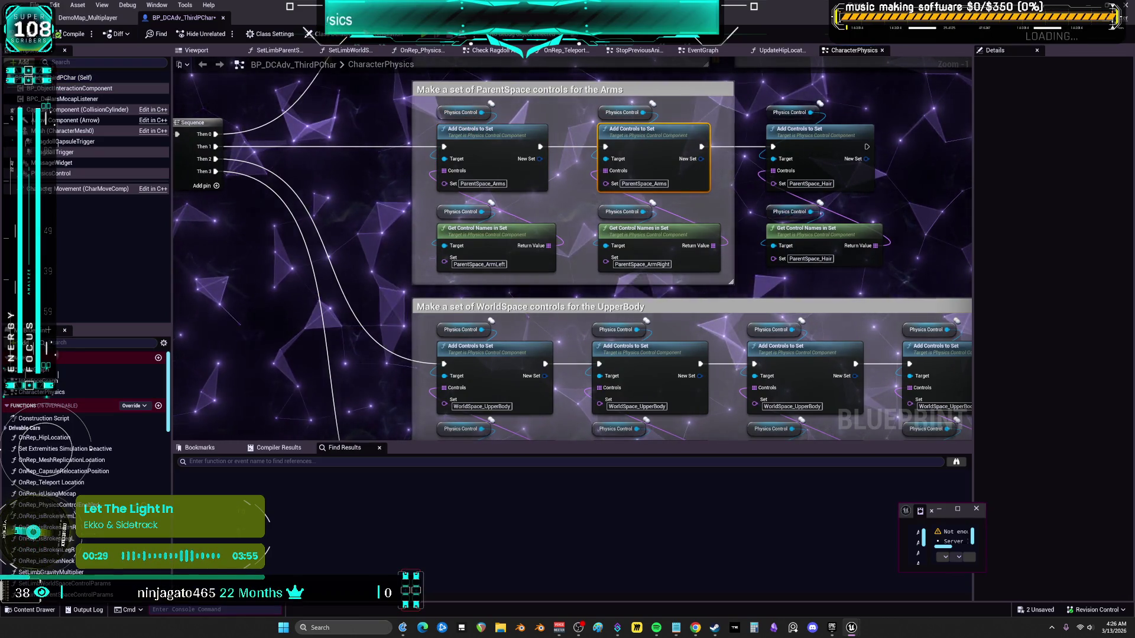
pyautogui.scroll(-5, 754, 292)
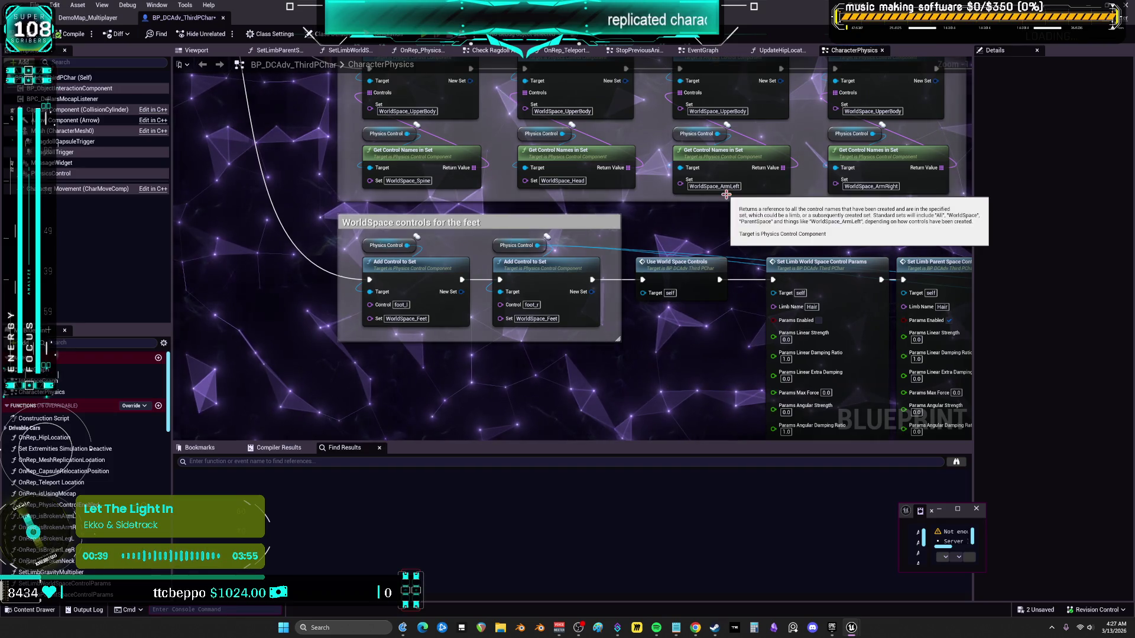
pyautogui.scroll(-3, 550, 311)
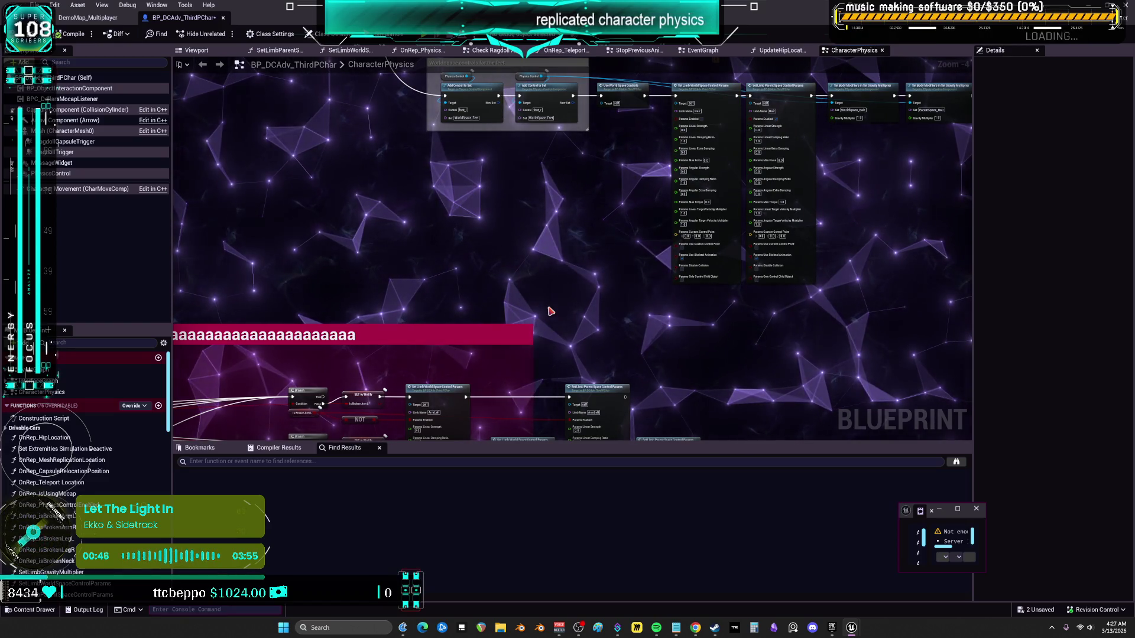
pyautogui.scroll(-2, 621, 304)
# Frame the pink comment group, marquee-select its nodes, and switch to the EventGraph
pyautogui.moveTo(621, 304); pyautogui.dragTo(630, 237)
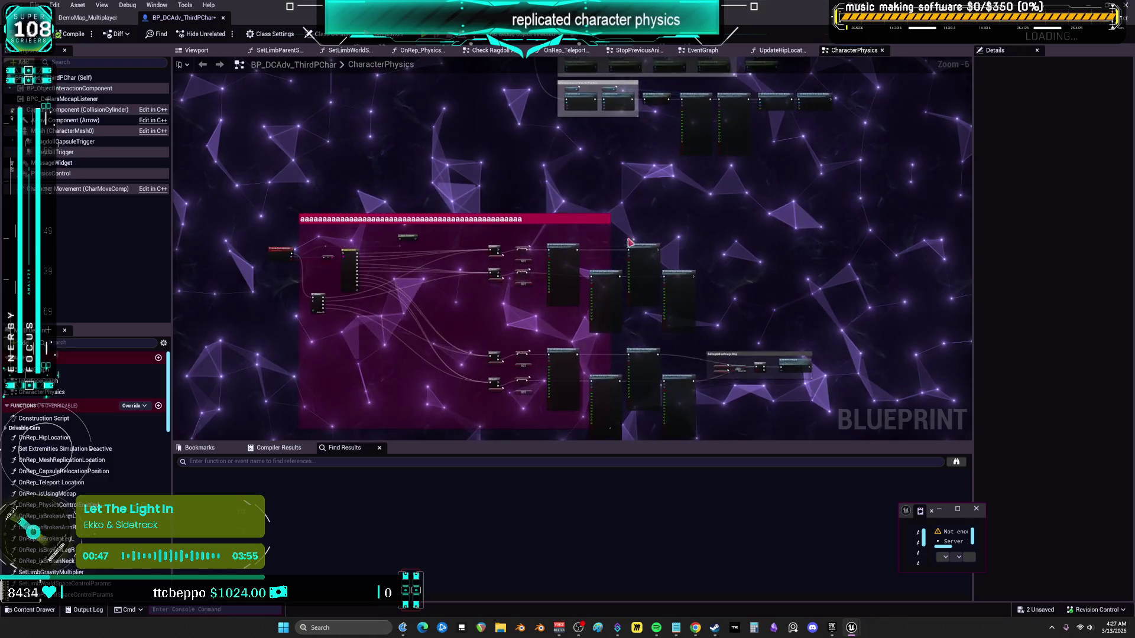
pyautogui.scroll(-3, 710, 188)
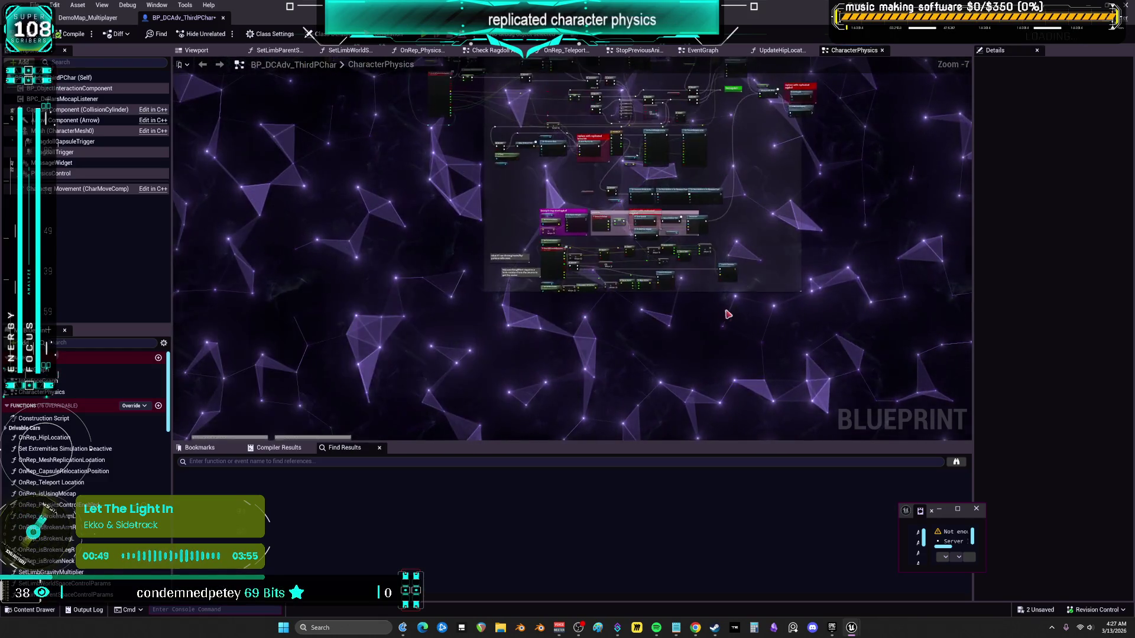
pyautogui.scroll(2, 621, 243)
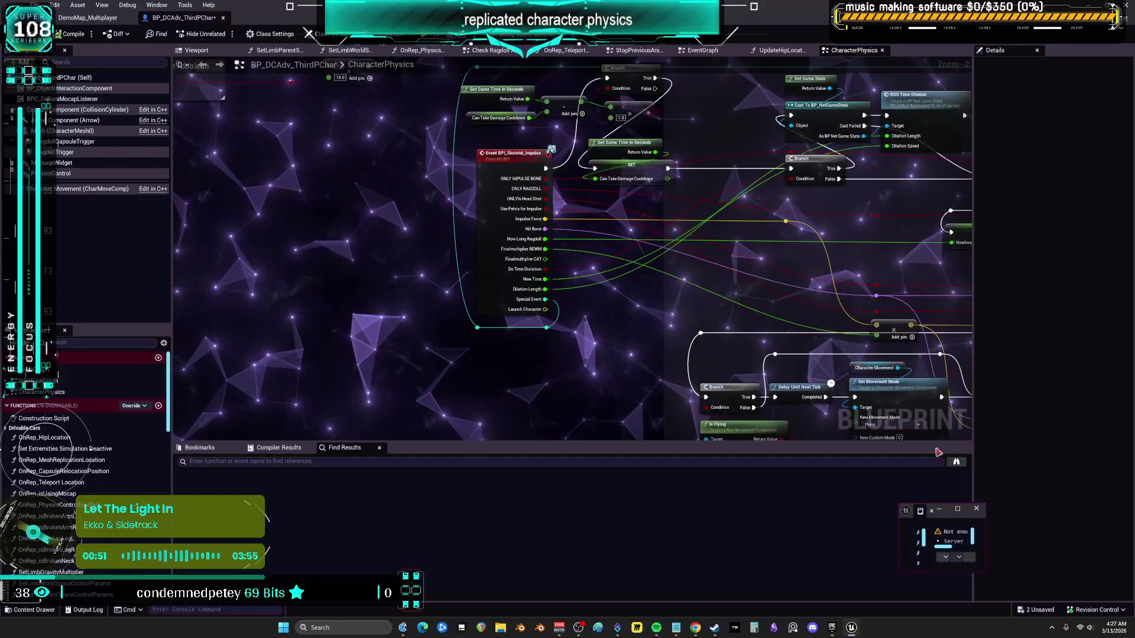
pyautogui.moveTo(648, 364); pyautogui.dragTo(469, 253)
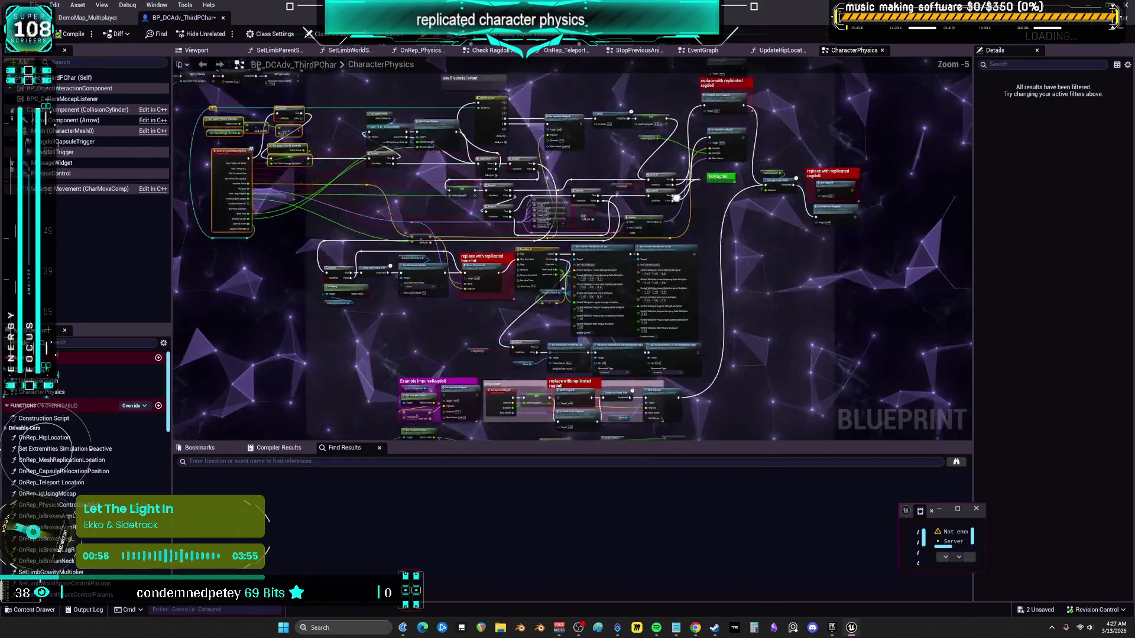
pyautogui.doubleClick(688, 307)
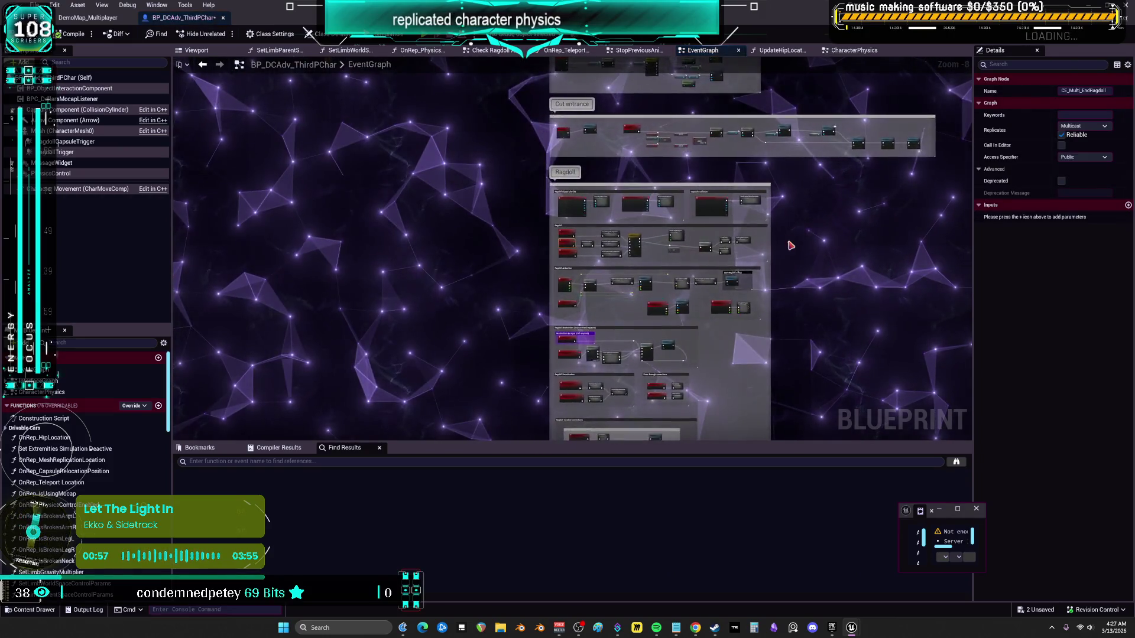
# Inspect the Pre-Start Ragdoll configurations and StopPreviousAnimationsAndRestoration collapsed graphs
pyautogui.moveTo(834, 362); pyautogui.dragTo(234, 87)
pyautogui.scroll(3, 427, 186)
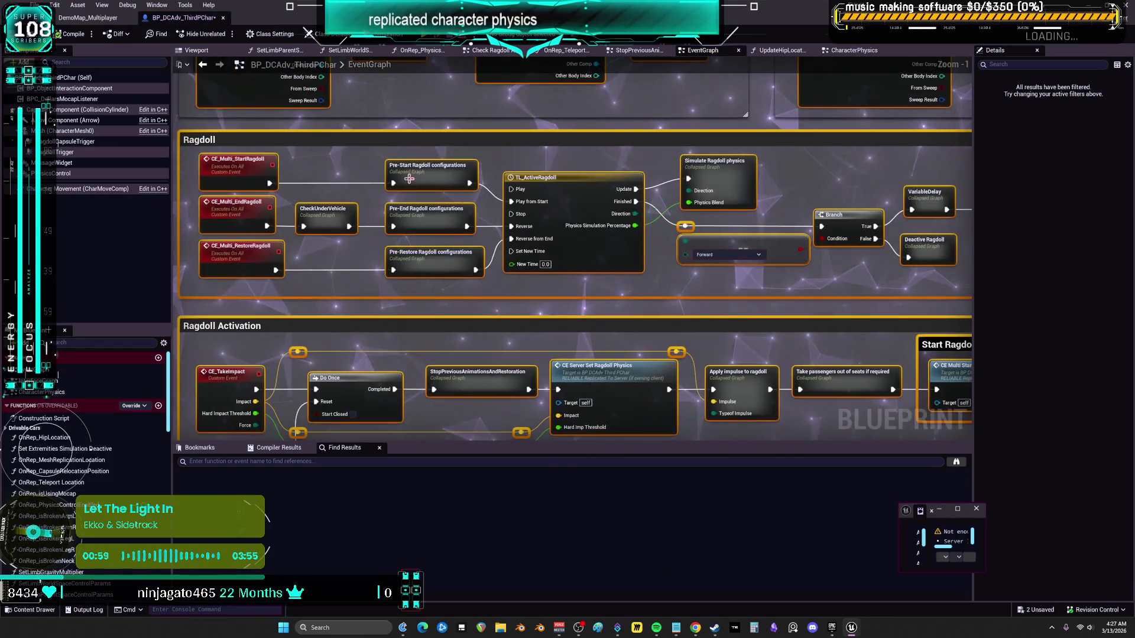
pyautogui.doubleClick(435, 171)
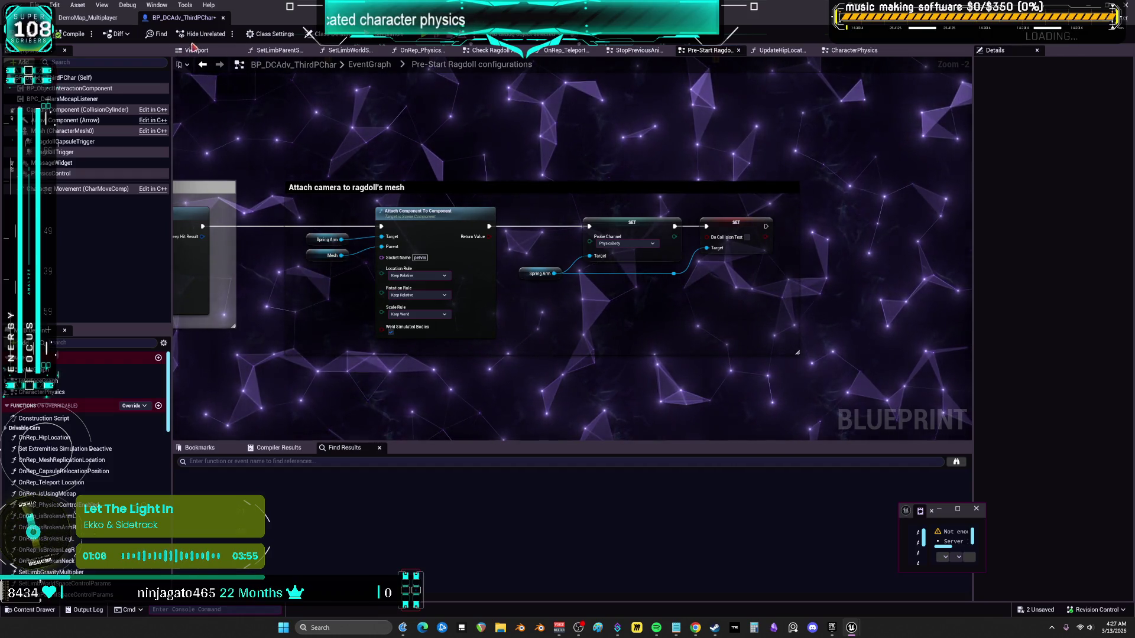
pyautogui.click(637, 50)
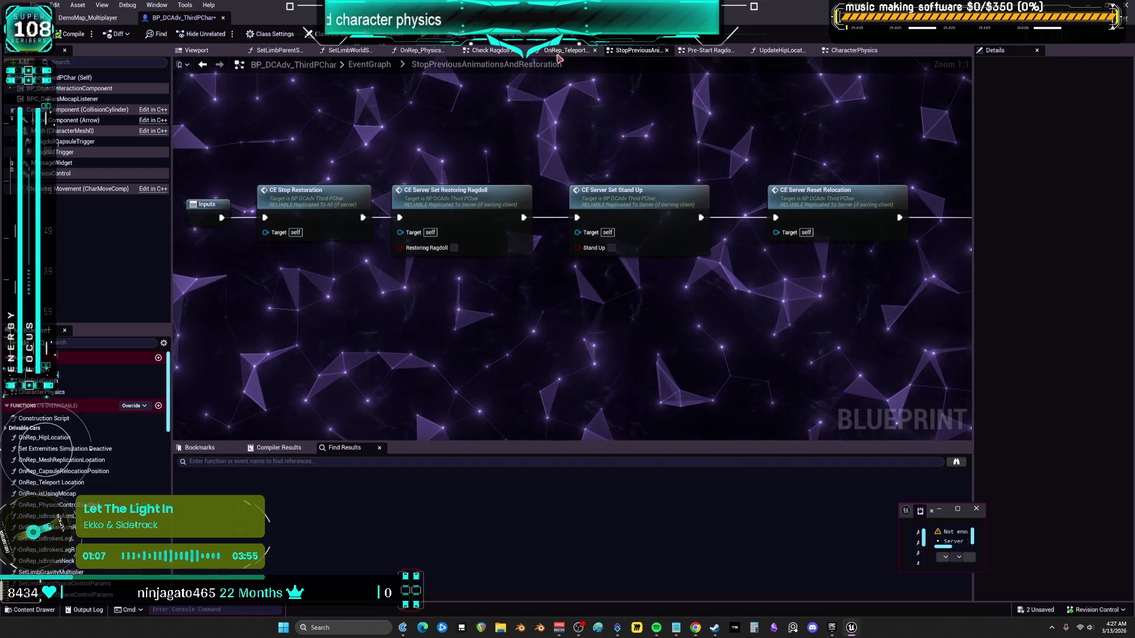
# Return to the DemoMap_Multiplayer level editor and browse the TheRagdoller folder
pyautogui.click(87, 18)
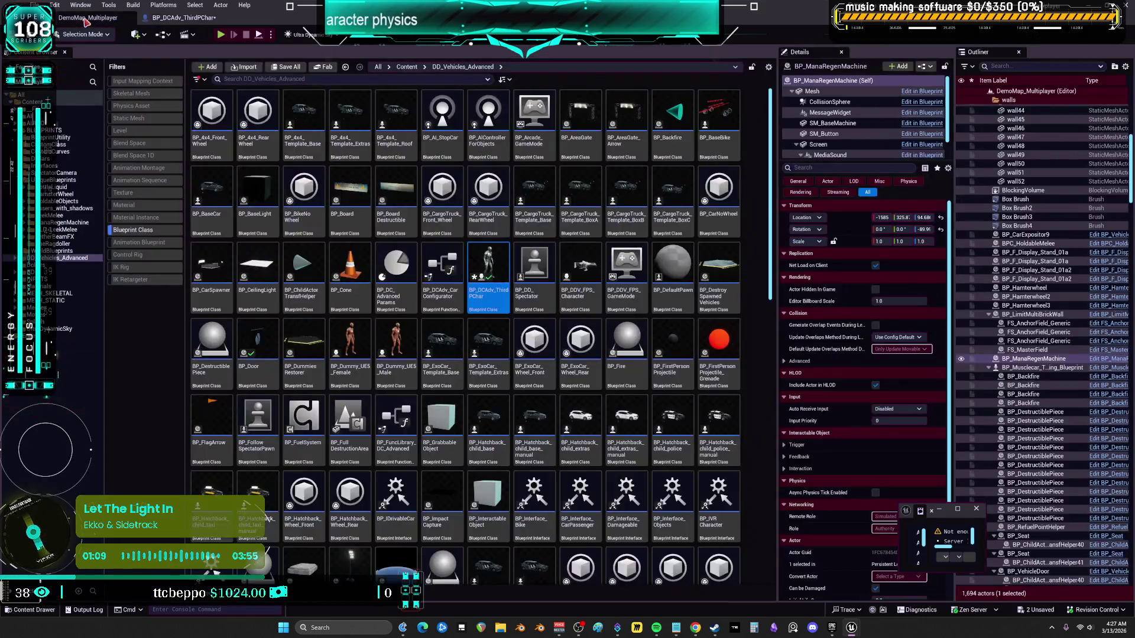
pyautogui.doubleClick(500, 263)
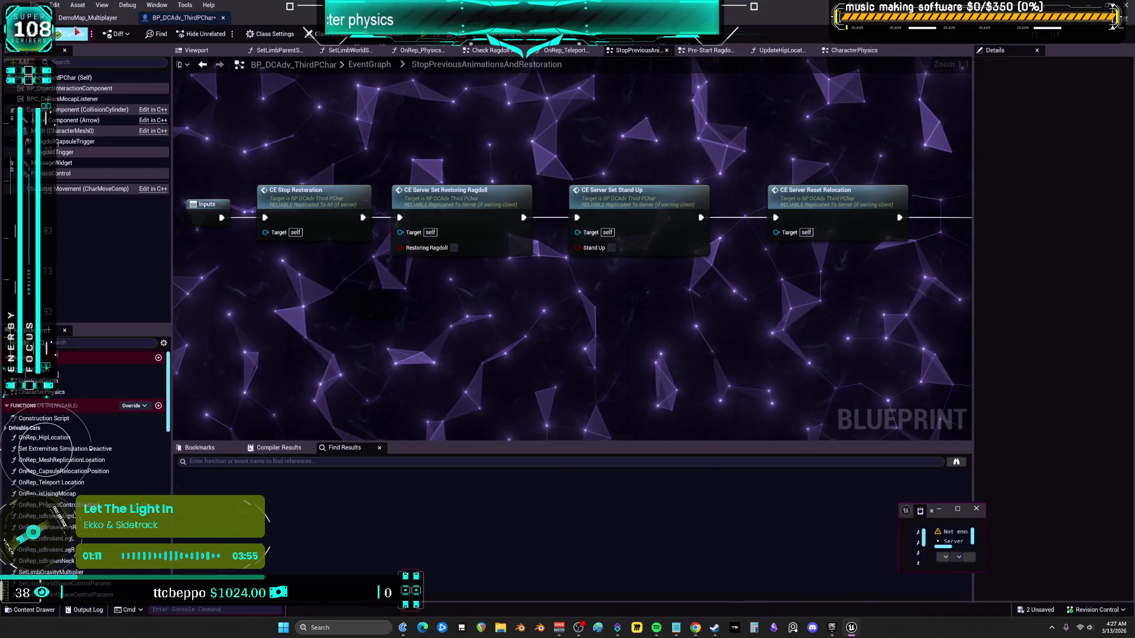
pyautogui.click(87, 17)
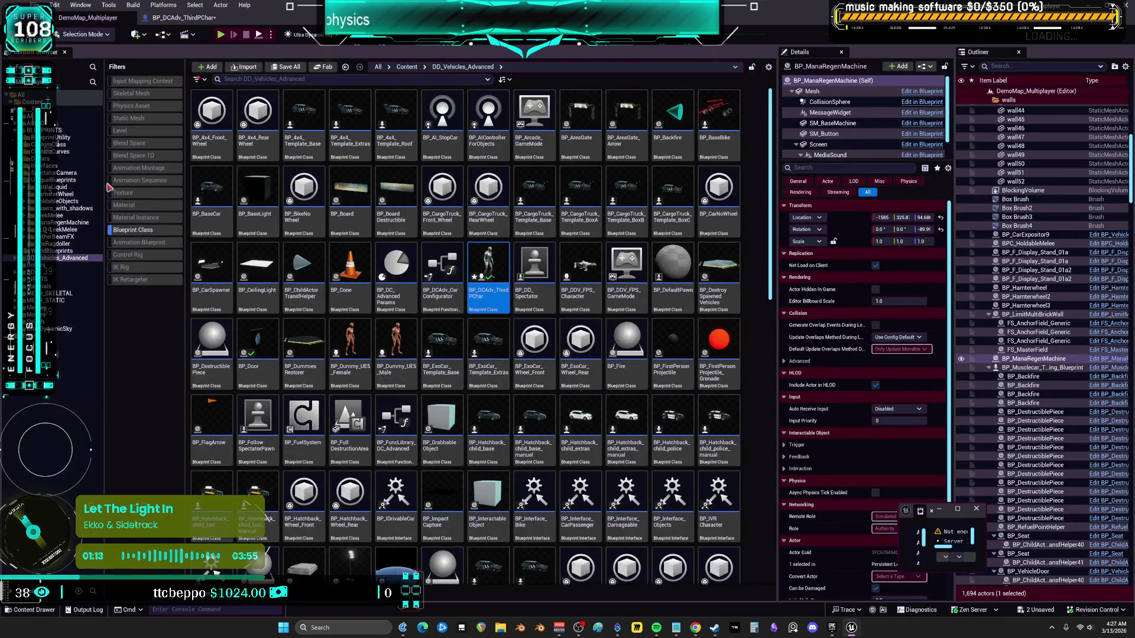
pyautogui.click(65, 244)
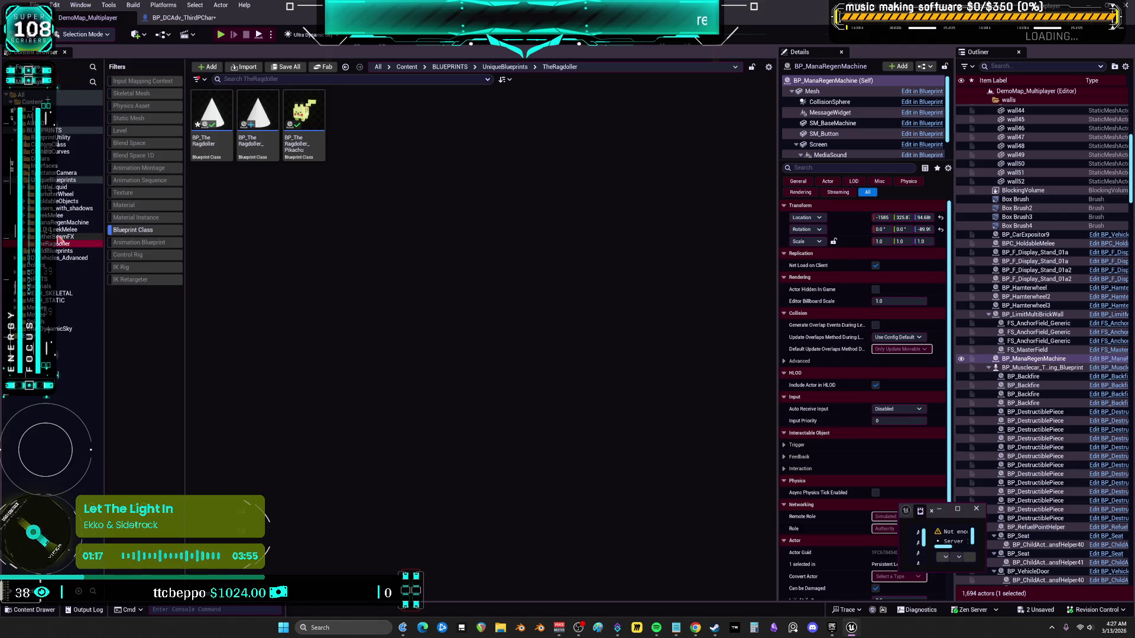
# Browse from UniqueBlueprints to the BLUEPRINTS folder and open BP_LimitMultiBrickWall
pyautogui.click(62, 180)
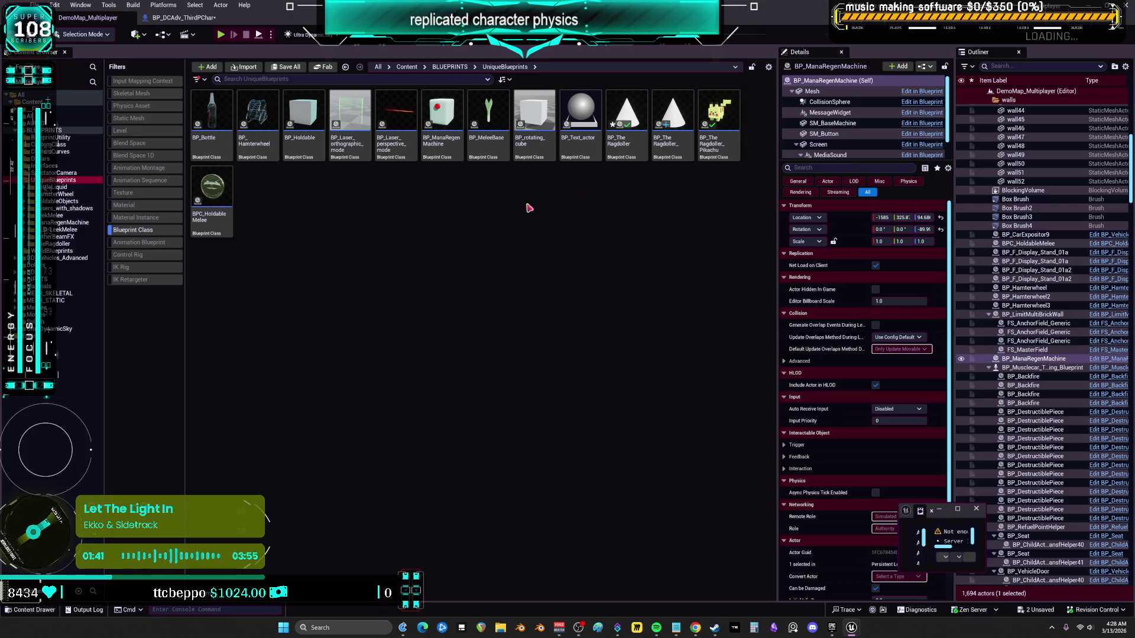
pyautogui.click(50, 131)
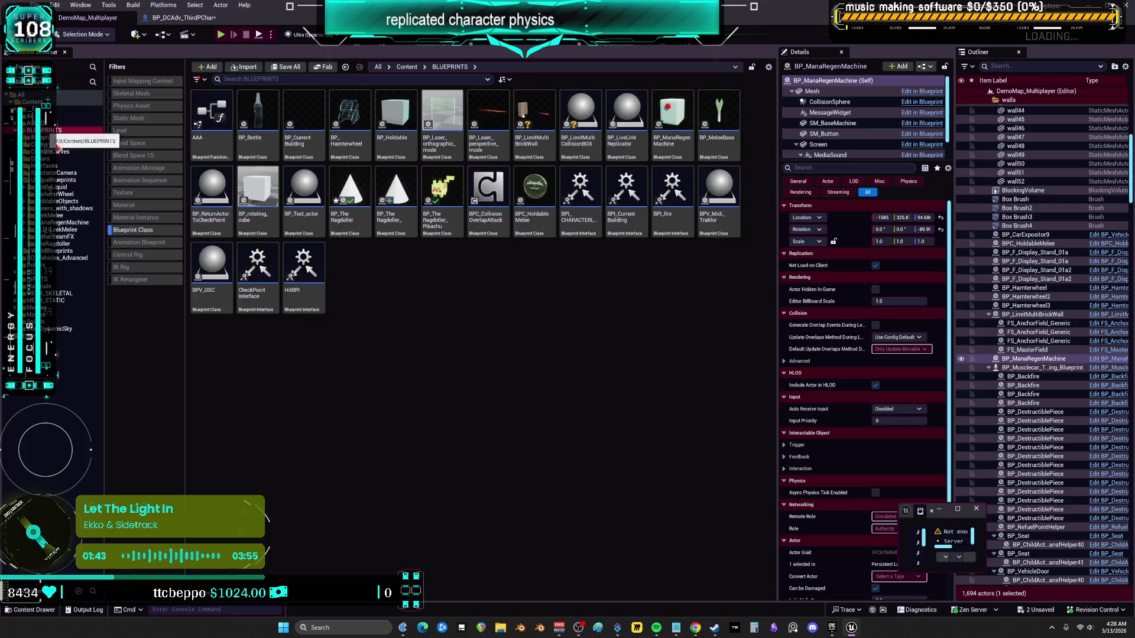
pyautogui.doubleClick(545, 118)
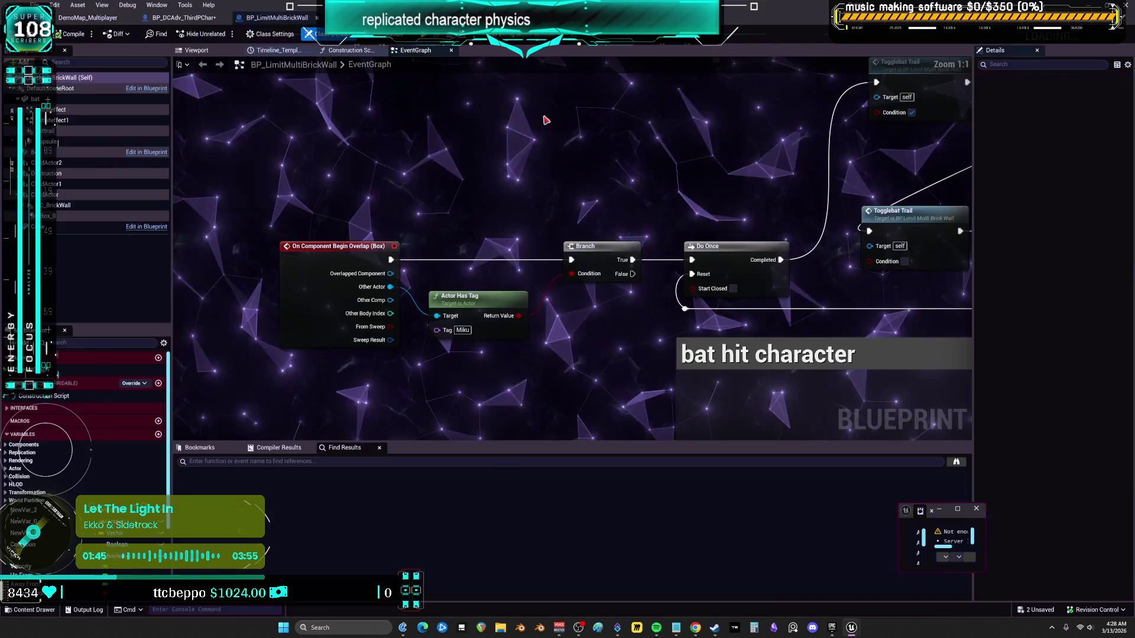
# In the blueprint Viewport, frame the brick wall and select the Box beside the DEEZ BATS bat
pyautogui.click(210, 51)
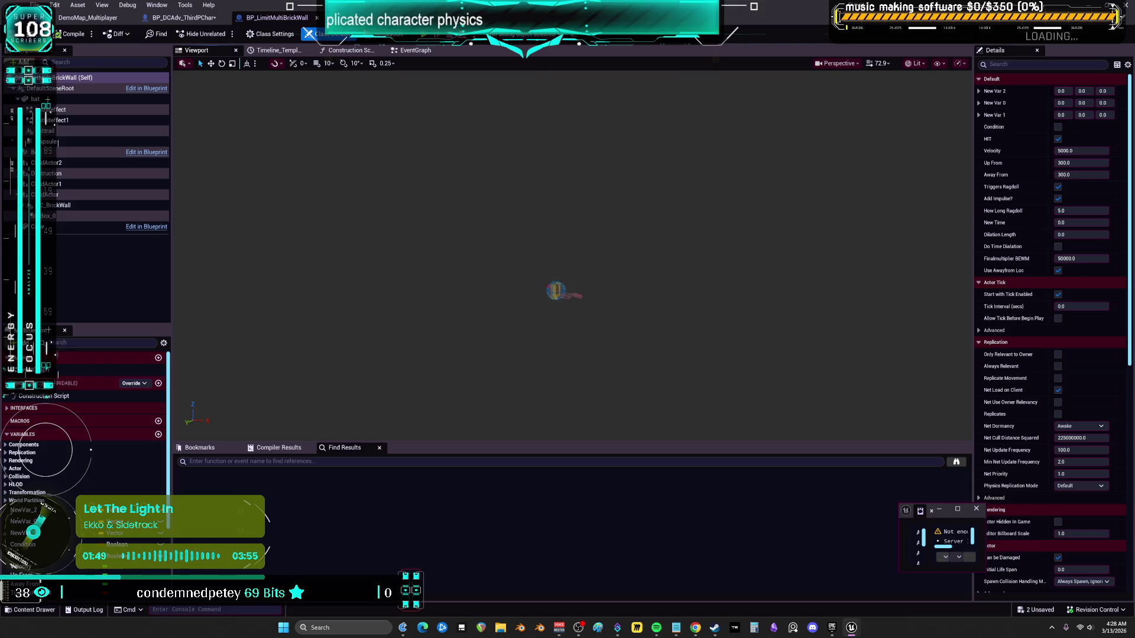
pyautogui.scroll(5, 556, 302)
pyautogui.moveTo(555, 301); pyautogui.dragTo(688, 139)
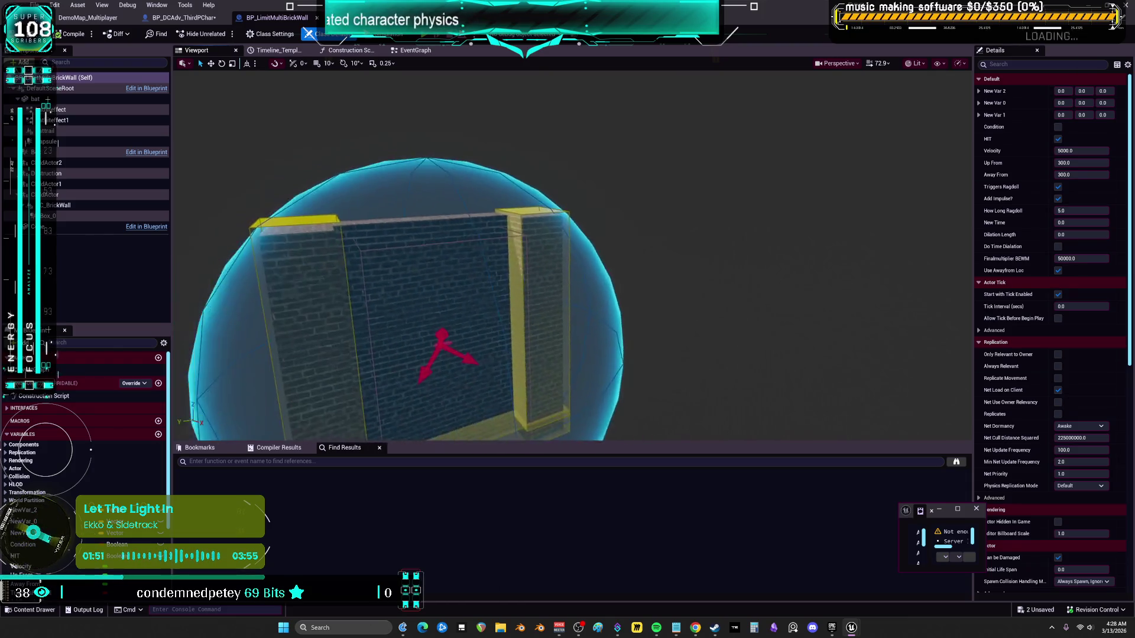
pyautogui.press('f')
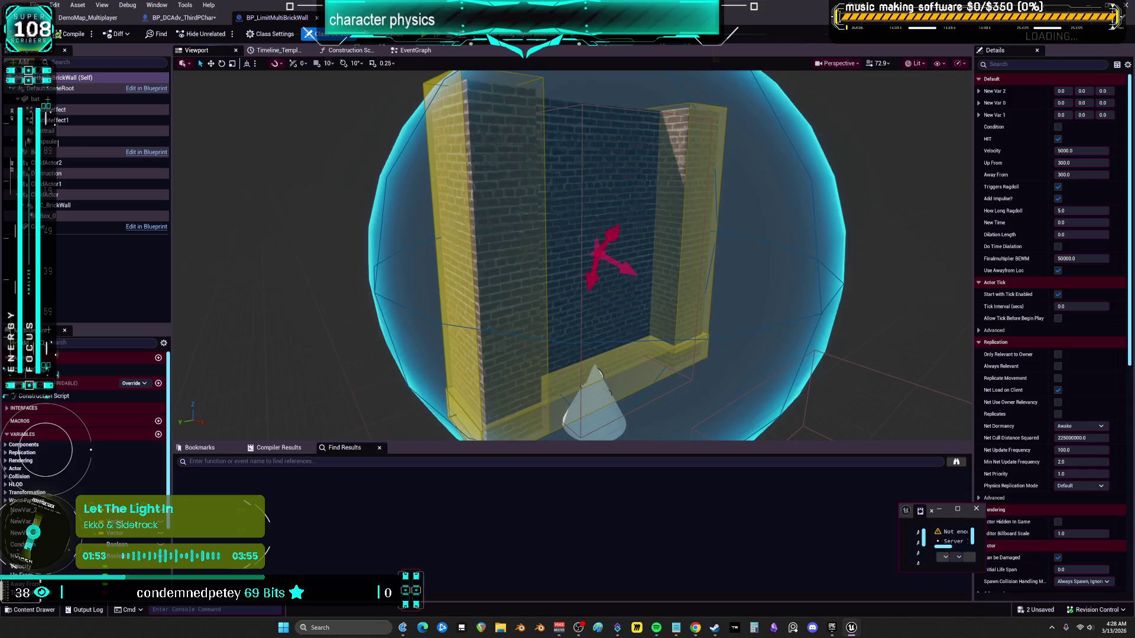
pyautogui.moveTo(567, 254)
pyautogui.mouseDown()
pyautogui.moveTo(715, 271)
pyautogui.moveTo(680, 384)
pyautogui.mouseUp()
pyautogui.click(676, 331)
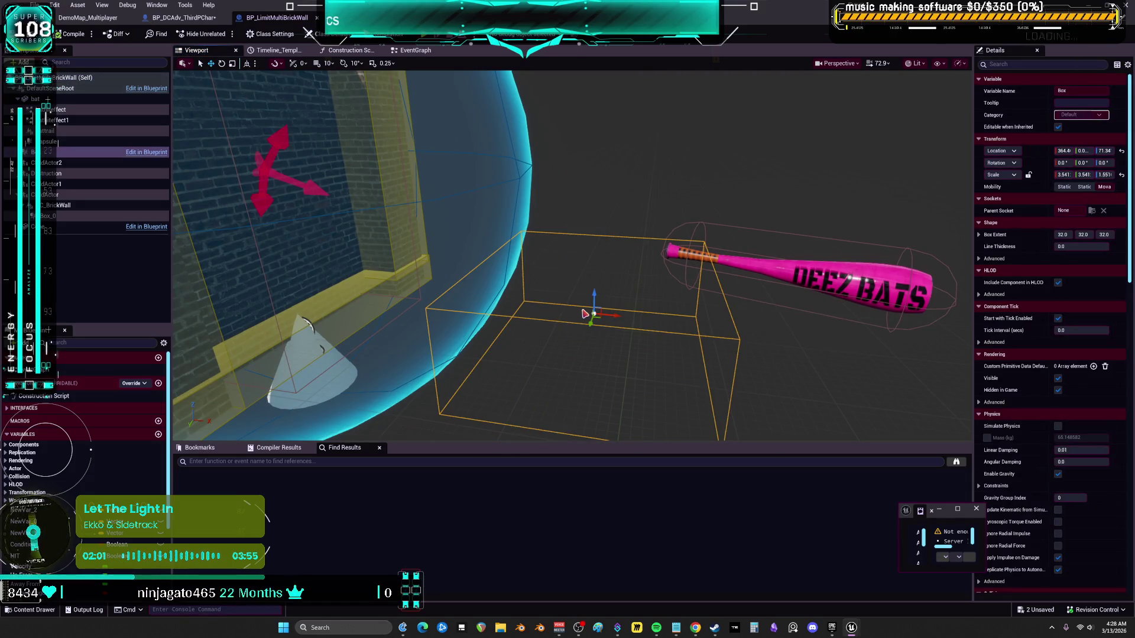
# Orbit the preview from the box and bat back toward the brick wall
pyautogui.moveTo(584, 351); pyautogui.dragTo(609, 319)
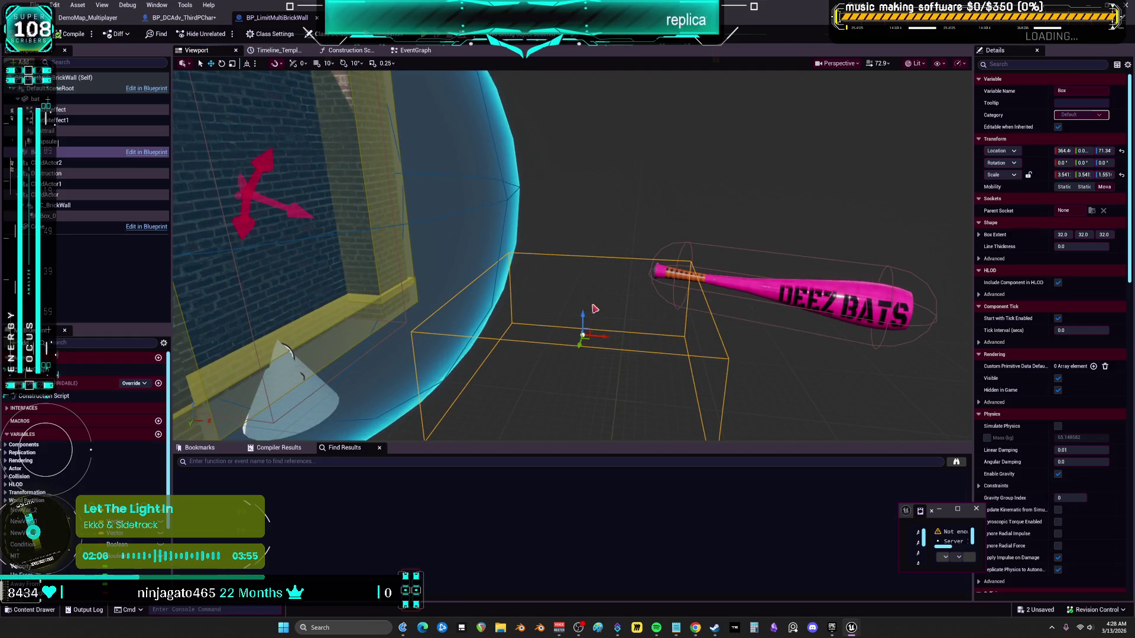
pyautogui.moveTo(593, 320); pyautogui.dragTo(463, 126)
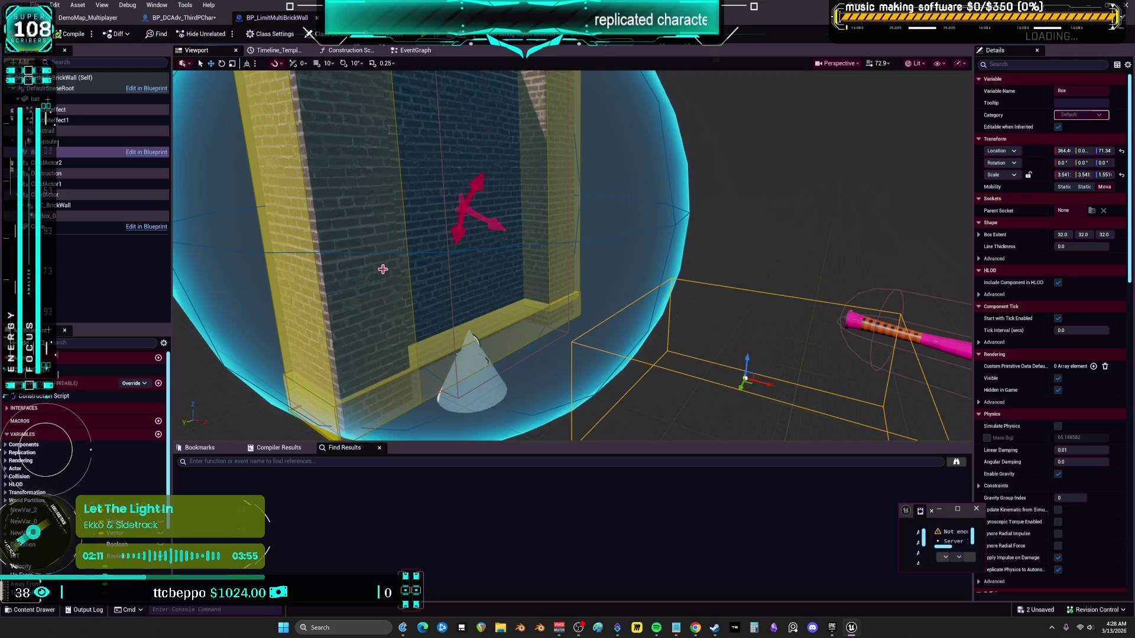
pyautogui.moveTo(603, 210)
pyautogui.mouseDown()
pyautogui.moveTo(597, 177)
pyautogui.moveTo(676, 262)
pyautogui.mouseUp()
# Orbit around the wall, box and bat, then scroll Details to the Box's Trigger collision preset
pyautogui.moveTo(398, 197); pyautogui.dragTo(355, 178)
pyautogui.press('f')
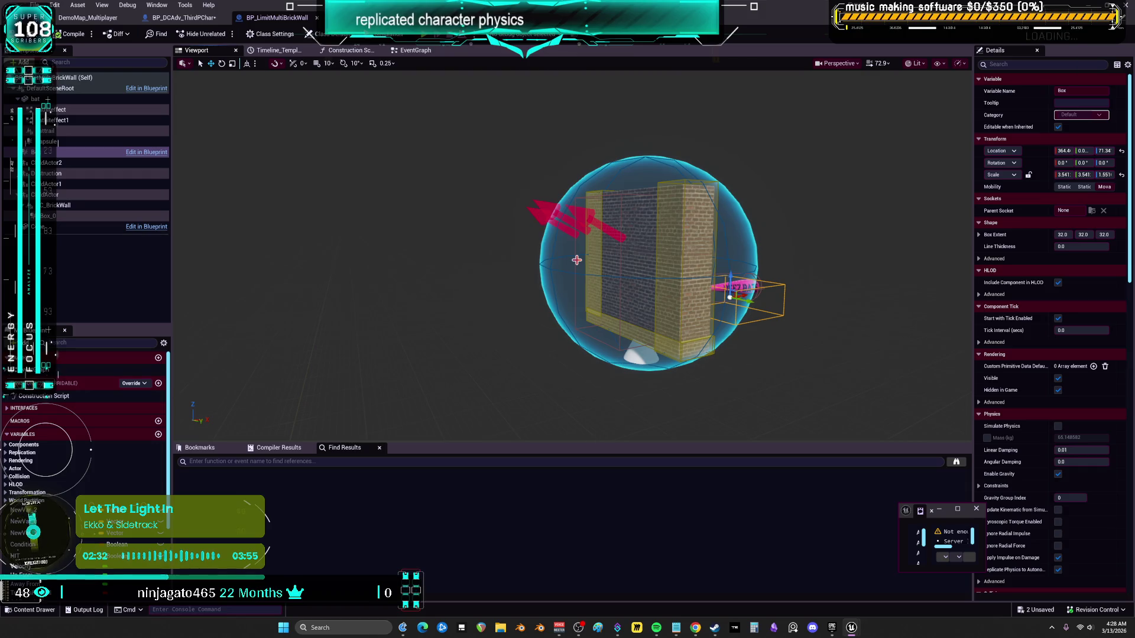
pyautogui.moveTo(576, 260)
pyautogui.mouseDown()
pyautogui.moveTo(651, 263)
pyautogui.moveTo(698, 254)
pyautogui.moveTo(709, 236)
pyautogui.moveTo(768, 243)
pyautogui.moveTo(793, 370)
pyautogui.mouseUp()
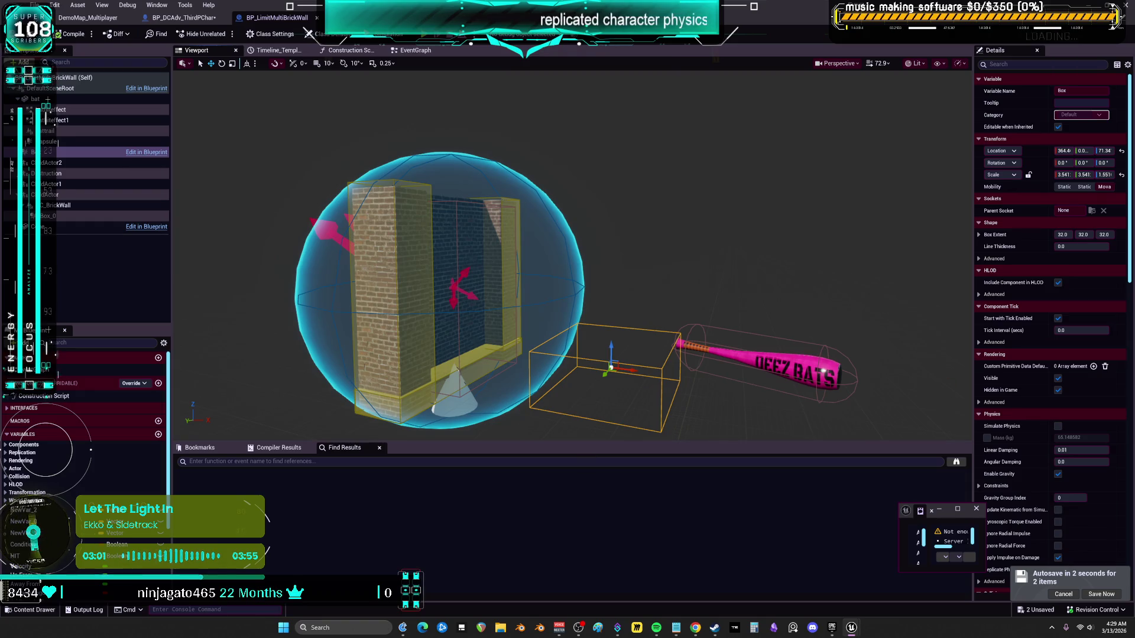
pyautogui.moveTo(574, 266)
pyautogui.mouseDown()
pyautogui.moveTo(508, 225)
pyautogui.moveTo(450, 224)
pyautogui.moveTo(562, 233)
pyautogui.moveTo(651, 224)
pyautogui.mouseUp()
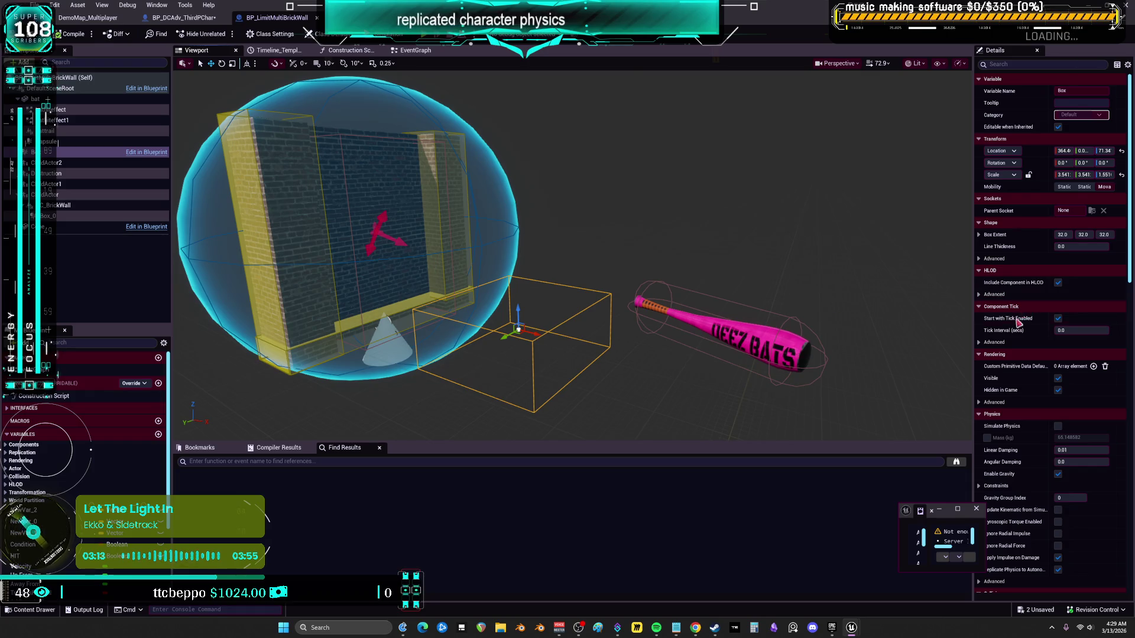
pyautogui.scroll(-5, 1023, 343)
pyautogui.scroll(-7, 1024, 357)
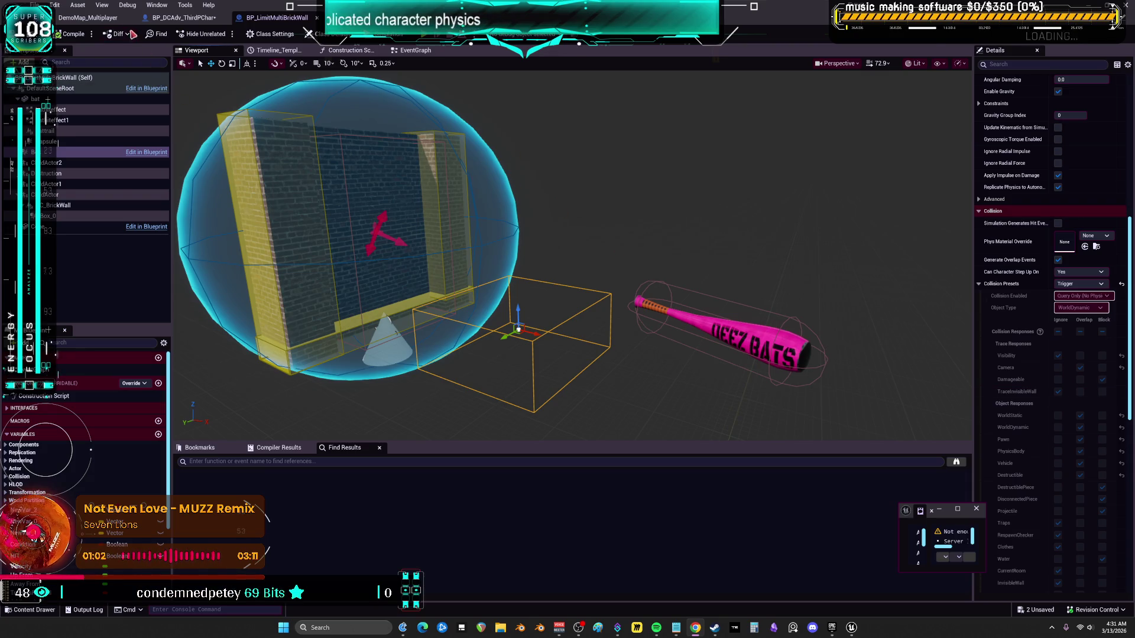
# Switch back to the DemoMap_Multiplayer level tab
pyautogui.click(106, 19)
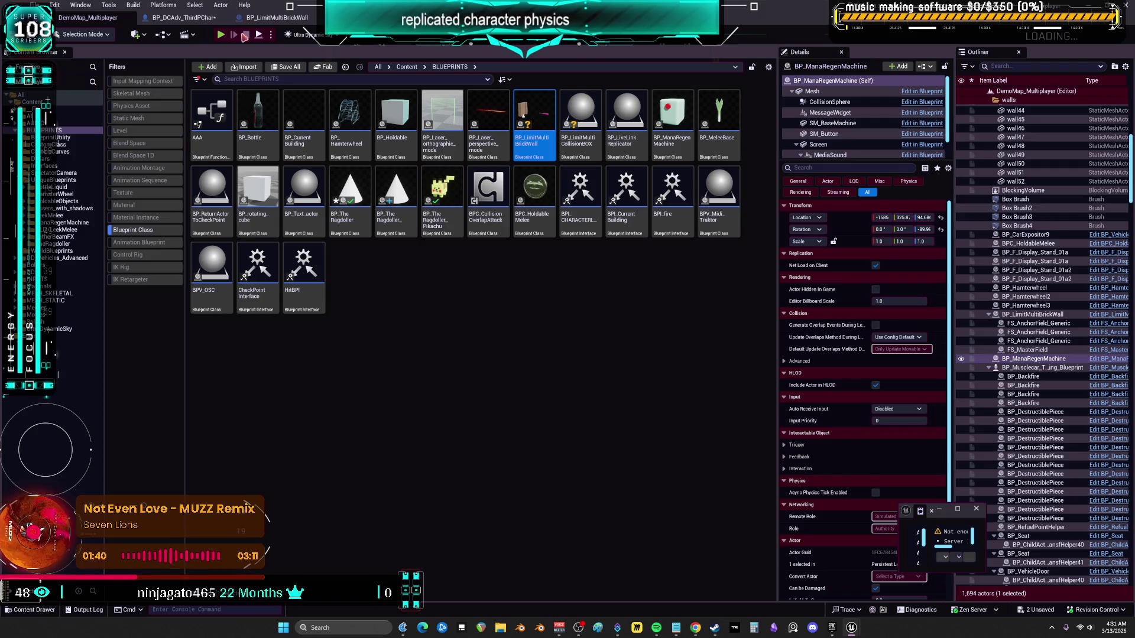
# Start multiplayer PIE, enlarge the Client 1 window, and run the client toward the Pikachu block
pyautogui.click(222, 36)
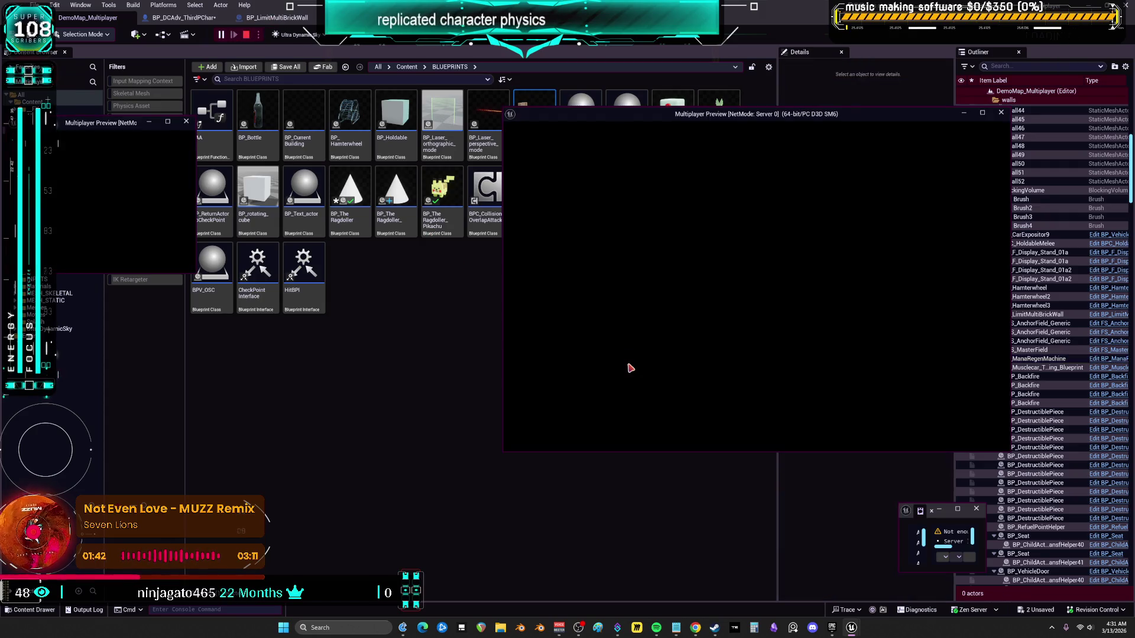
pyautogui.click(197, 275)
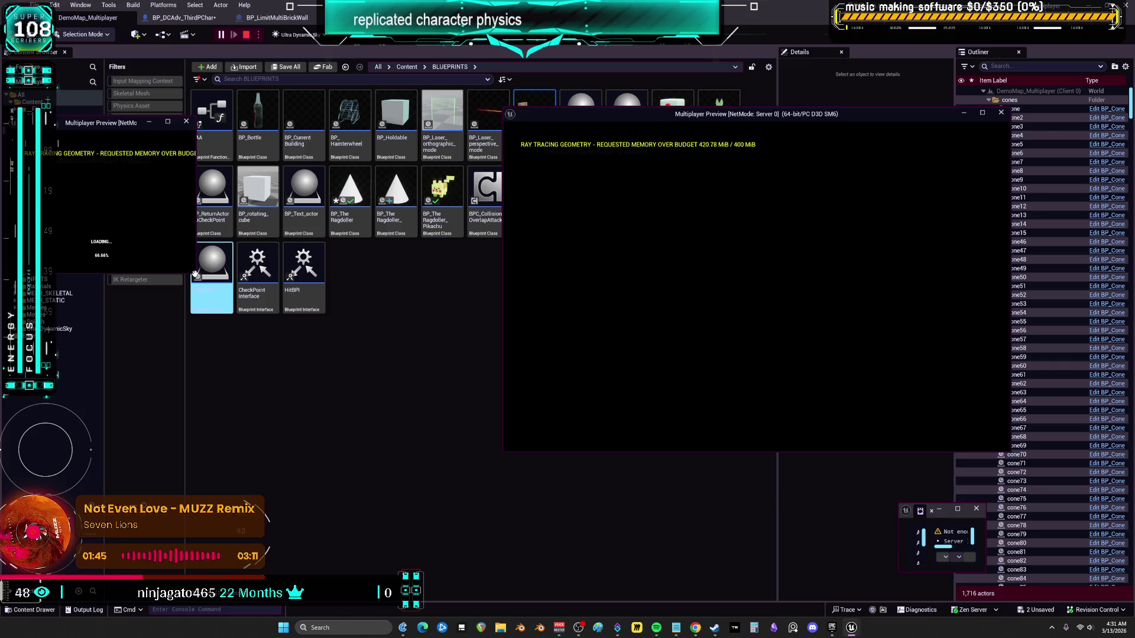
pyautogui.moveTo(197, 274)
pyautogui.mouseDown()
pyautogui.moveTo(298, 413)
pyautogui.moveTo(312, 401)
pyautogui.moveTo(508, 454)
pyautogui.mouseUp()
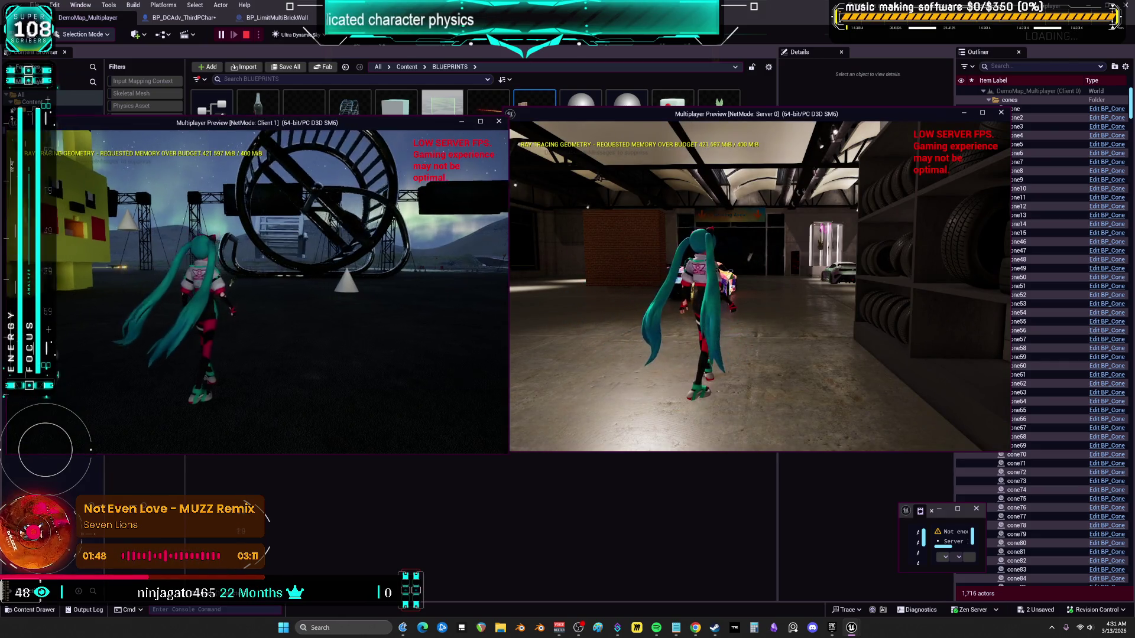
pyautogui.press('a')
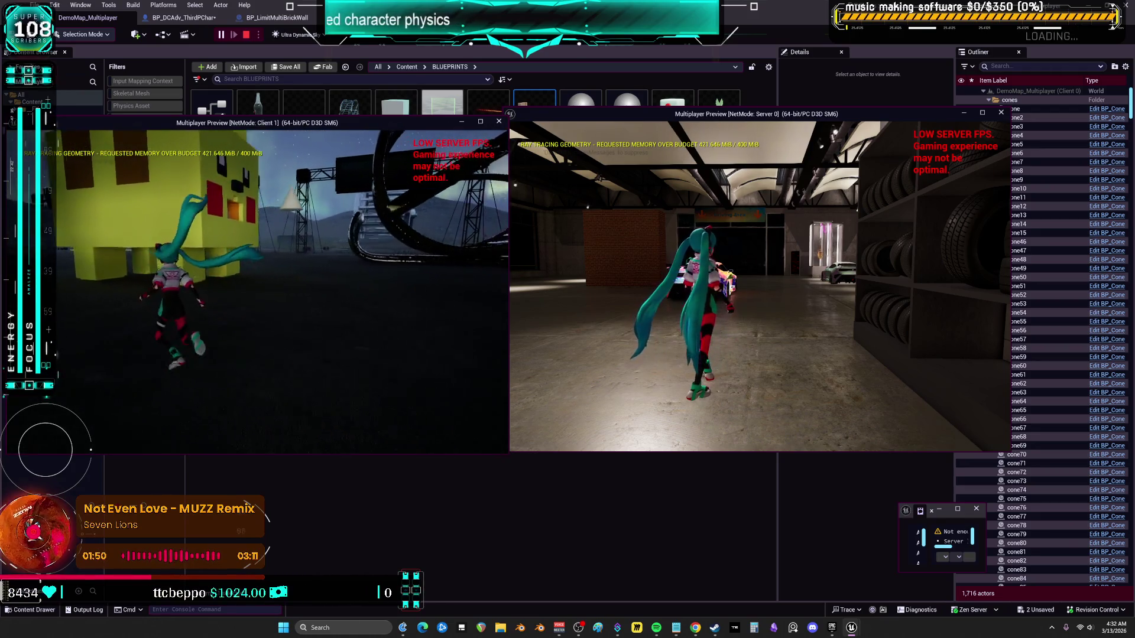
pyautogui.press('w')
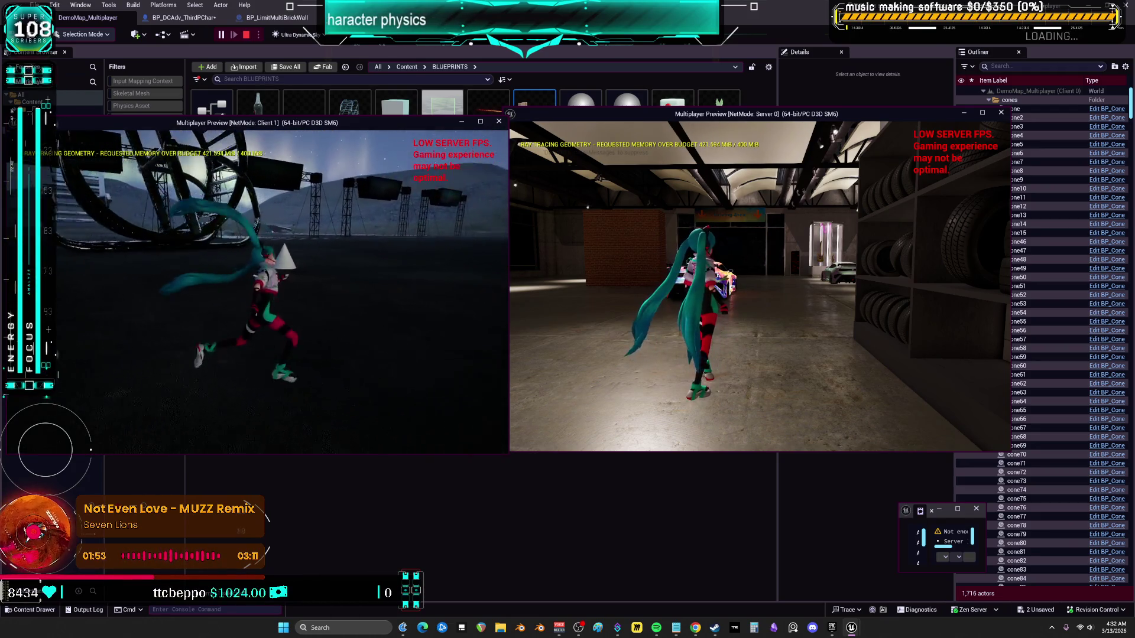
pyautogui.press('a')
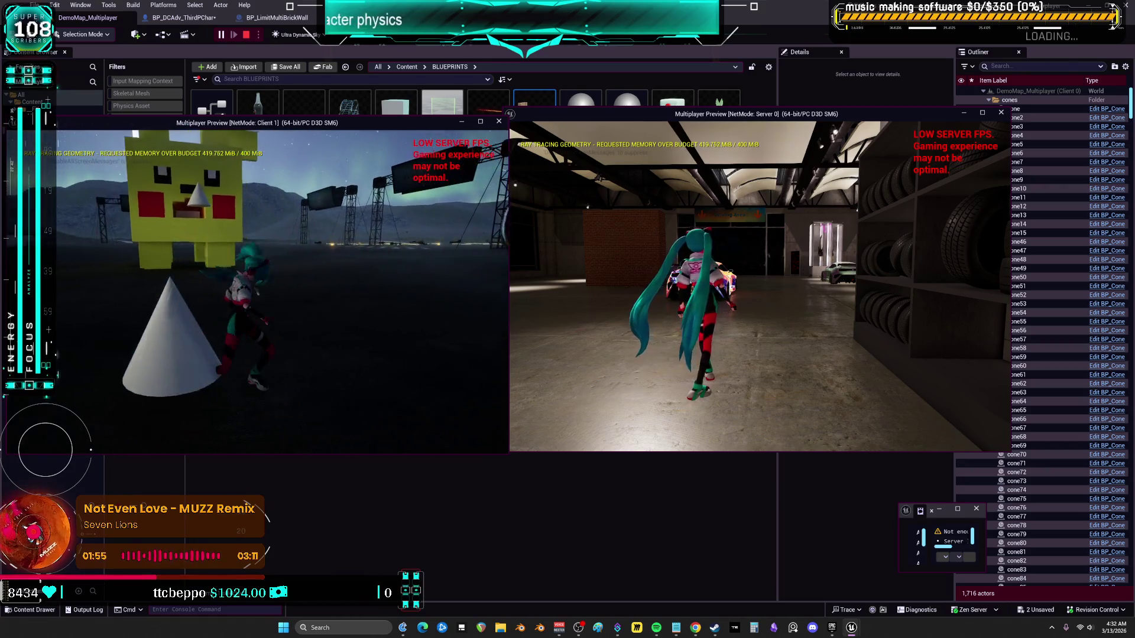
# Run the server character past the cars and dark area up to the ring structure
pyautogui.click(569, 283)
pyautogui.press('w')
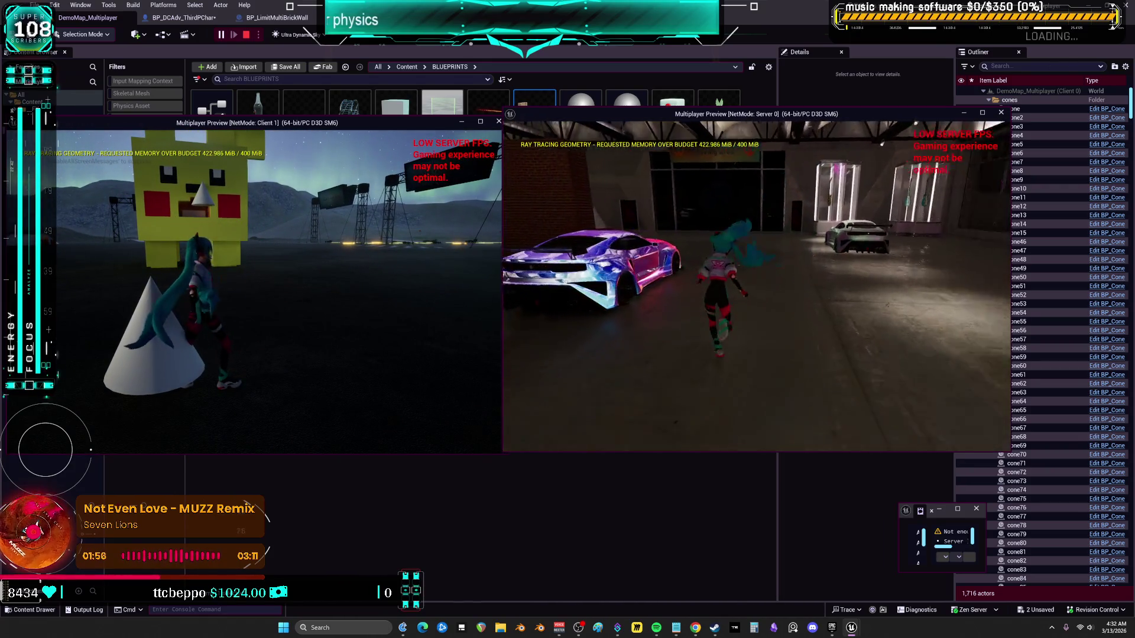
pyautogui.press('w')
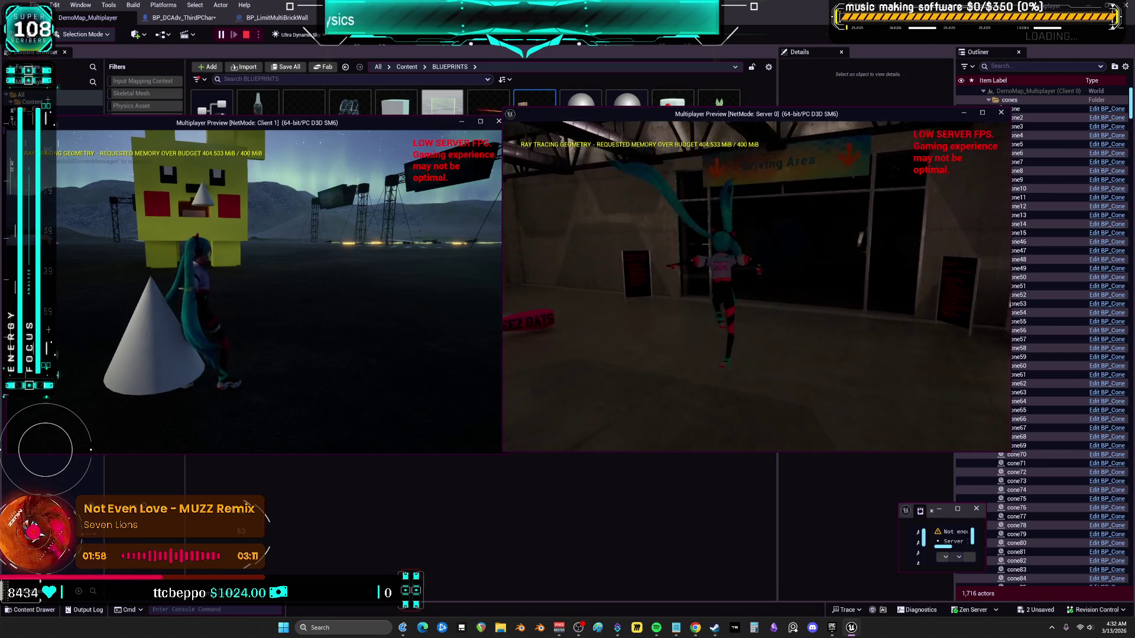
pyautogui.press('w')
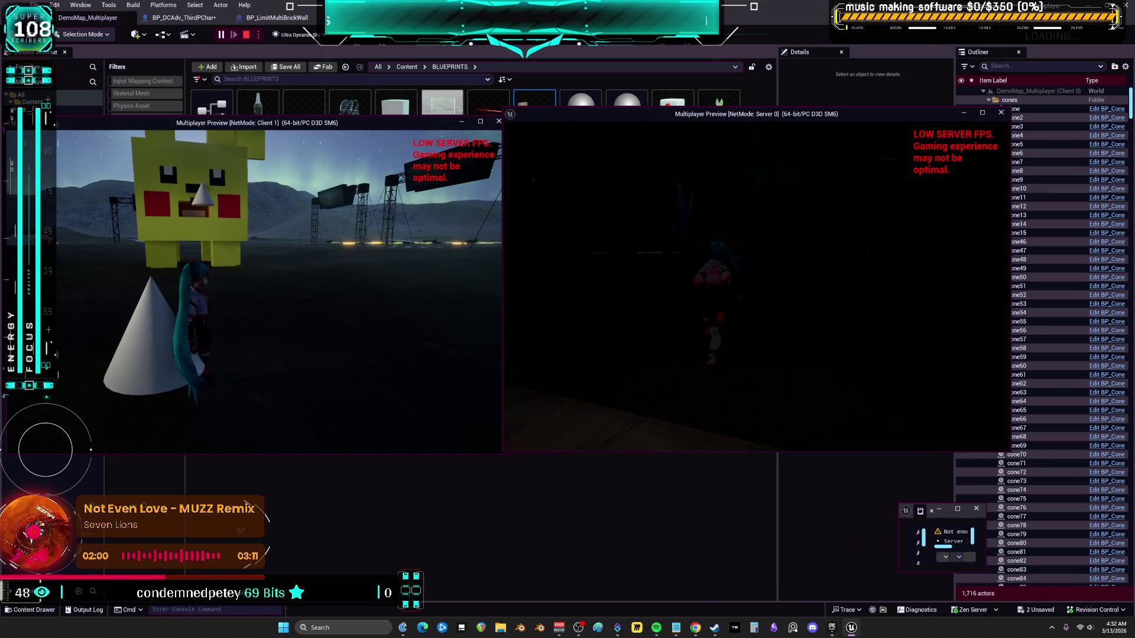
pyautogui.press('w')
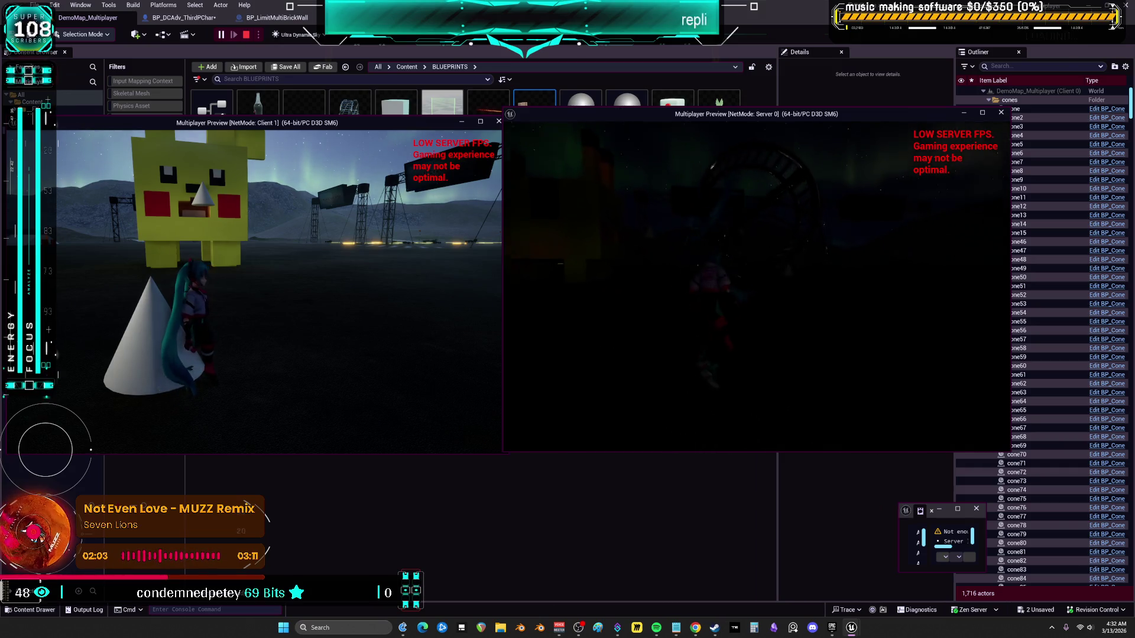
pyautogui.press('w')
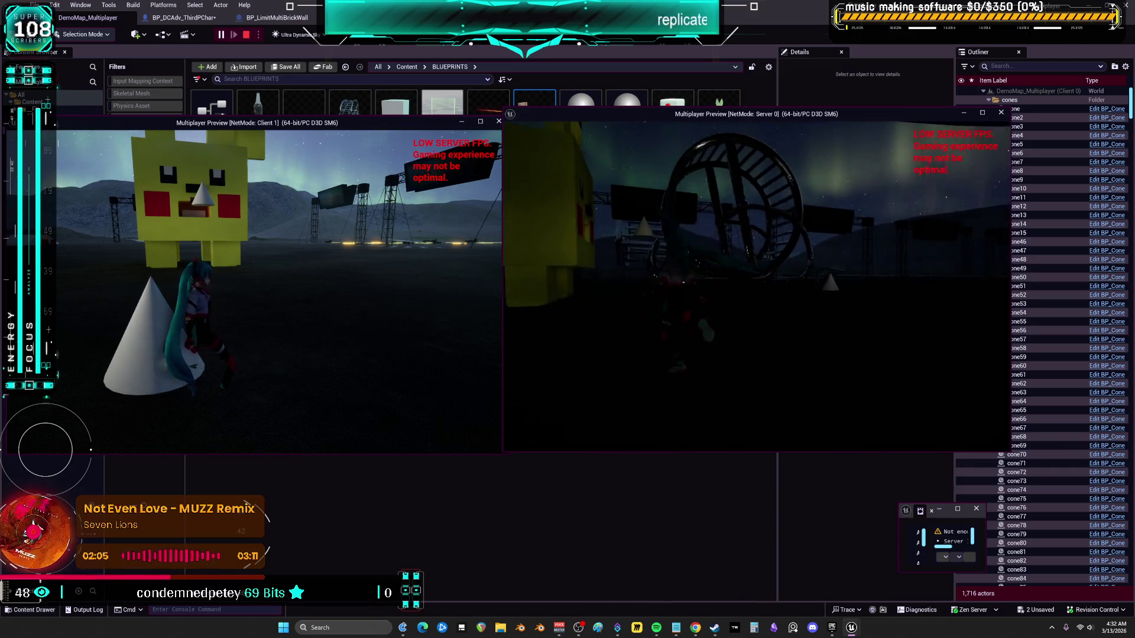
pyautogui.press('w')
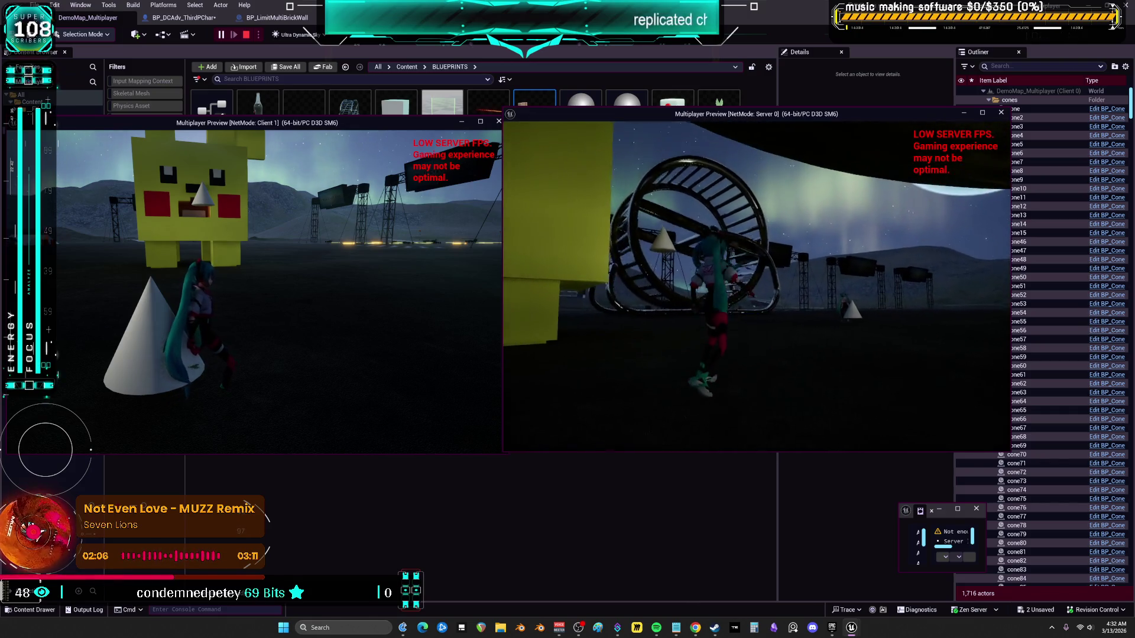
# Run the client toward the hamster wheel, give it the glowing look with 1, then stop the session
pyautogui.click(278, 284)
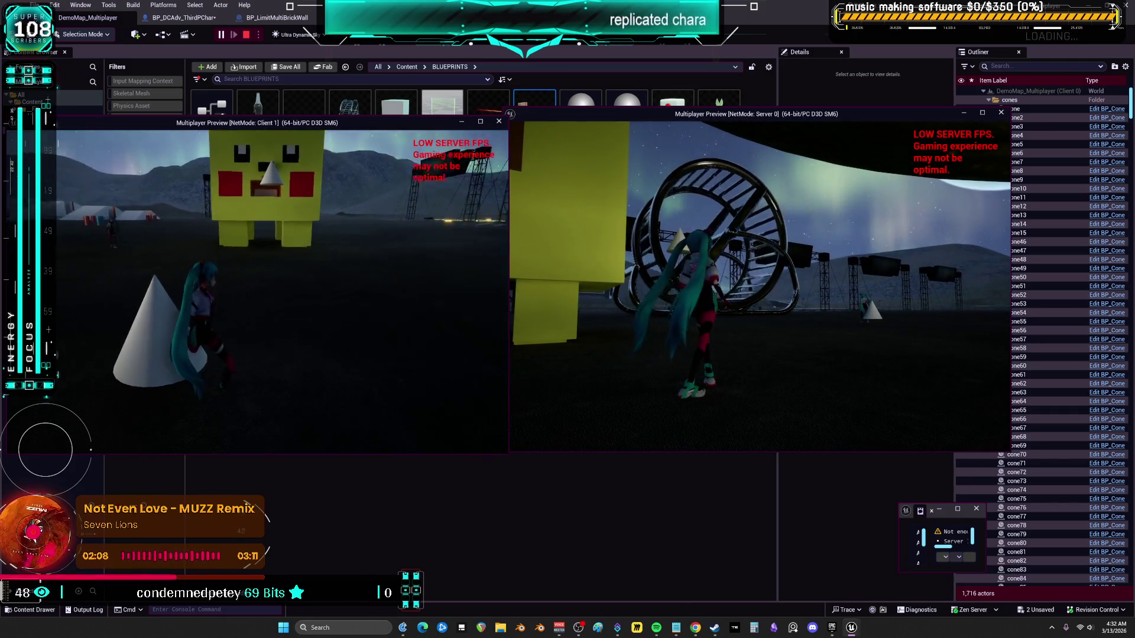
pyautogui.press('w')
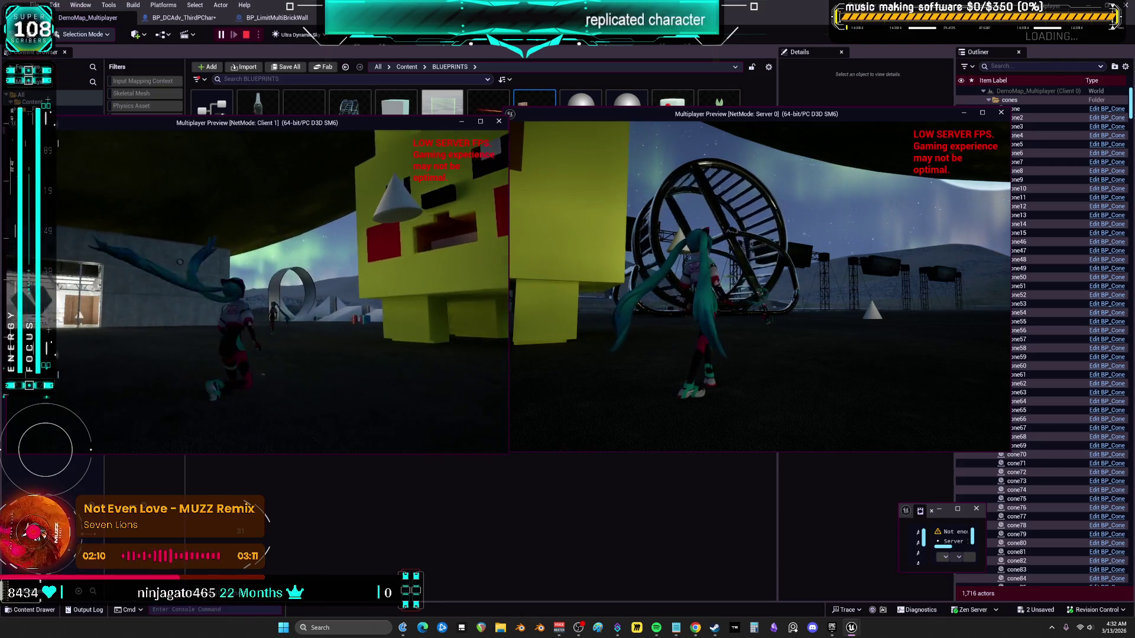
pyautogui.press('w')
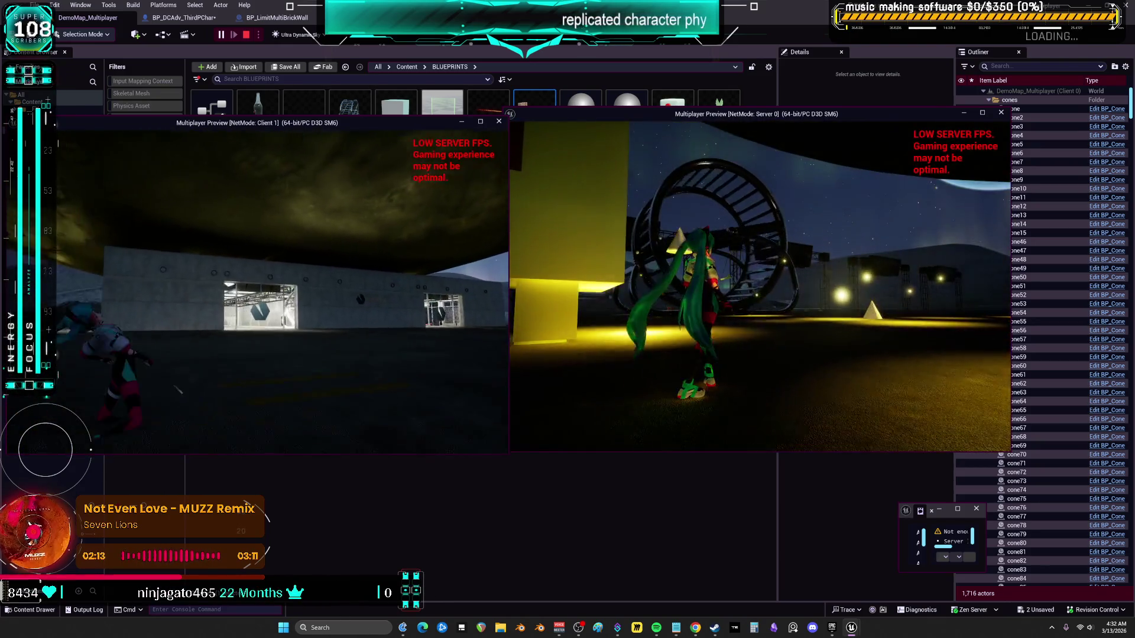
pyautogui.press('w')
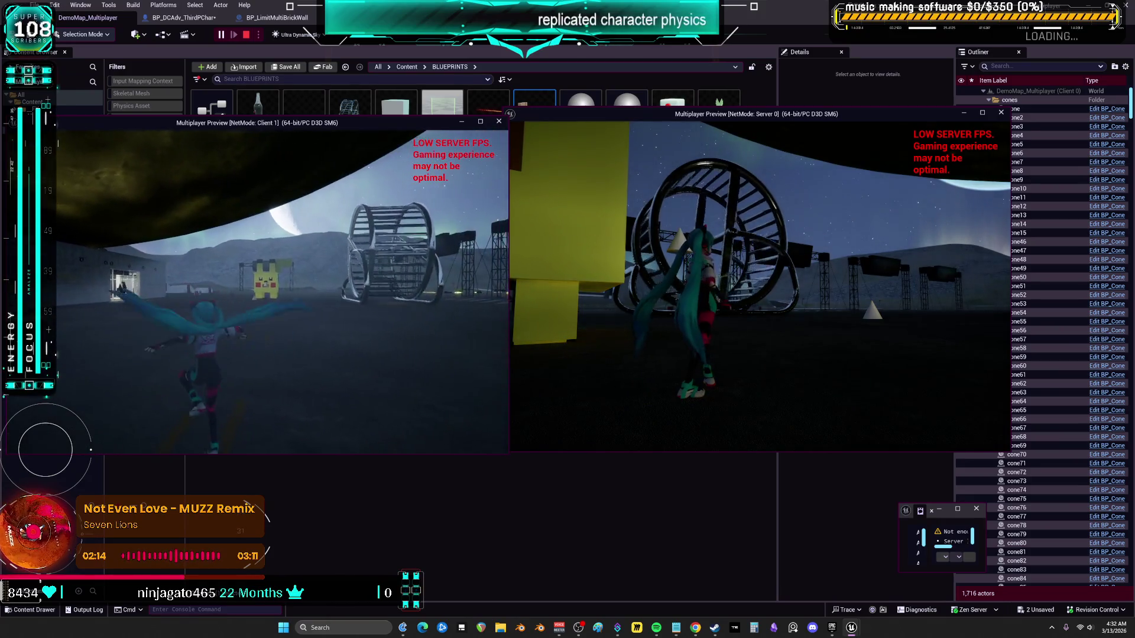
pyautogui.press('w')
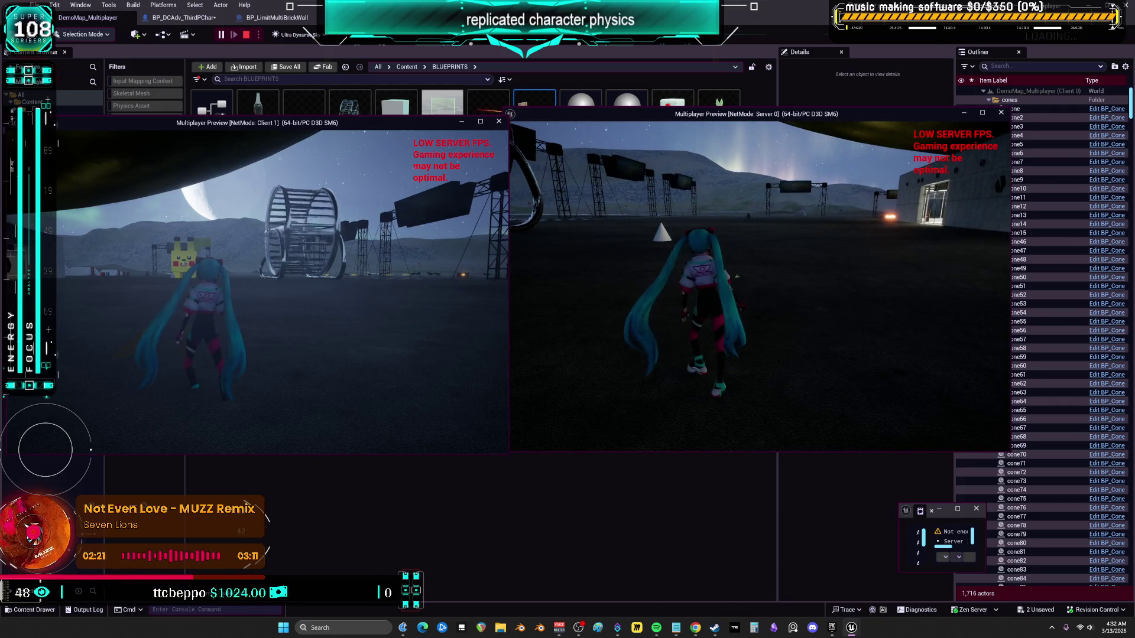
pyautogui.press('1')
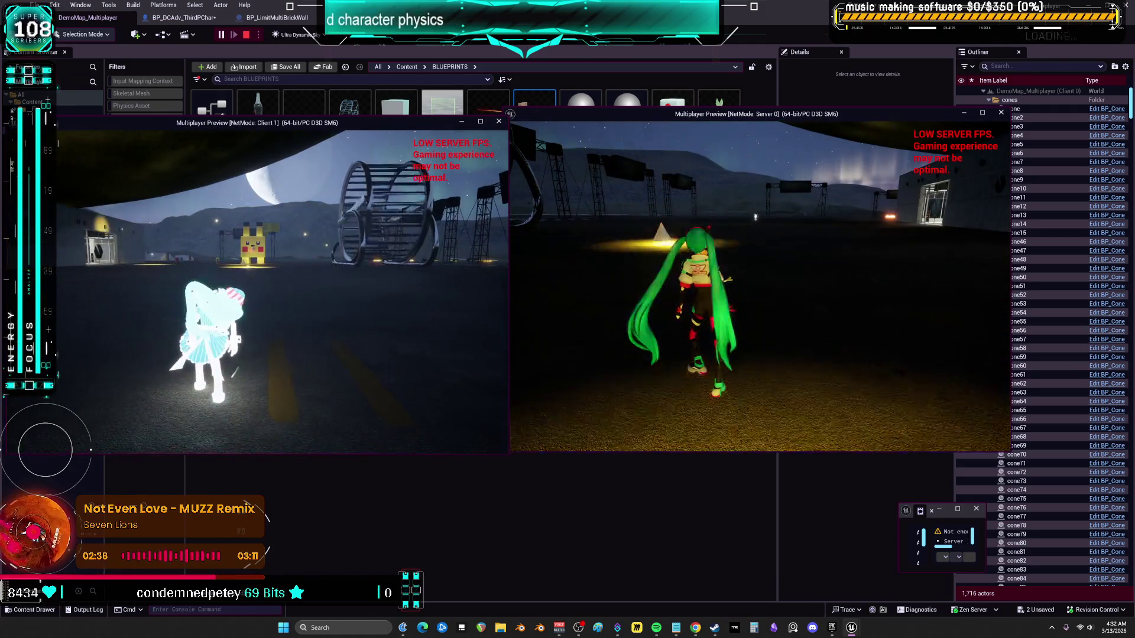
pyautogui.press('Escape')
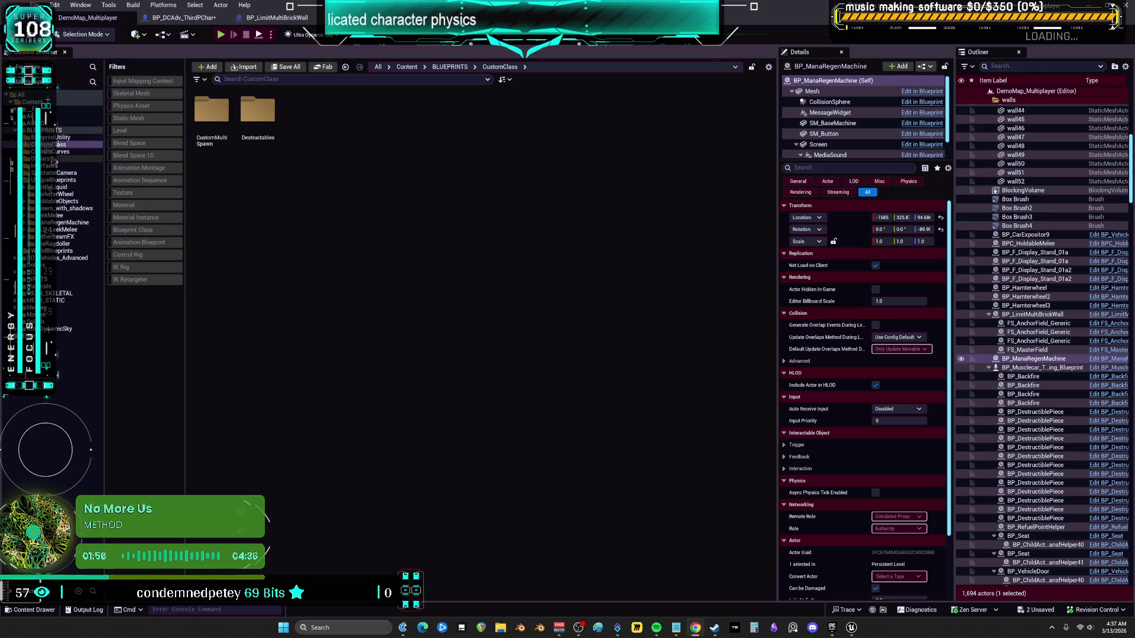
# Open the ragdoller blueprint from UniqueBlueprints/TheRagdoller, then close it and return to the level editor
pyautogui.click(76, 181)
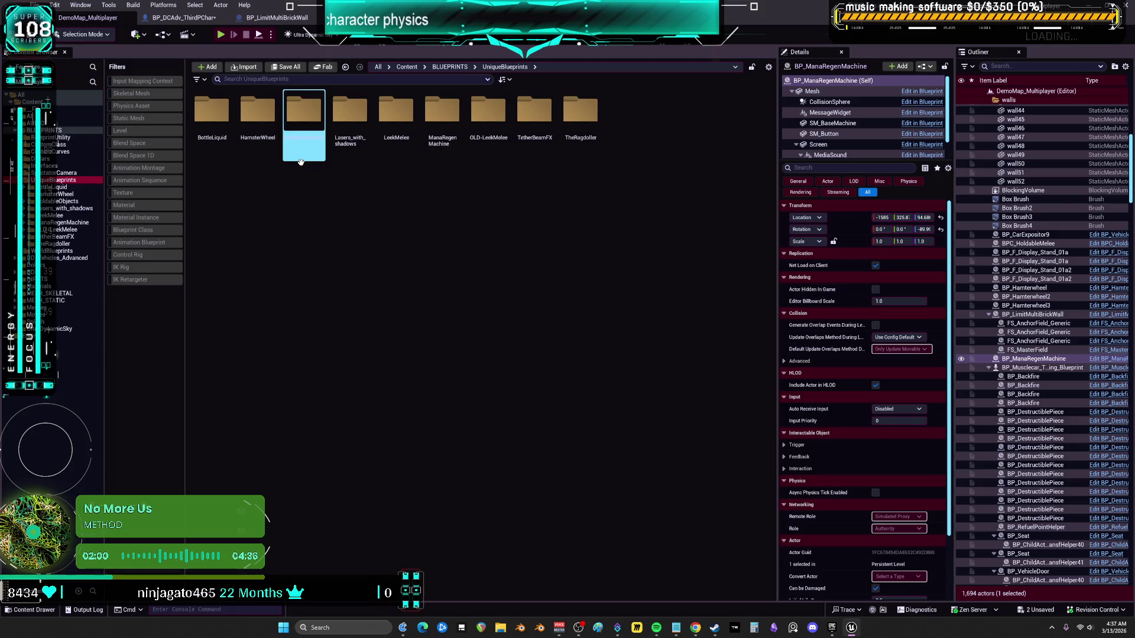
pyautogui.doubleClick(590, 119)
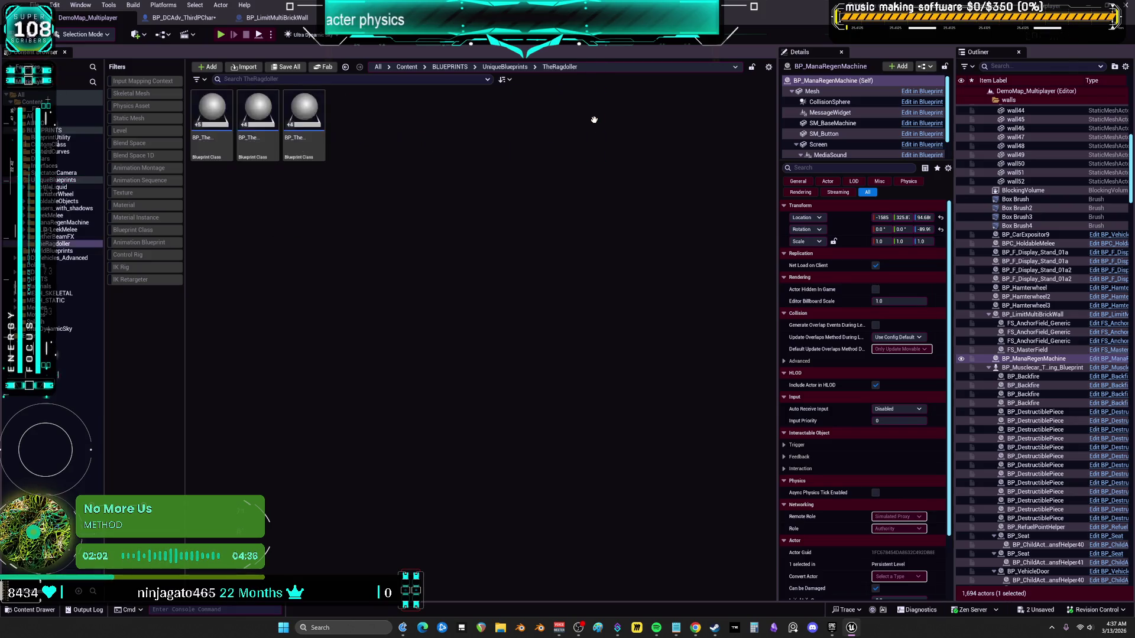
pyautogui.doubleClick(258, 113)
pyautogui.rightClick(270, 161)
pyautogui.click(476, 282)
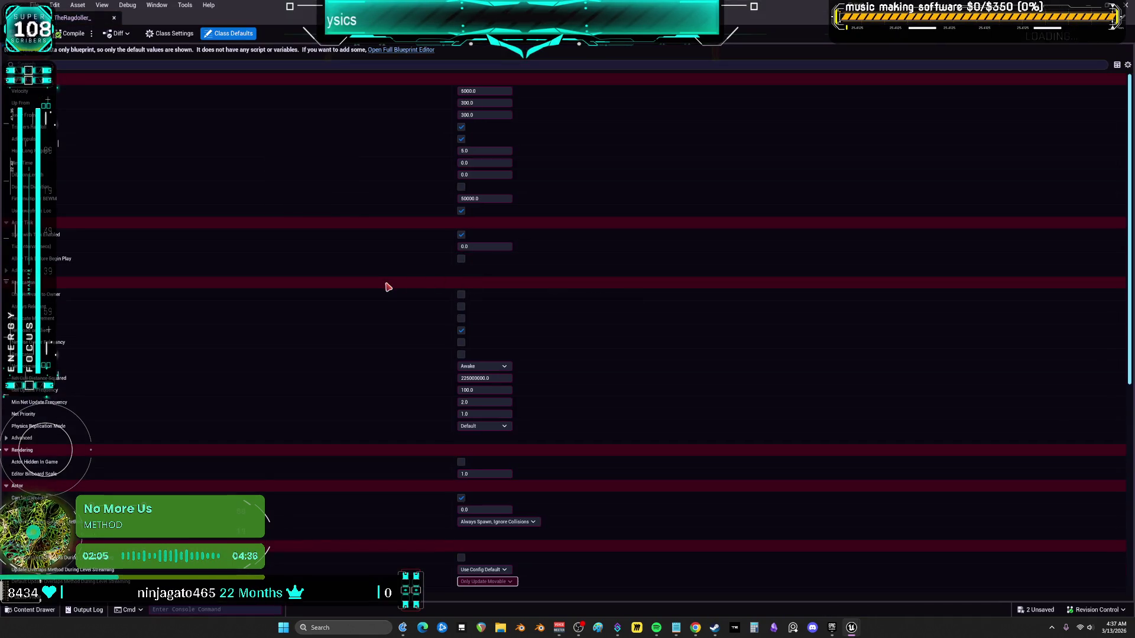
pyautogui.click(385, 286)
pyautogui.click(114, 18)
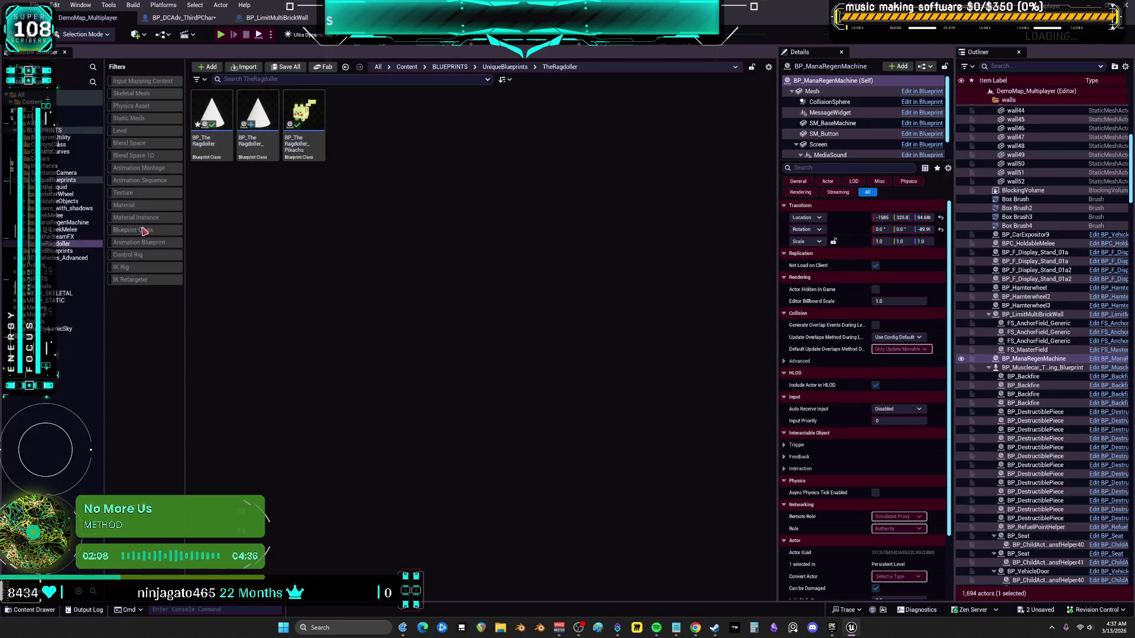
# Browse DD_Vehicles_Advanced, WorldBlueprints and BLUEPRINTS, then filter the Content root to Blueprint classes
pyautogui.click(65, 258)
pyautogui.click(61, 251)
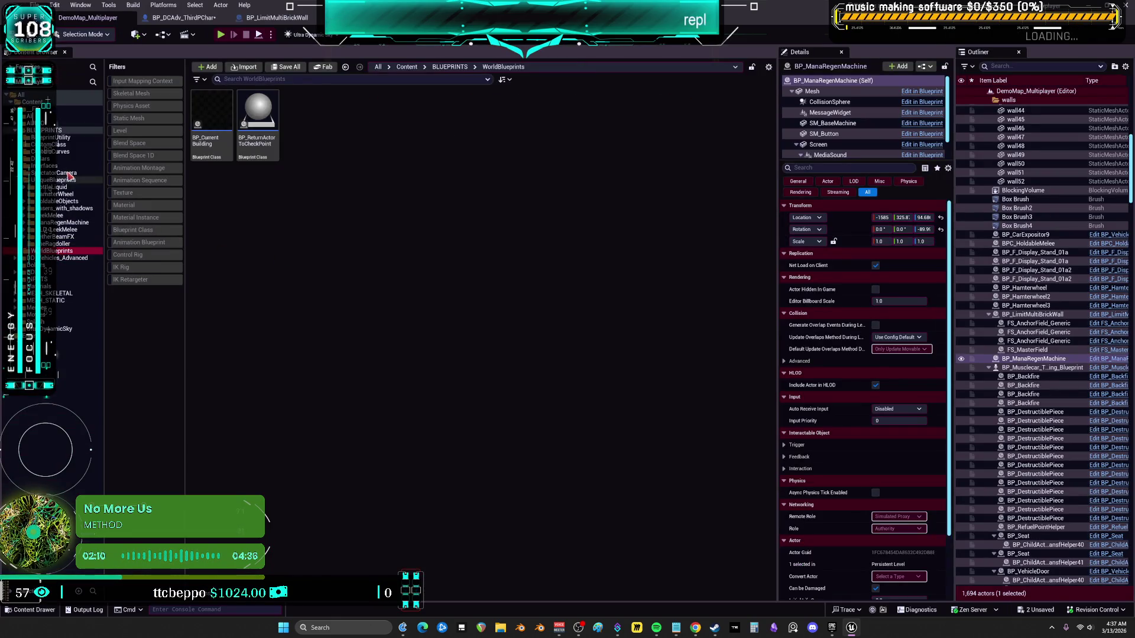
pyautogui.click(55, 181)
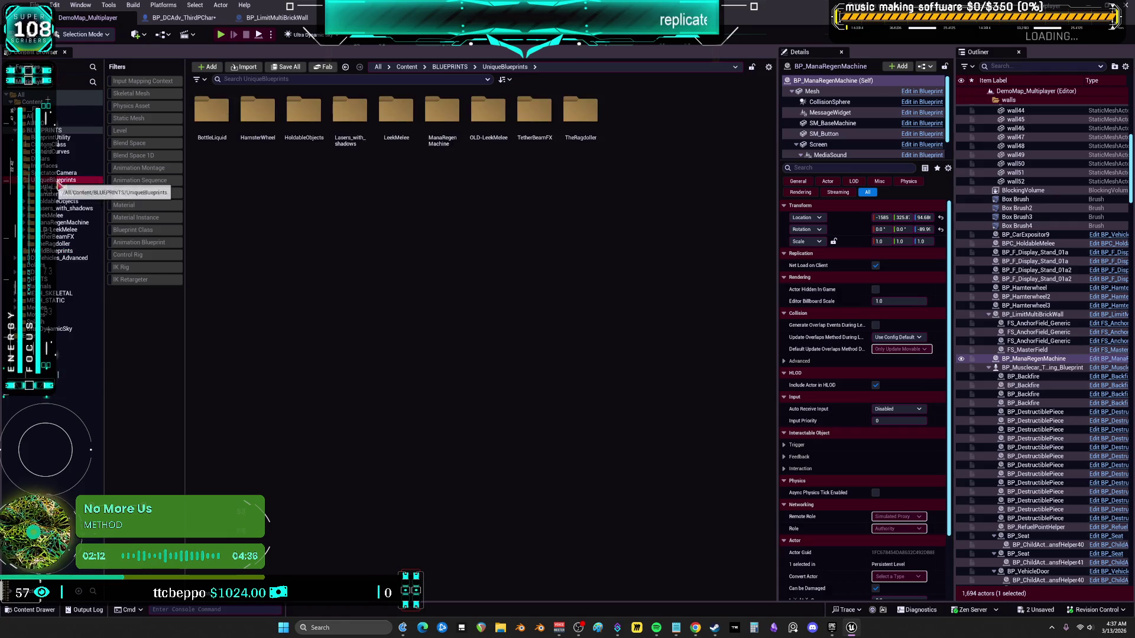
pyautogui.click(58, 137)
pyautogui.click(57, 130)
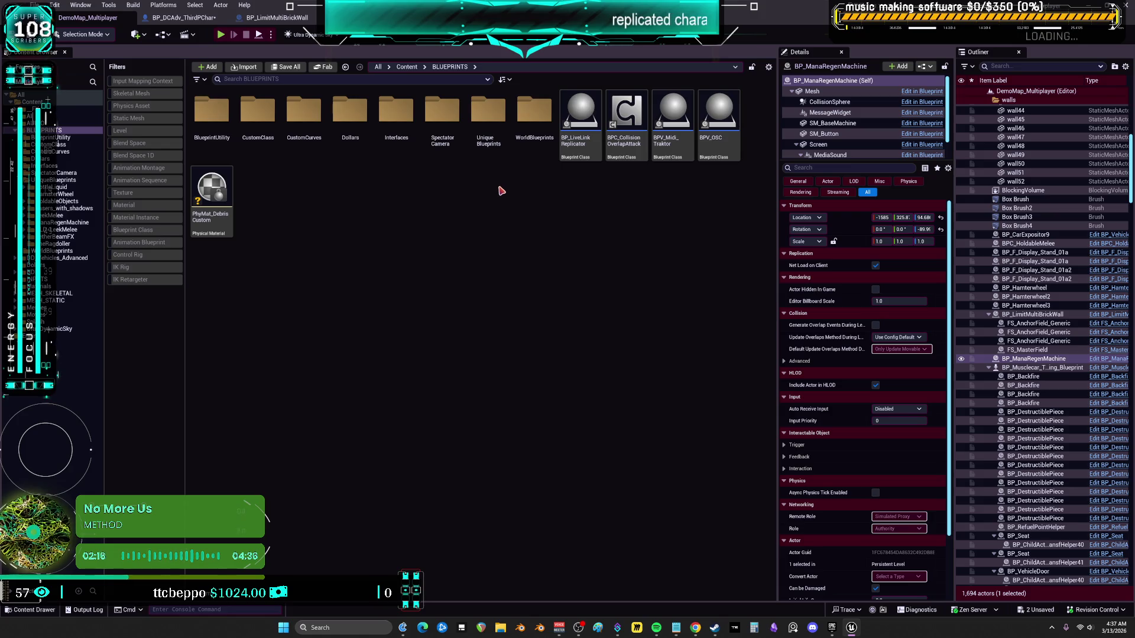
pyautogui.click(54, 102)
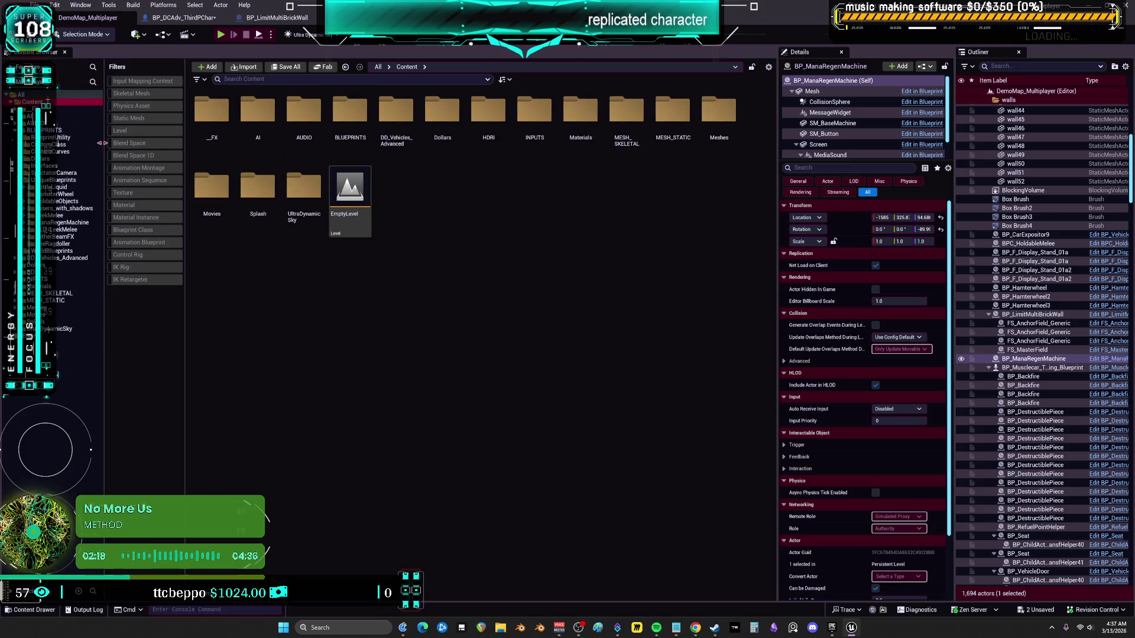
pyautogui.click(148, 232)
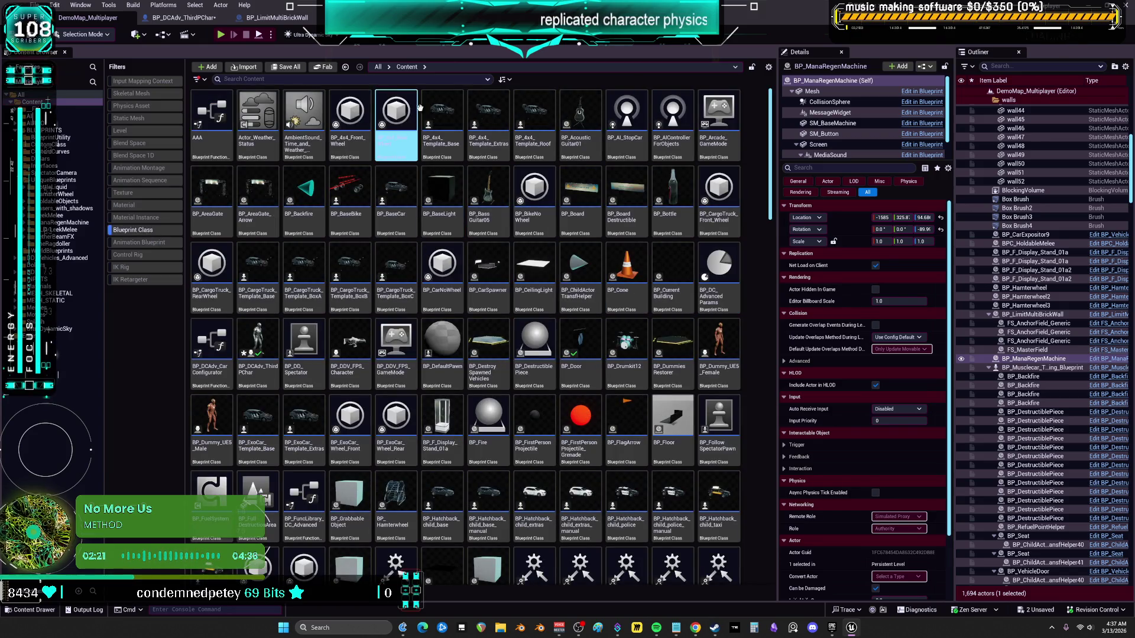
# Search the Content Browser for 'brick', replacing the earlier 'bat' and 'smah' searches
pyautogui.click(286, 80)
pyautogui.write('bat')
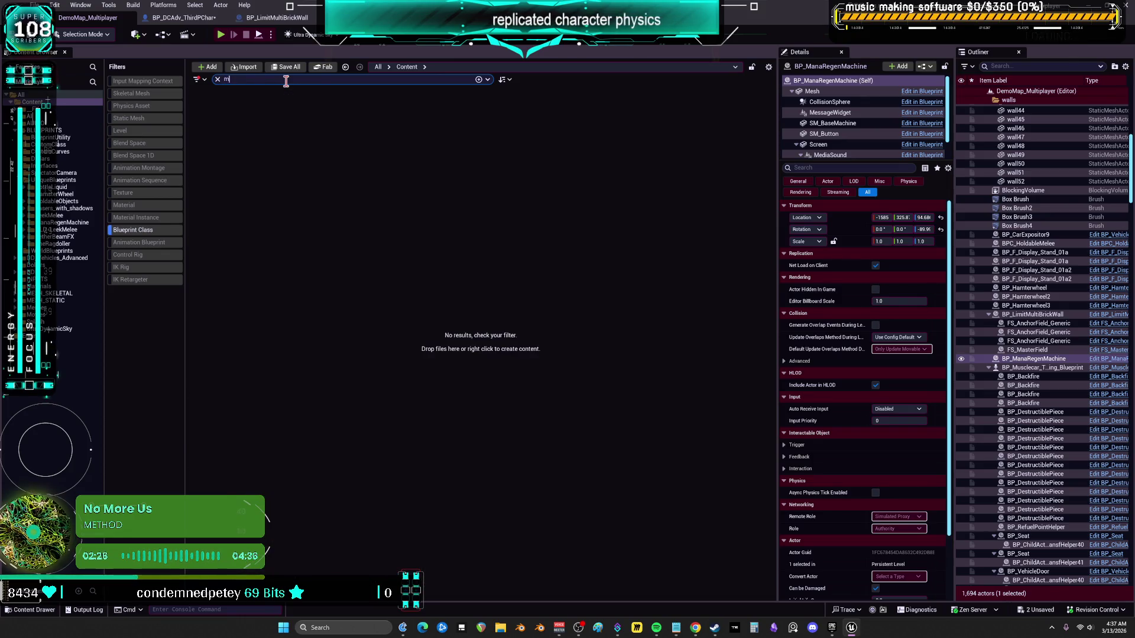
pyautogui.press('BackSpace')
pyautogui.write('smah')
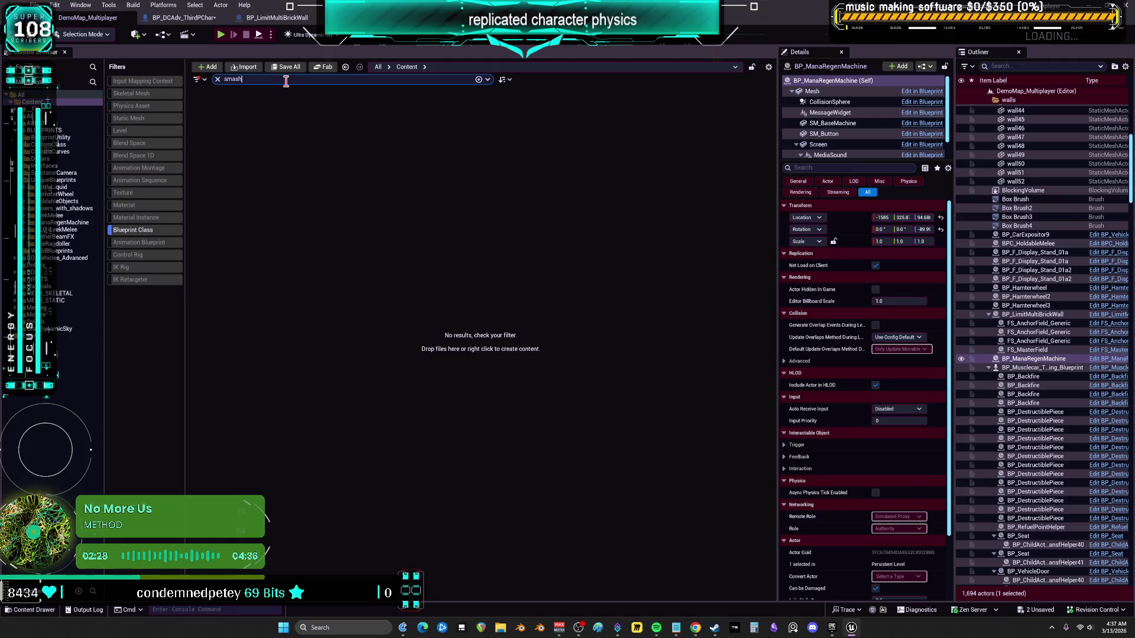
pyautogui.hotkey('ctrl', 'a')
pyautogui.press('BackSpace')
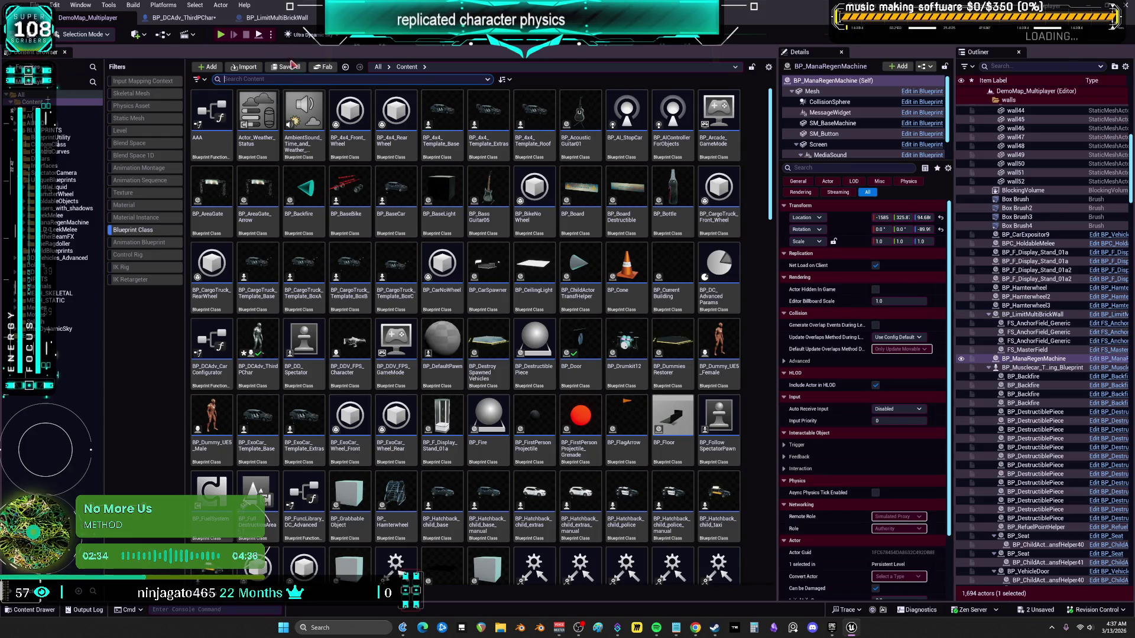
pyautogui.write('brick')
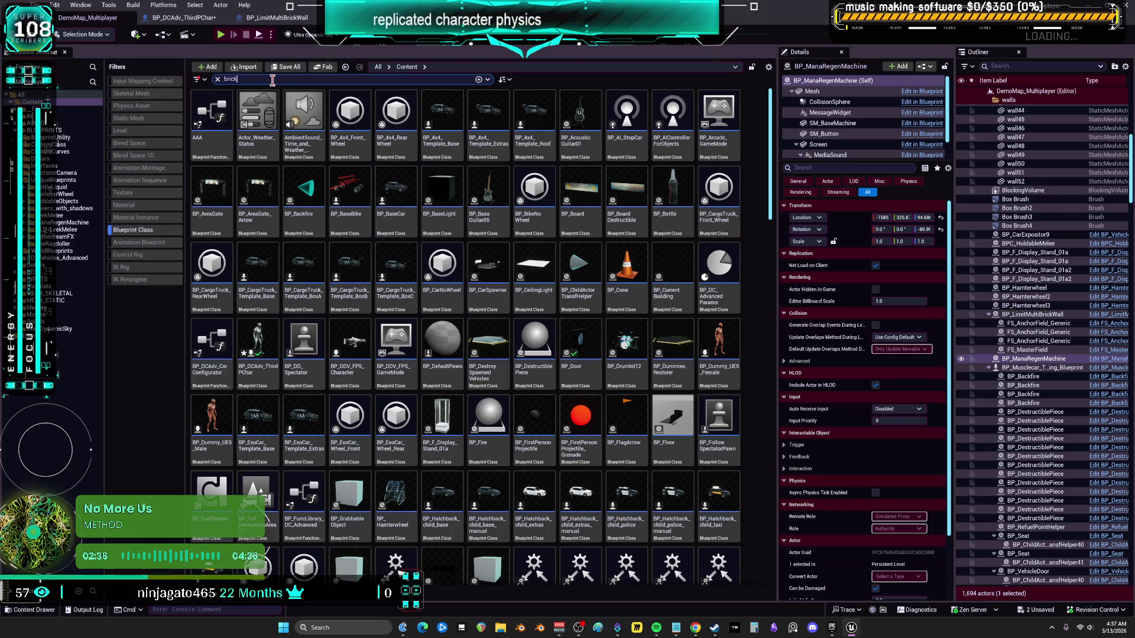
# Locate BP_LimitMultiBrickWall in CustomMultiSpawn and drag it onto TheRagdoller with Move Here
pyautogui.click(220, 125)
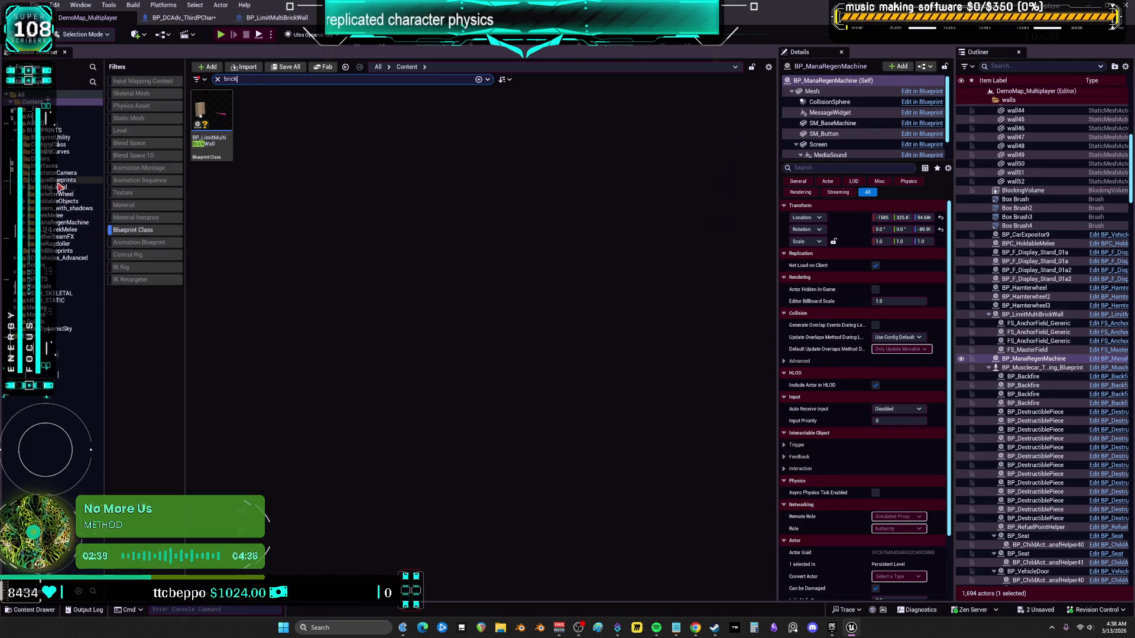
pyautogui.hotkey('ctrl', 'b')
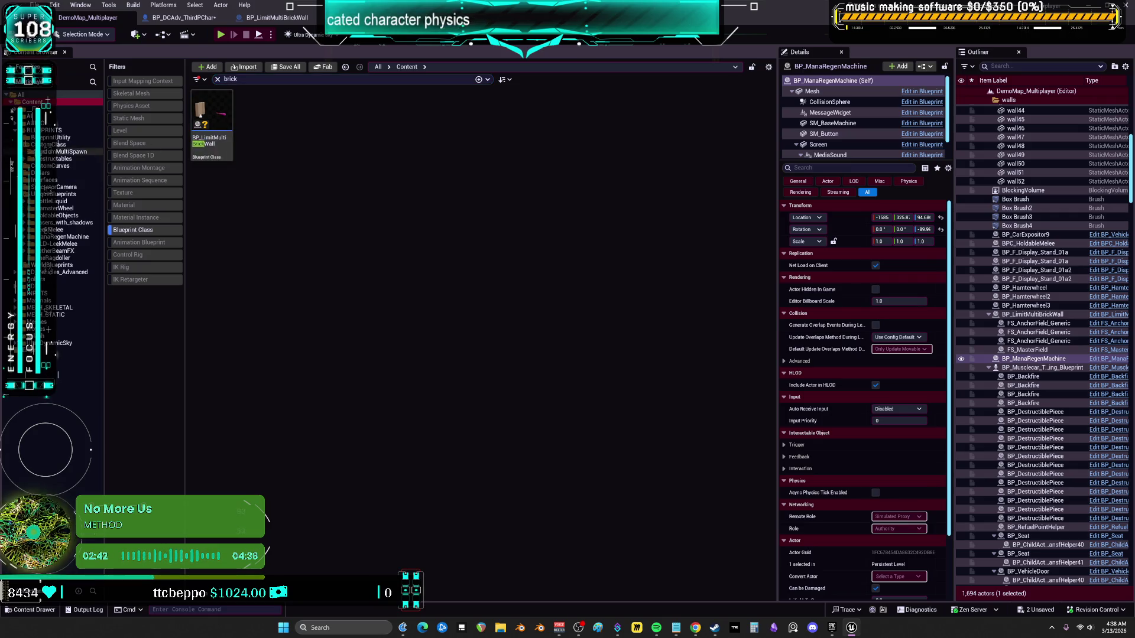
pyautogui.click(65, 158)
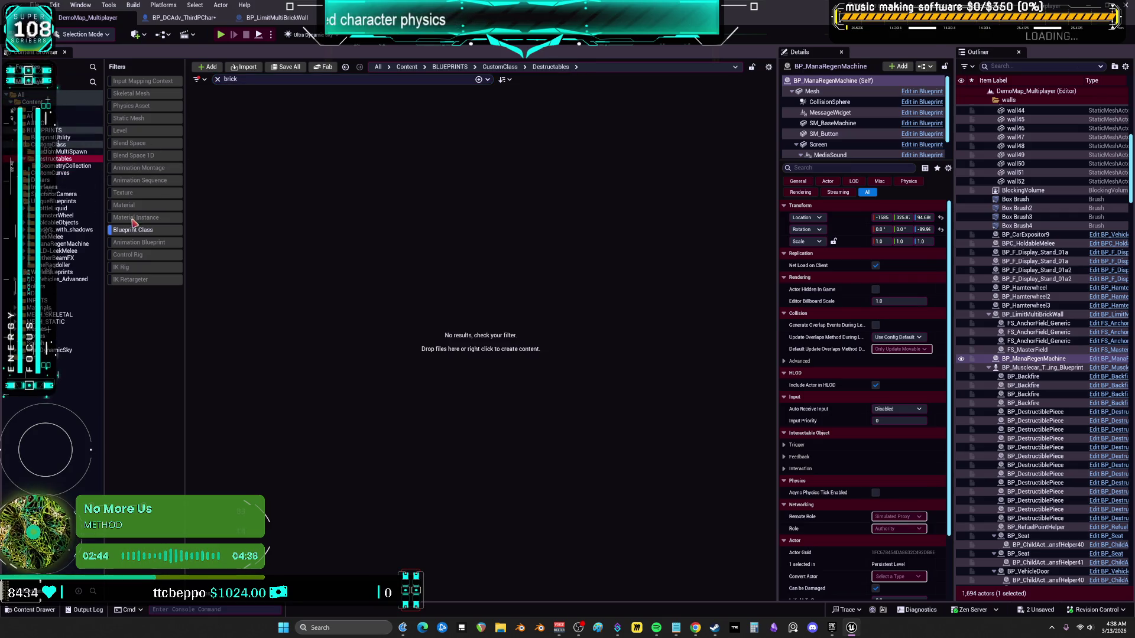
pyautogui.hotkey('ctrl', 'b')
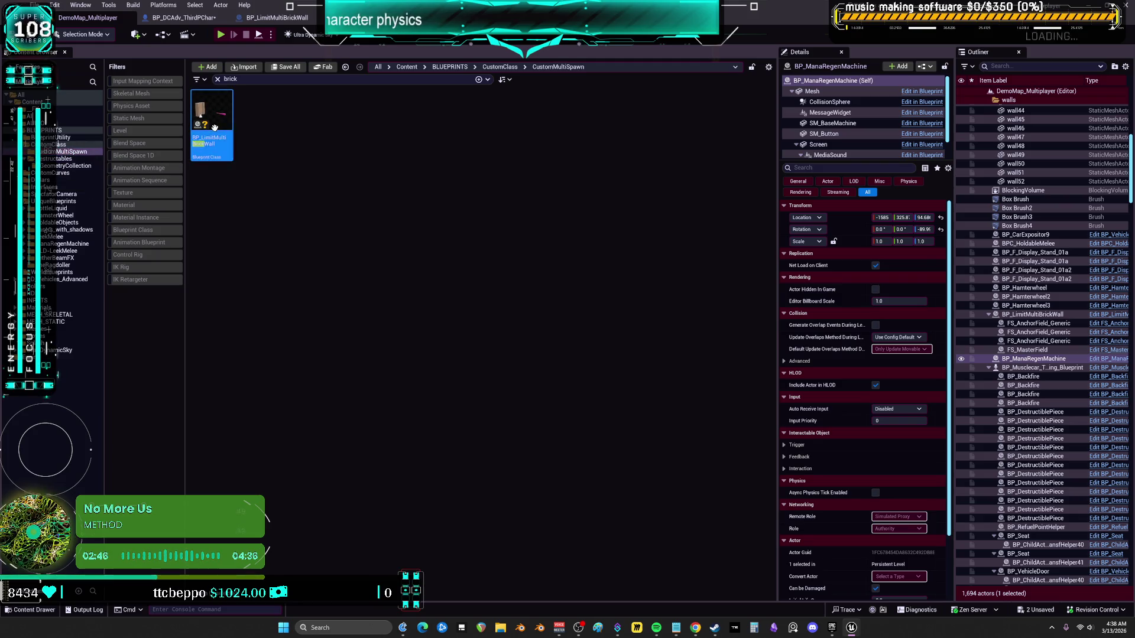
pyautogui.moveTo(197, 133)
pyautogui.mouseDown()
pyautogui.moveTo(71, 217)
pyautogui.moveTo(65, 203)
pyautogui.mouseUp()
pyautogui.click(89, 223)
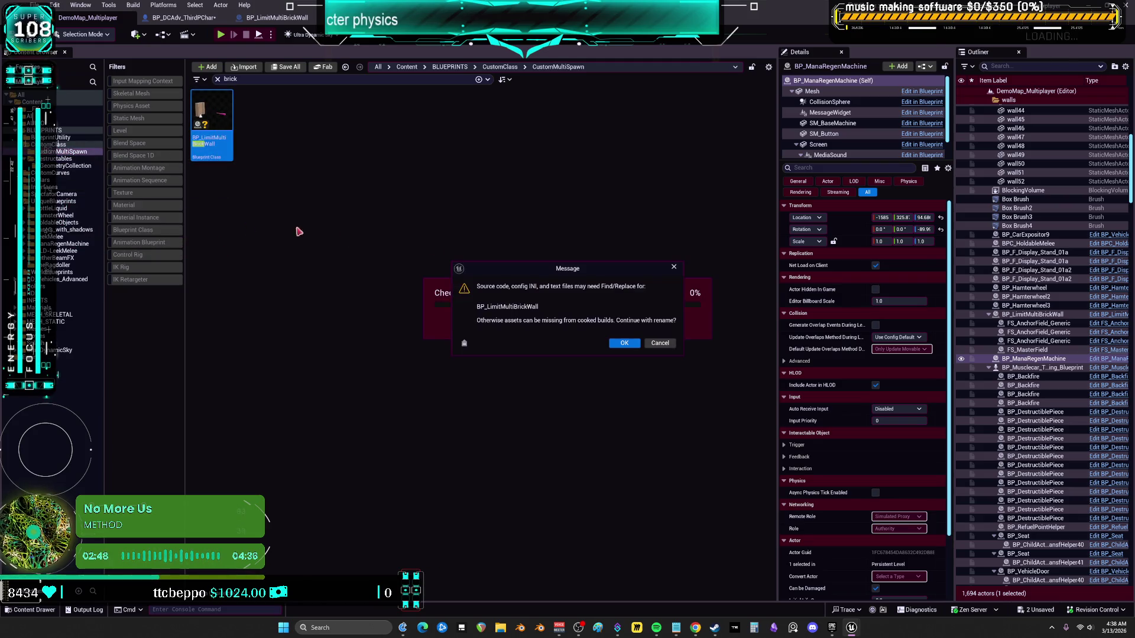
# Cancel the rename warning, then move BP_LimitMultiBrickWall onto TheRagdoller again and confirm with OK
pyautogui.click(660, 343)
pyautogui.moveTo(666, 352); pyautogui.dragTo(71, 260)
pyautogui.click(88, 284)
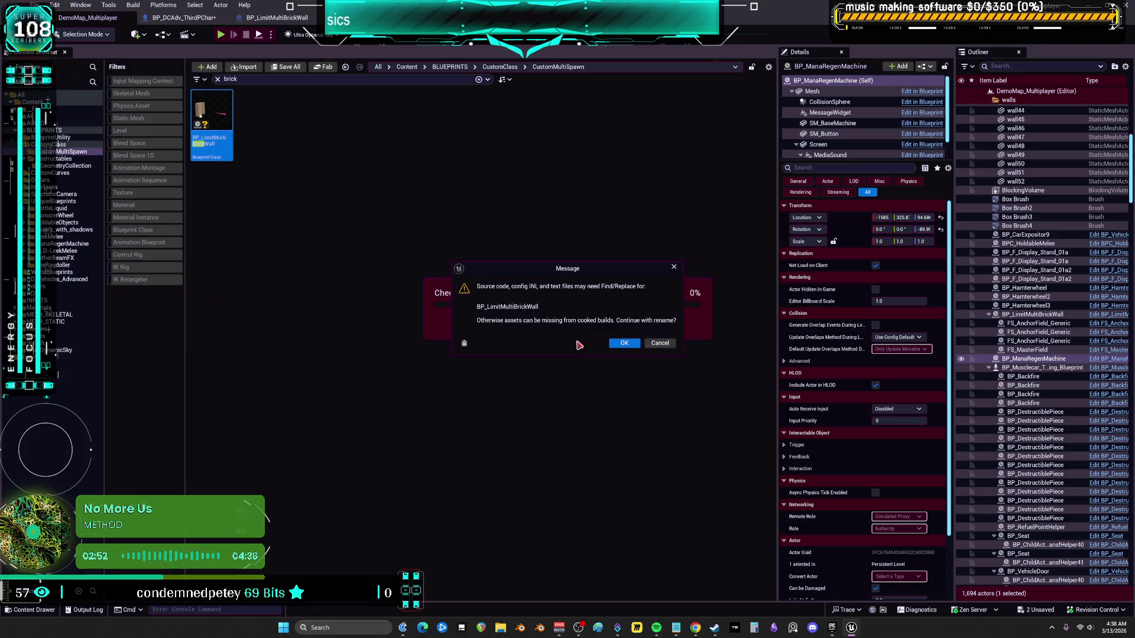
pyautogui.click(622, 344)
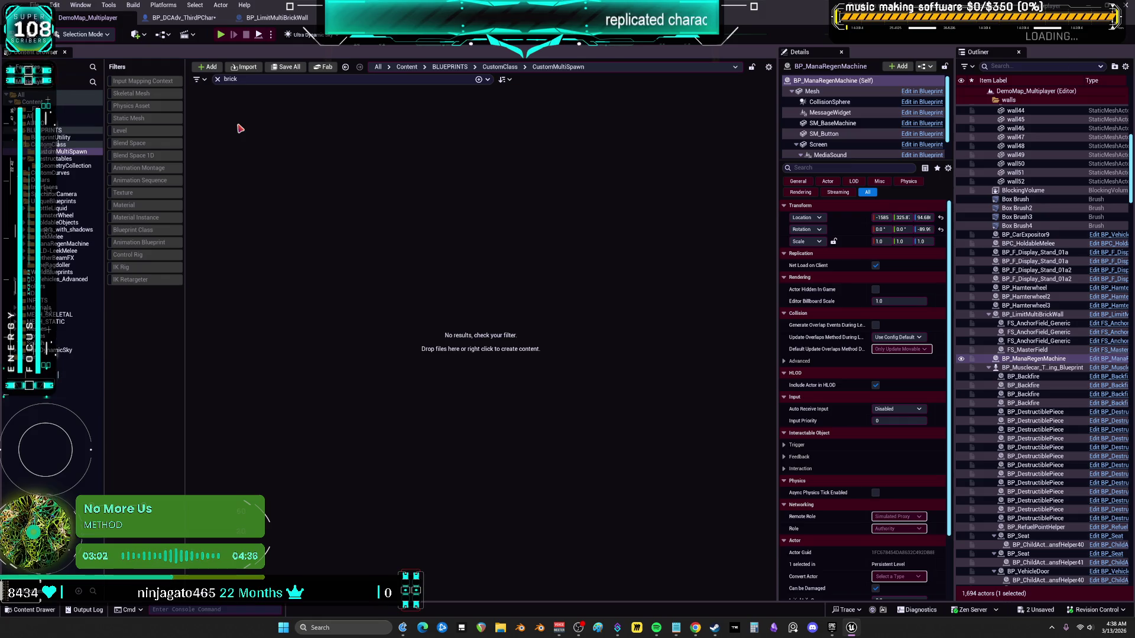
# Move GC_SM_BrickWallBorder_Destruct from Destructables/GeometryCollection into TheRagdoller
pyautogui.click(217, 78)
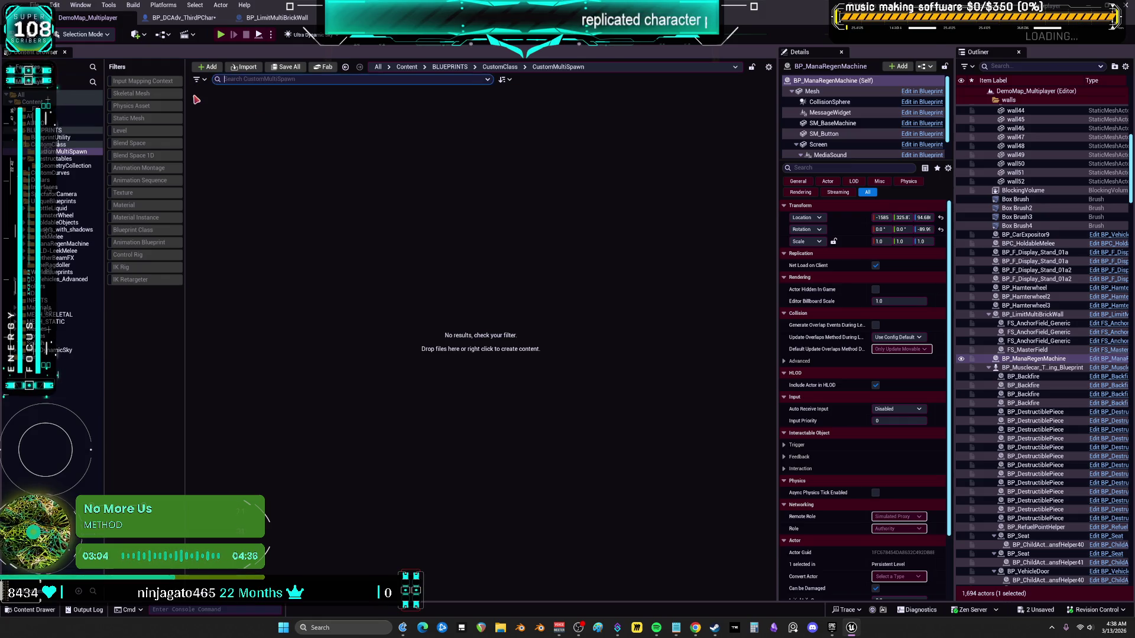
pyautogui.click(62, 158)
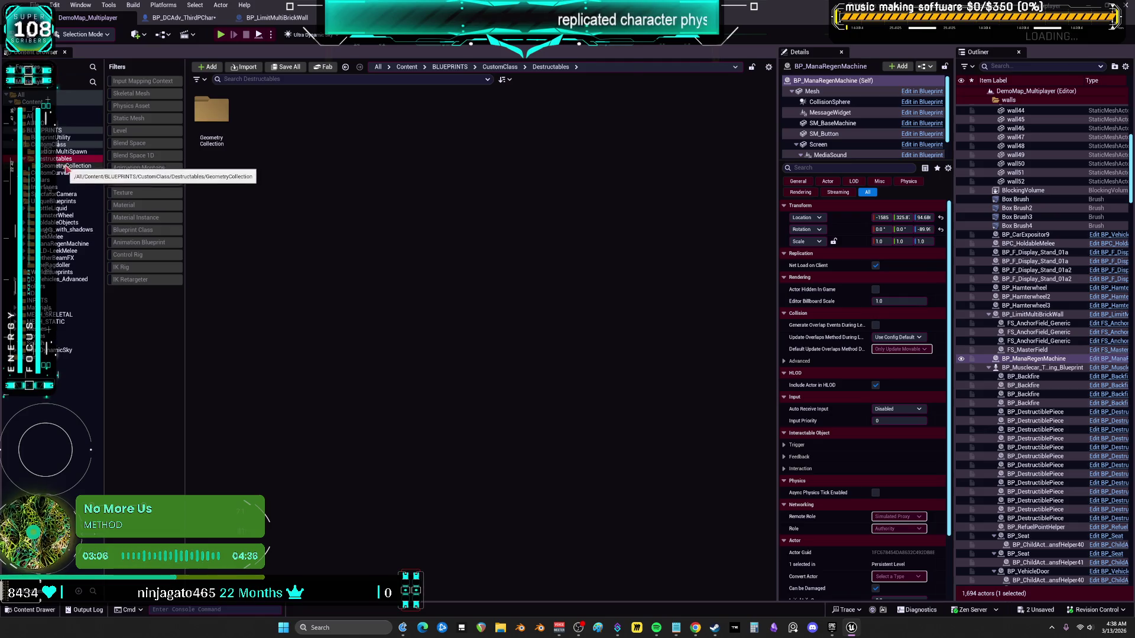
pyautogui.click(65, 166)
pyautogui.moveTo(205, 125)
pyautogui.mouseDown()
pyautogui.moveTo(77, 293)
pyautogui.moveTo(70, 273)
pyautogui.mouseUp()
pyautogui.click(81, 282)
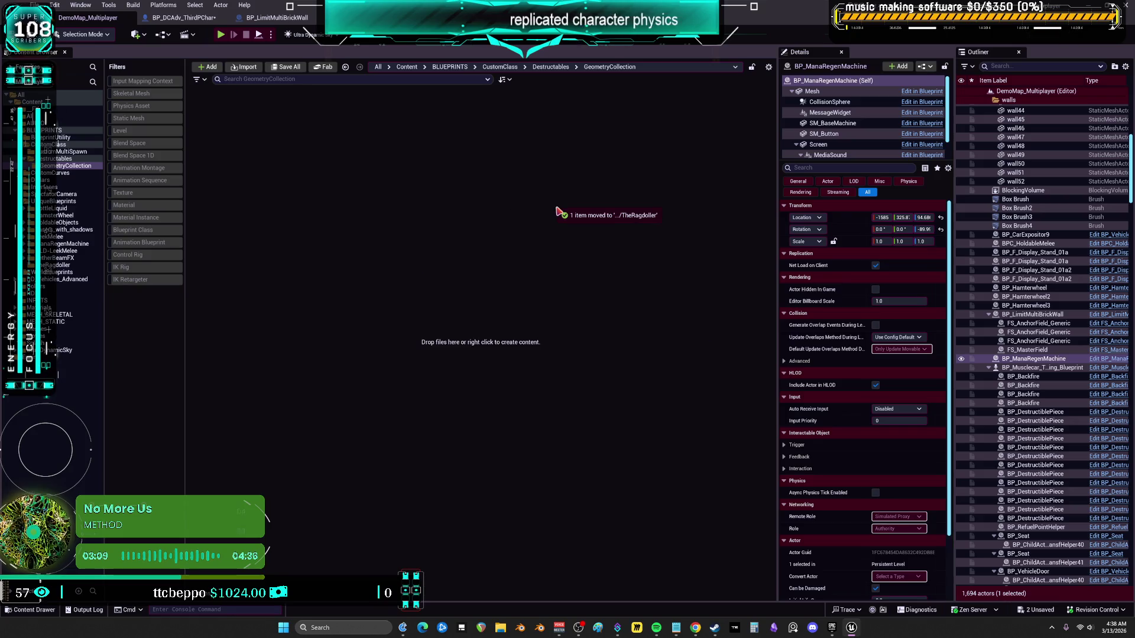
# Fix up redirectors in the CustomClass folders, delete the unreferenced ones, then open TheRagdoller
pyautogui.click(63, 151)
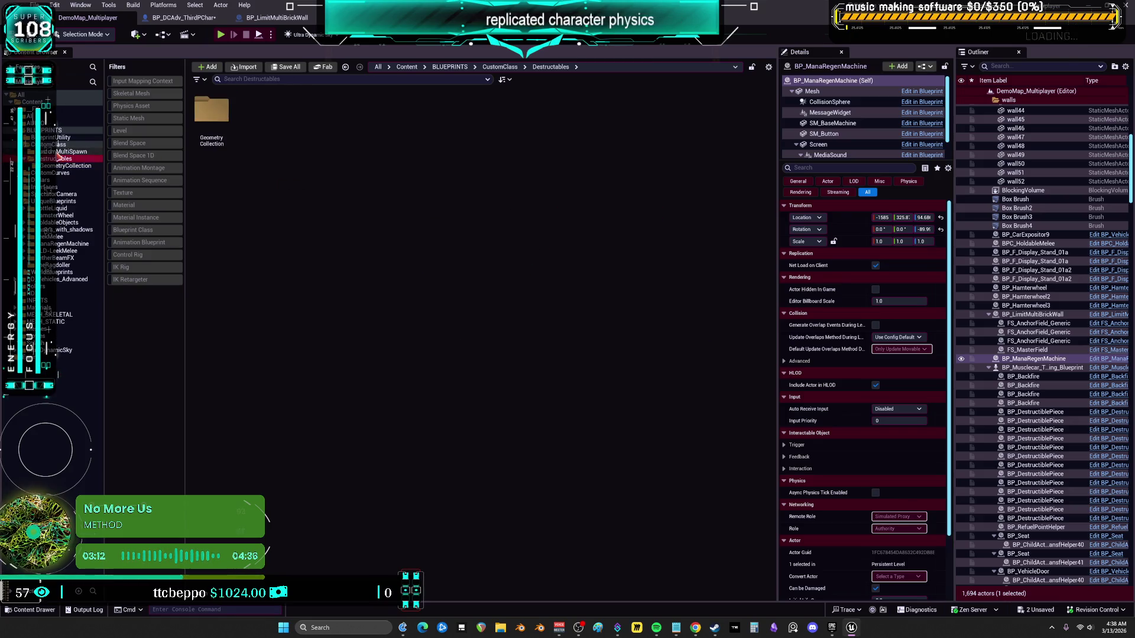
pyautogui.click(56, 144)
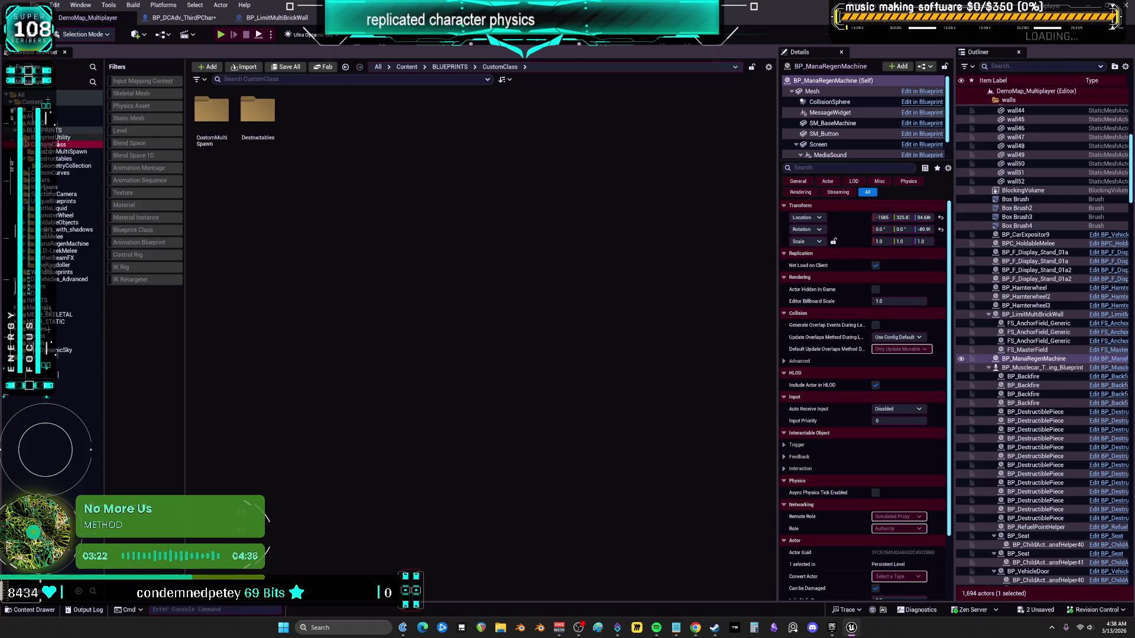
pyautogui.click(24, 138)
pyautogui.click(65, 173)
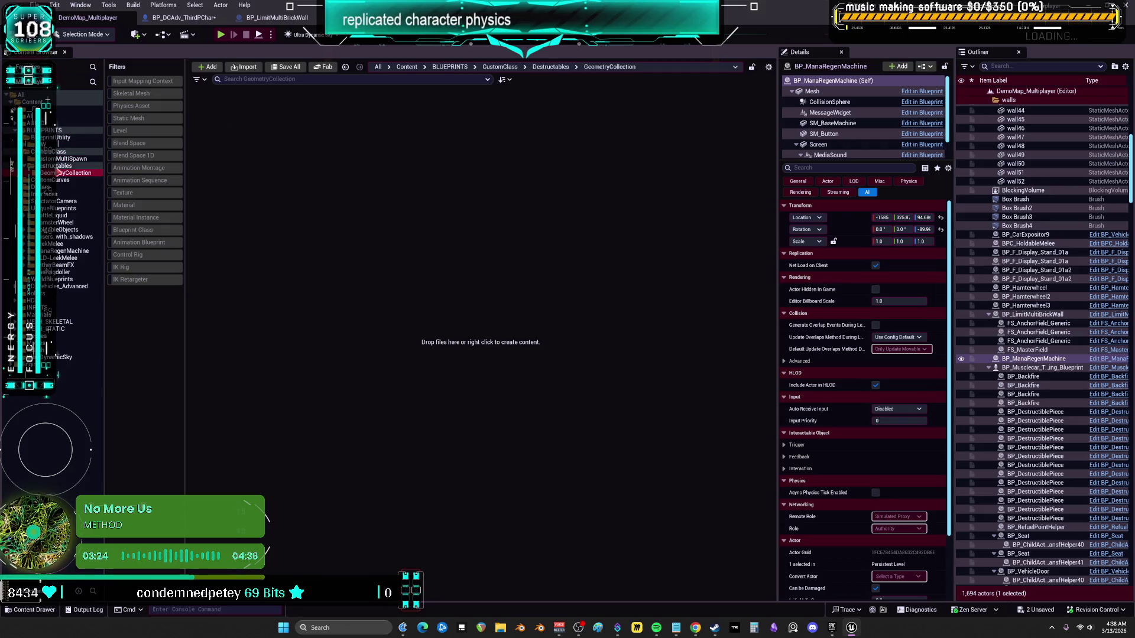
pyautogui.keyDown('shift'); pyautogui.click(59, 152); pyautogui.keyUp('shift')
pyautogui.rightClick(59, 152)
pyautogui.click(89, 310)
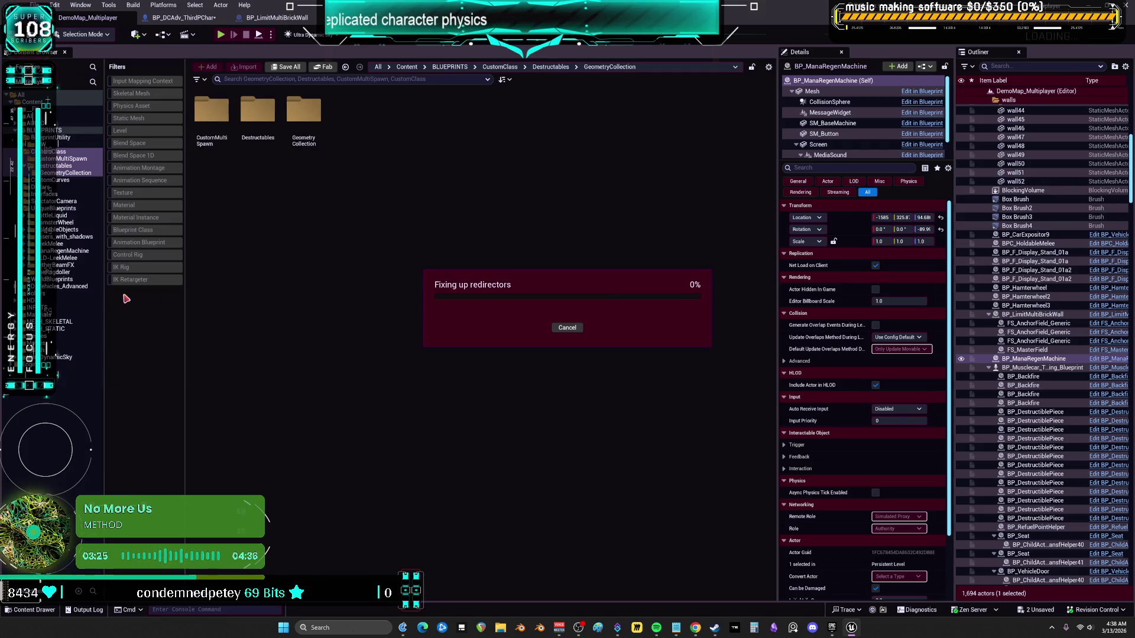
pyautogui.click(491, 480)
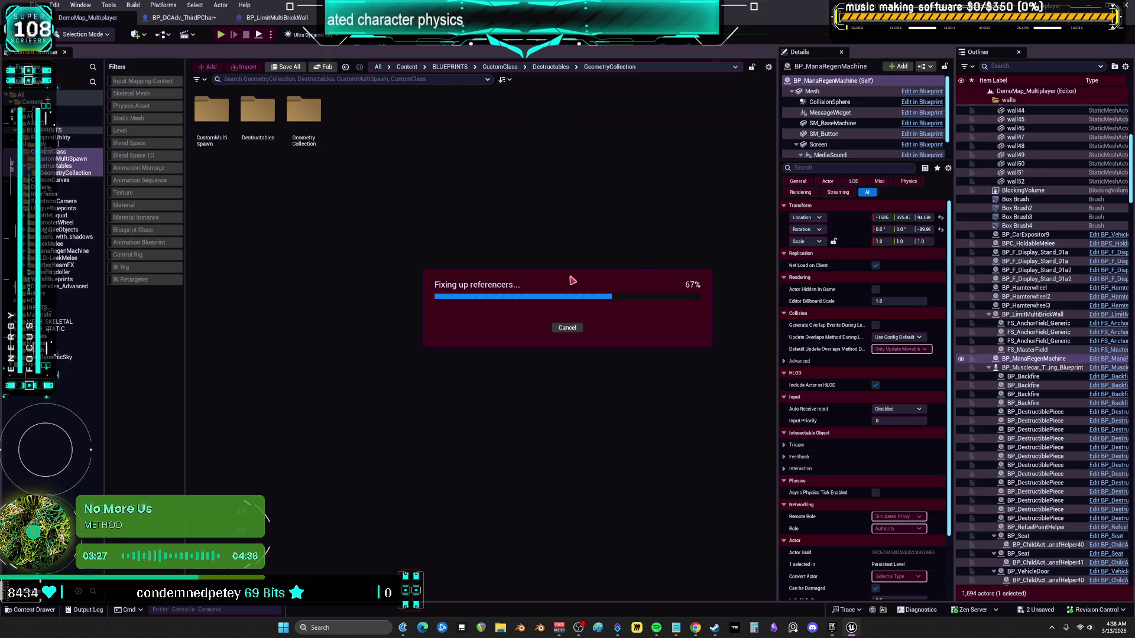
pyautogui.click(62, 172)
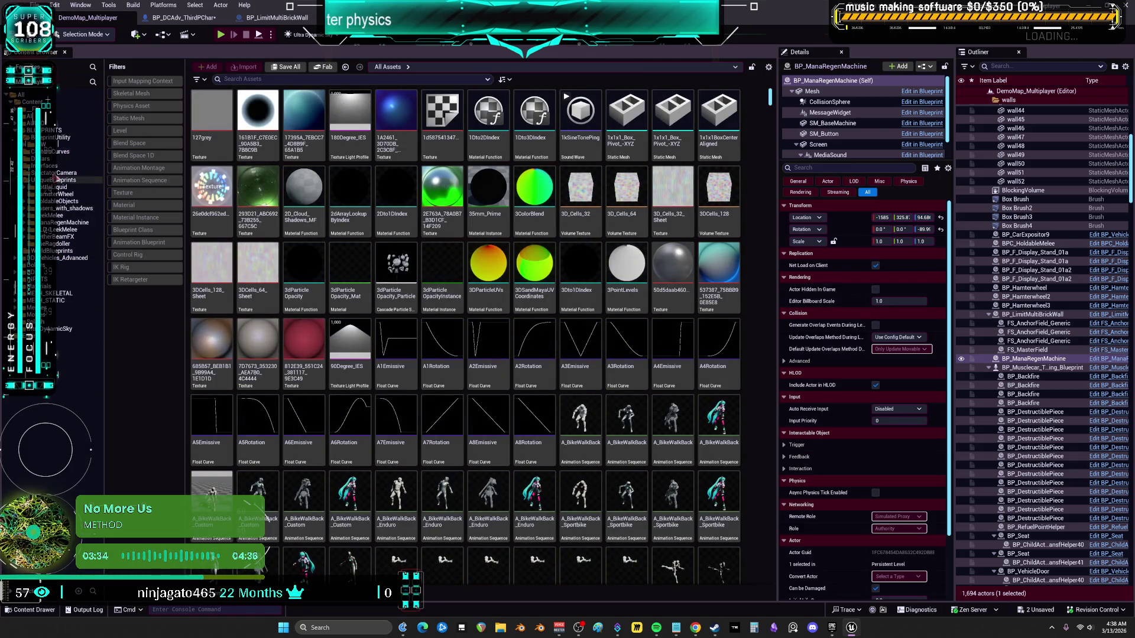
pyautogui.click(62, 244)
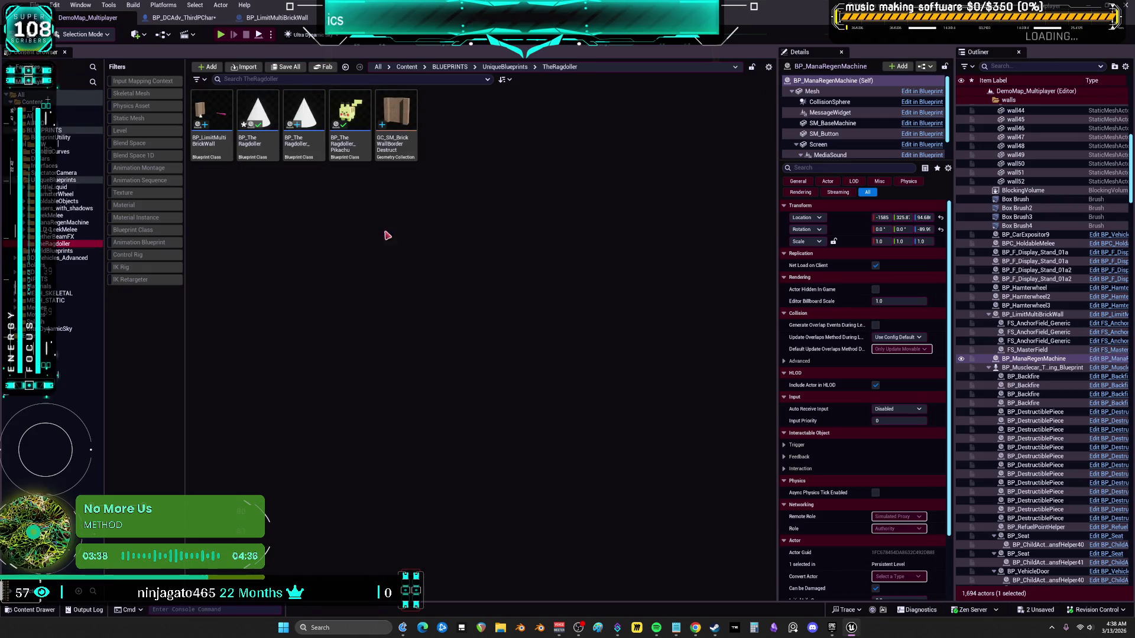
pyautogui.doubleClick(213, 109)
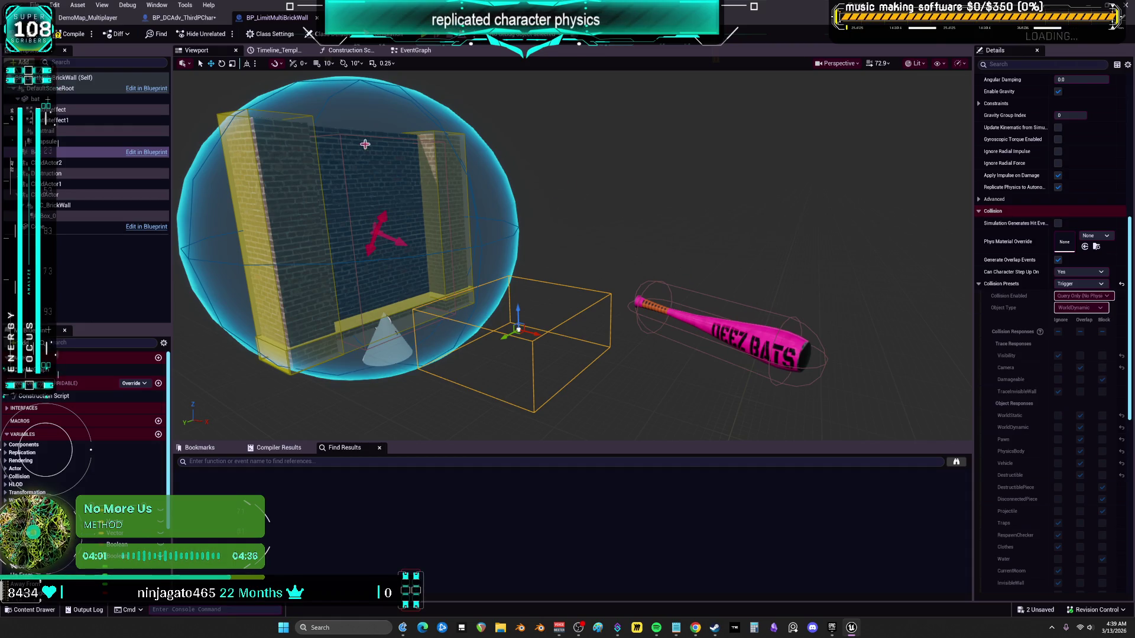
pyautogui.click(415, 51)
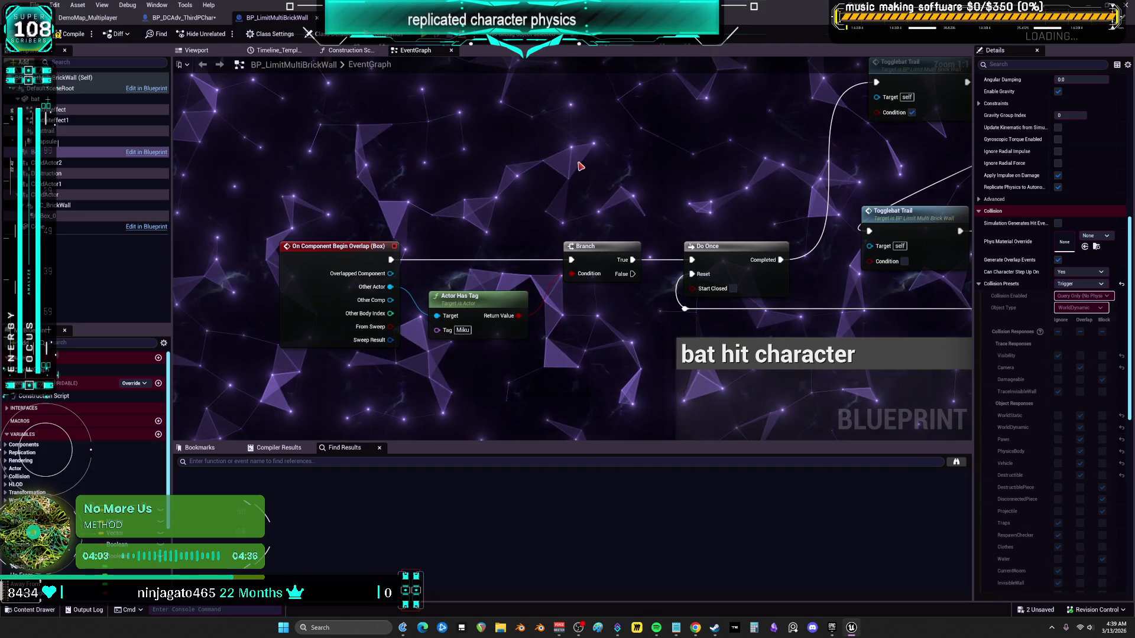
pyautogui.scroll(-3, 577, 161)
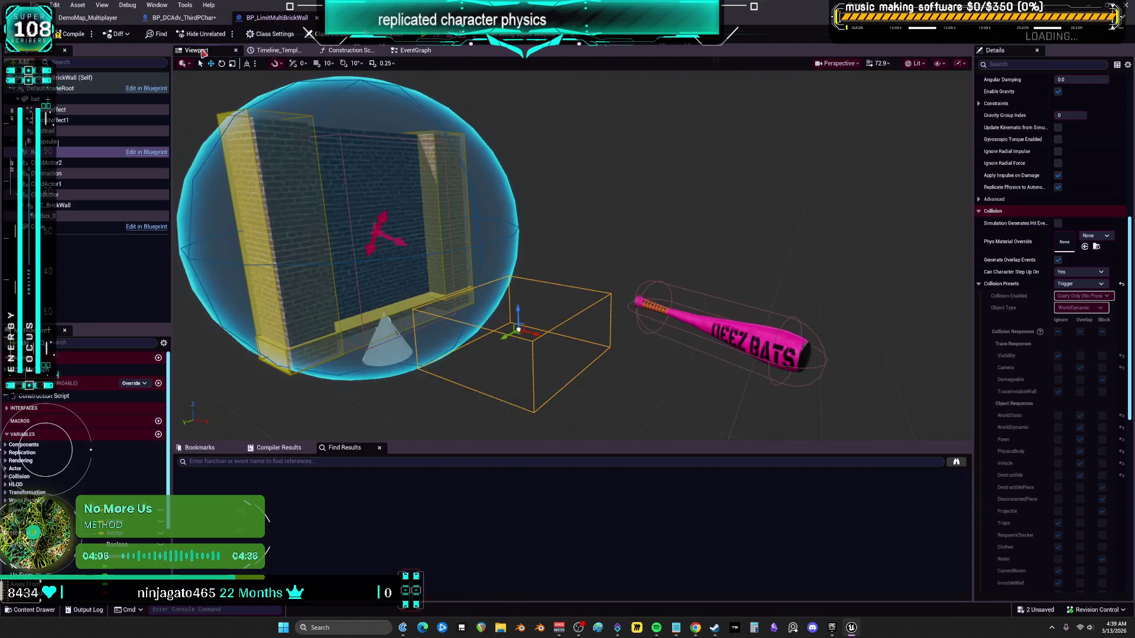
pyautogui.click(196, 50)
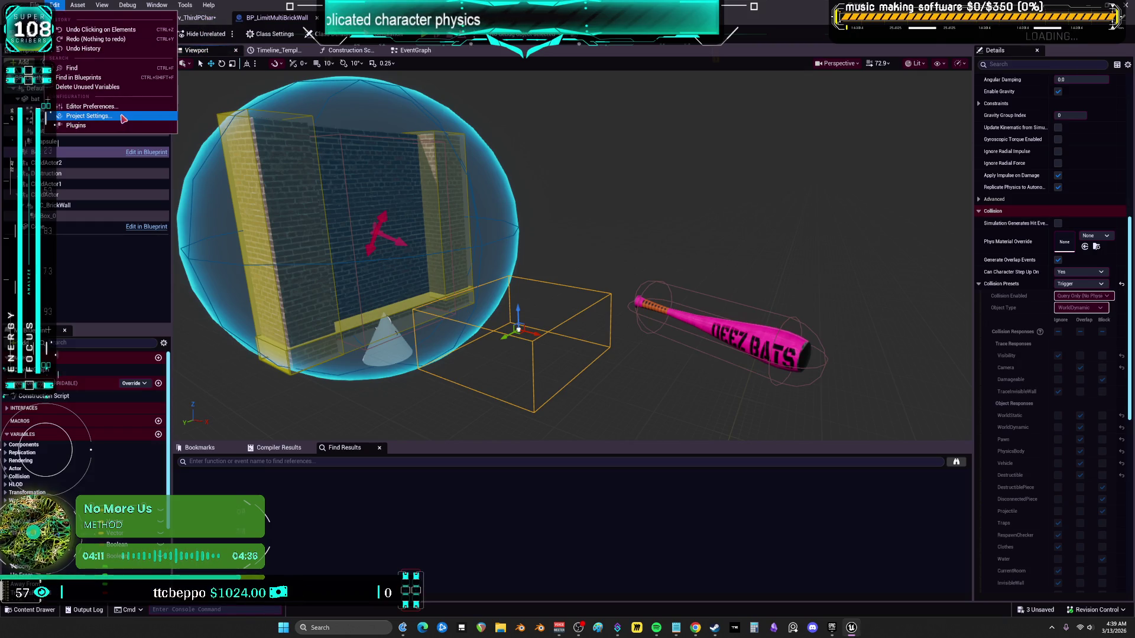
pyautogui.click(123, 117)
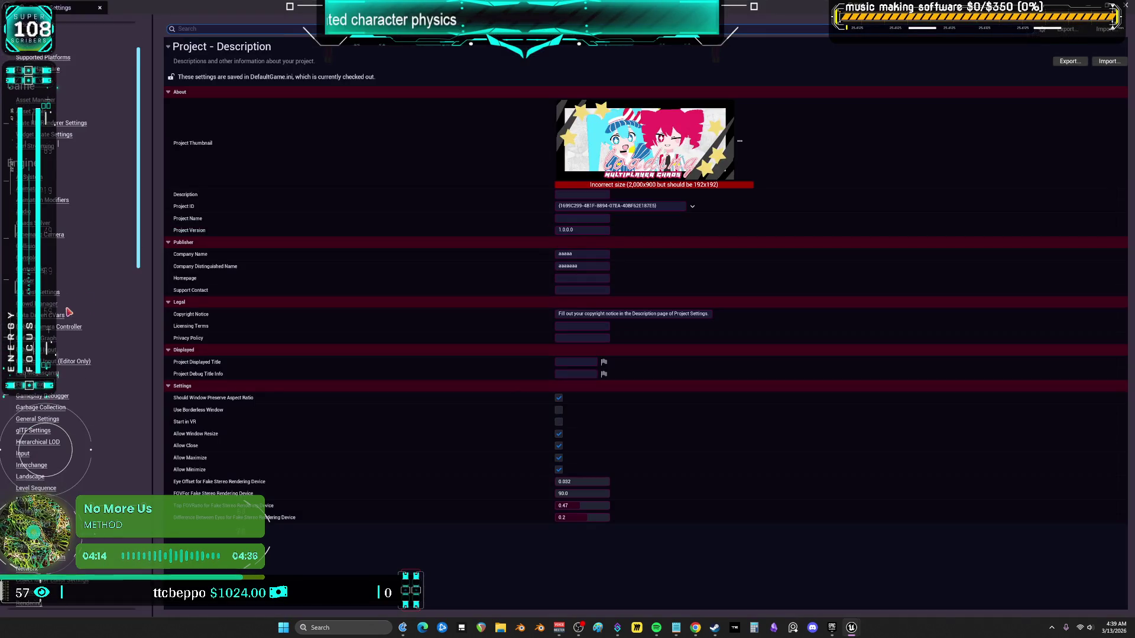
pyautogui.click(30, 317)
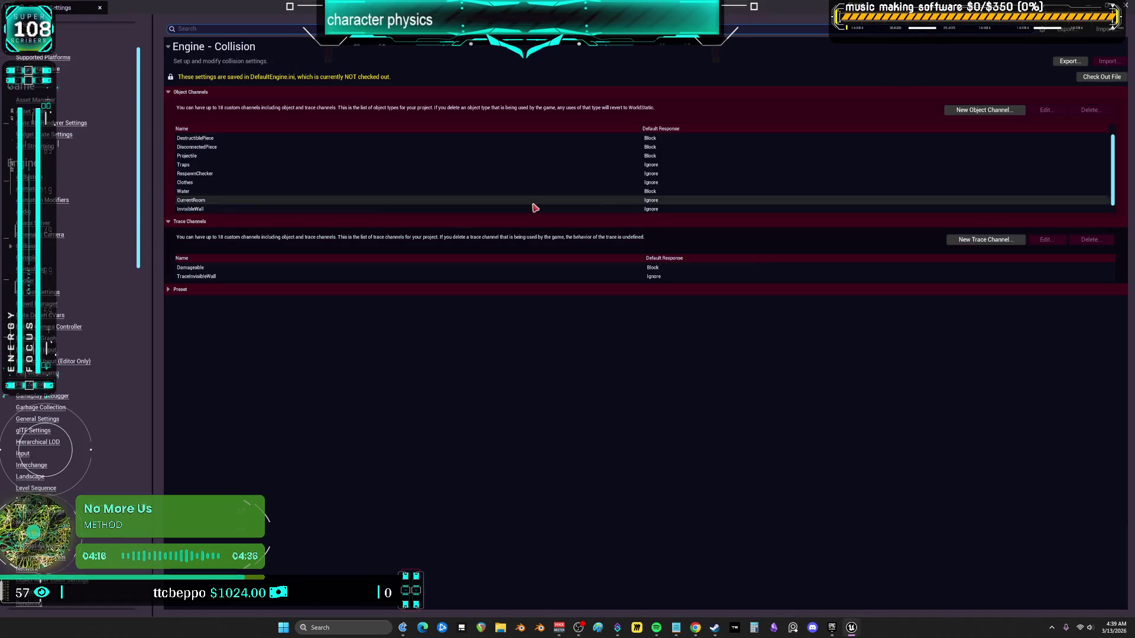
pyautogui.scroll(-1, 210, 179)
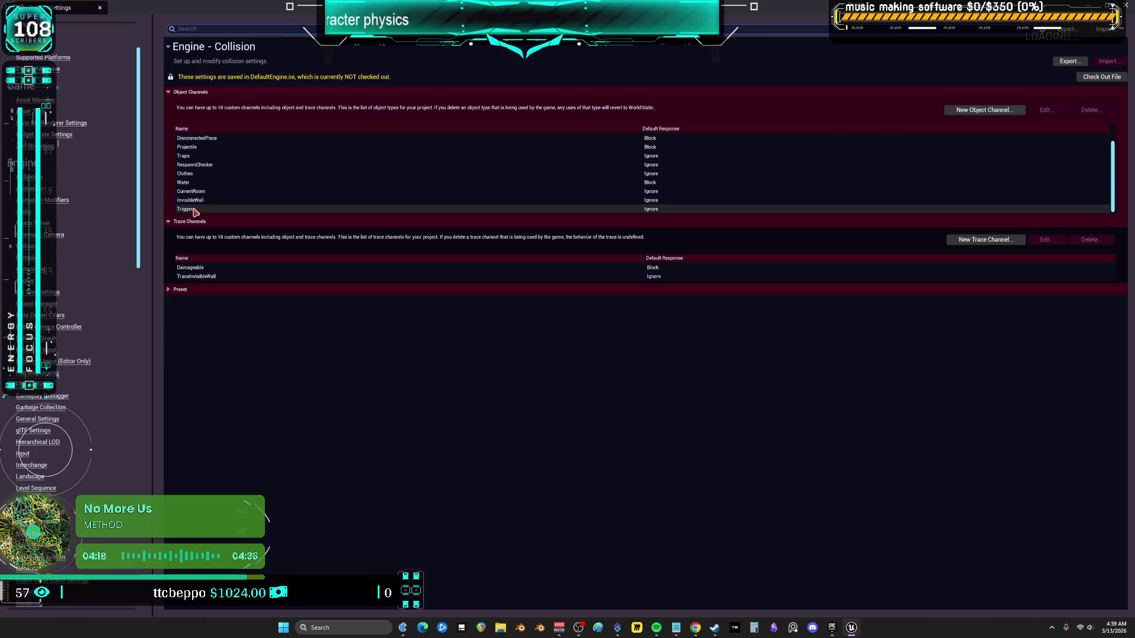
pyautogui.click(188, 209)
pyautogui.click(172, 289)
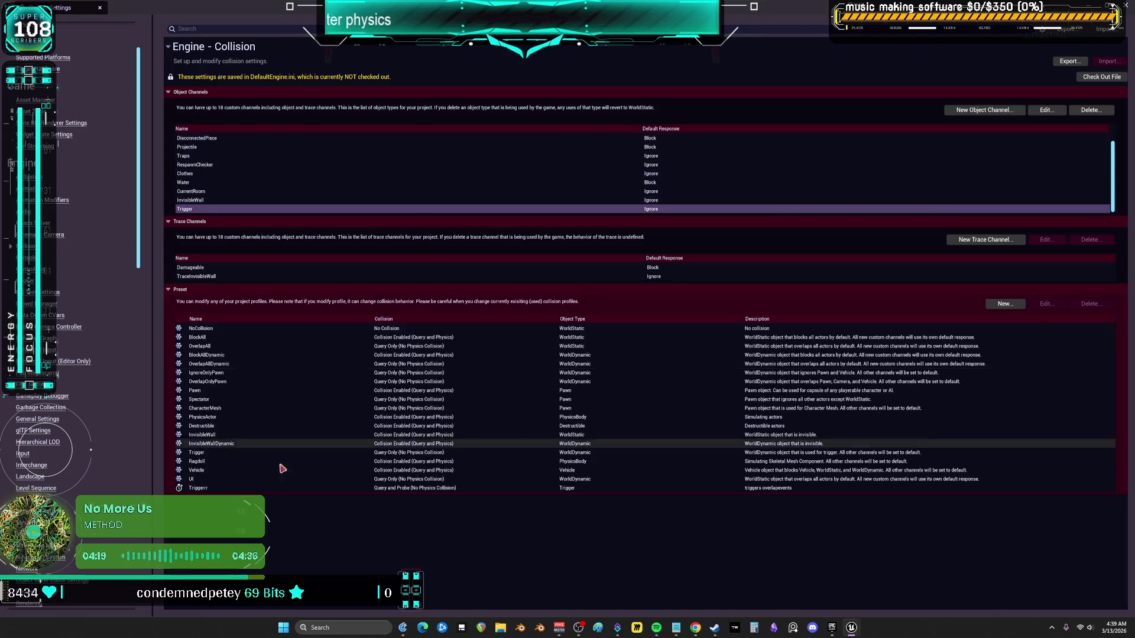
pyautogui.click(504, 489)
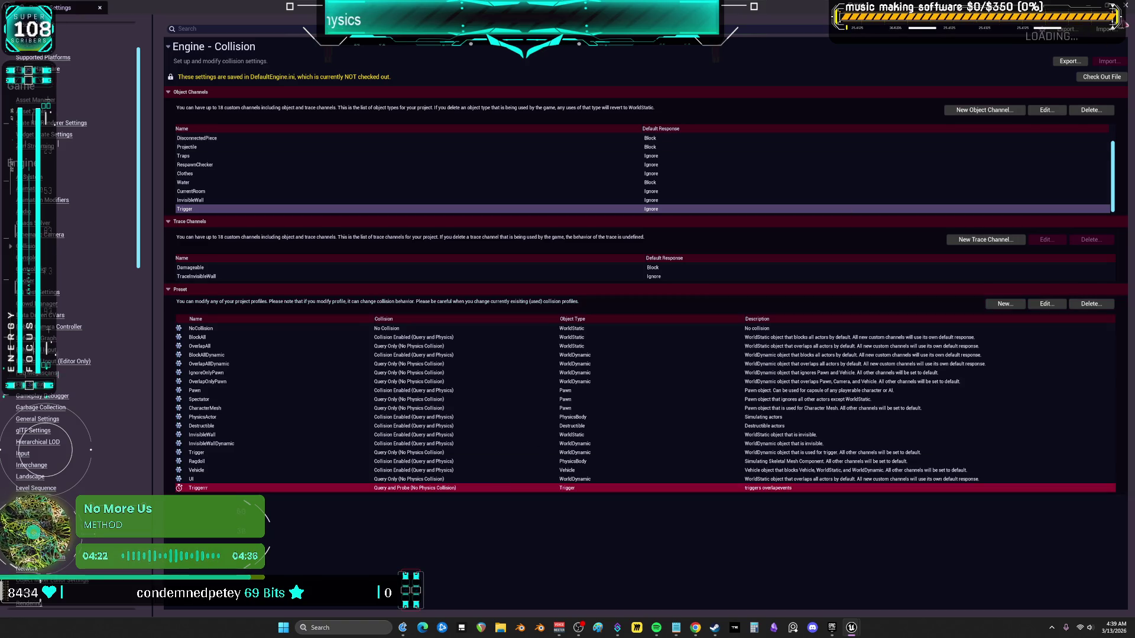
pyautogui.hotkey('alt', 'Tab')
pyautogui.click(42, 5)
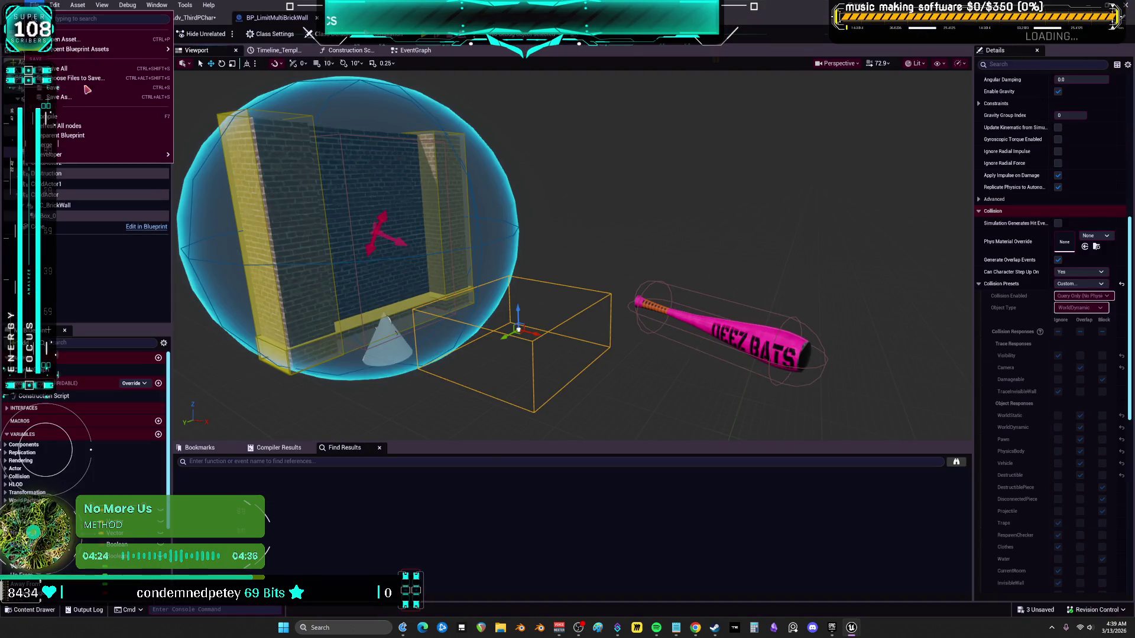
# Save all, then set the component's Collision Presets to Triggerrr
pyautogui.click(77, 74)
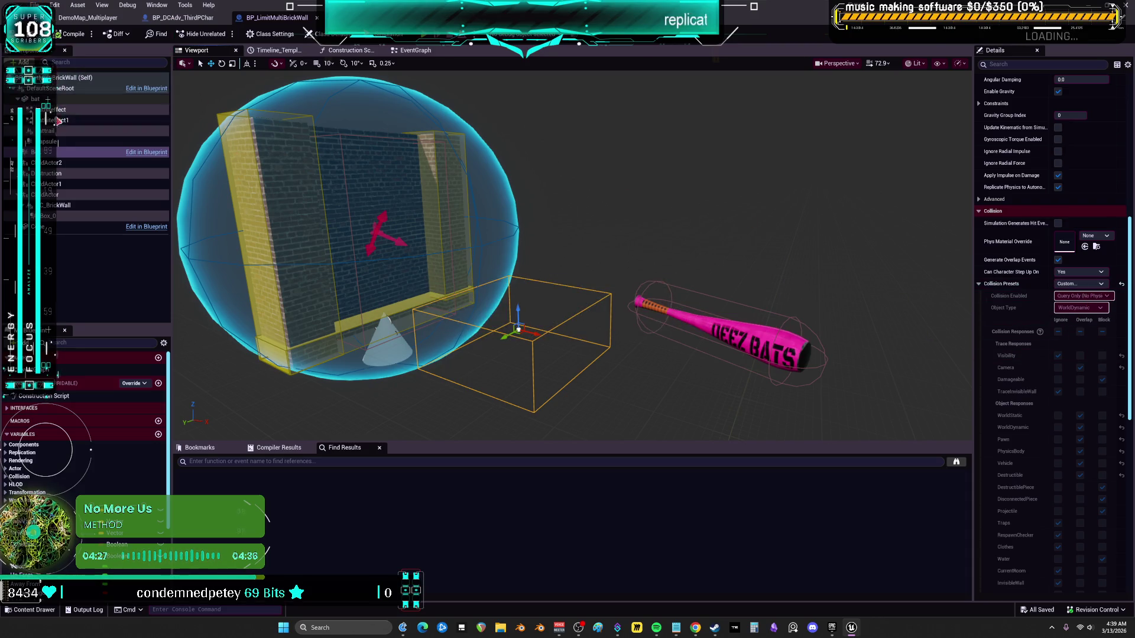
pyautogui.click(1092, 286)
pyautogui.click(1092, 285)
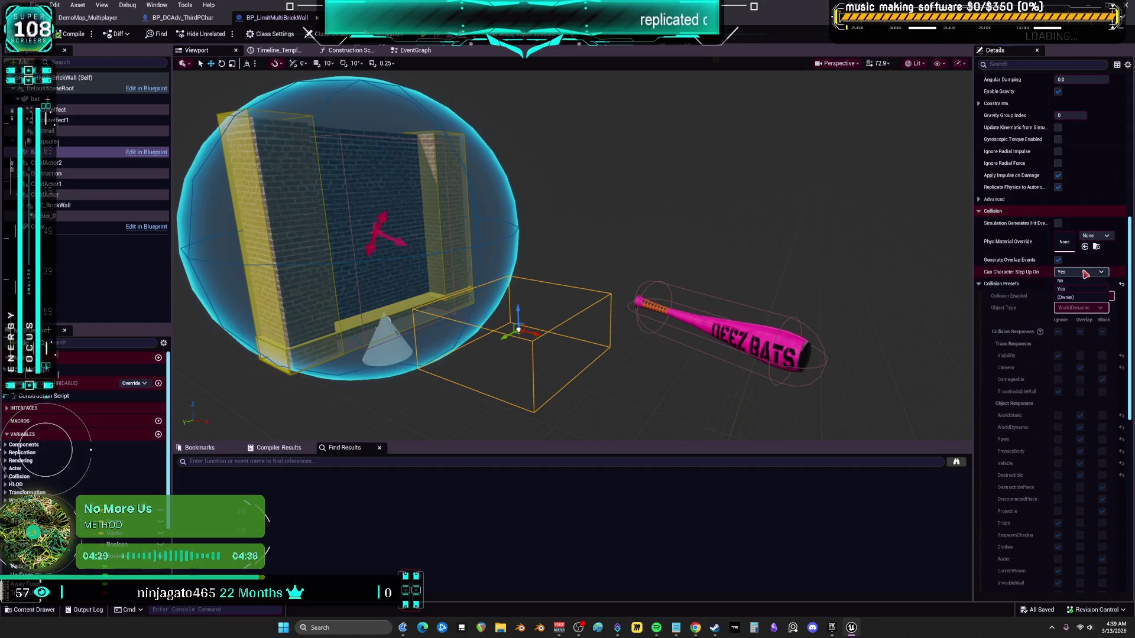
pyautogui.click(1093, 284)
pyautogui.click(1075, 451)
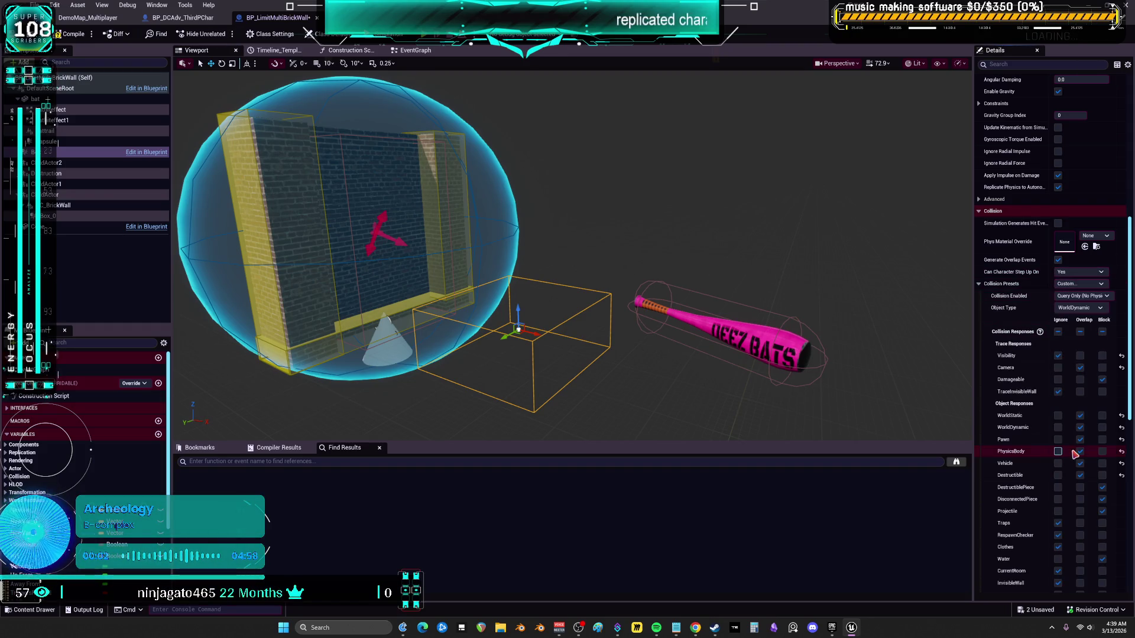
# Select Box_0, save and close the brick-wall blueprint, and relaunch Unreal Engine 5.7.4
pyautogui.click(58, 217)
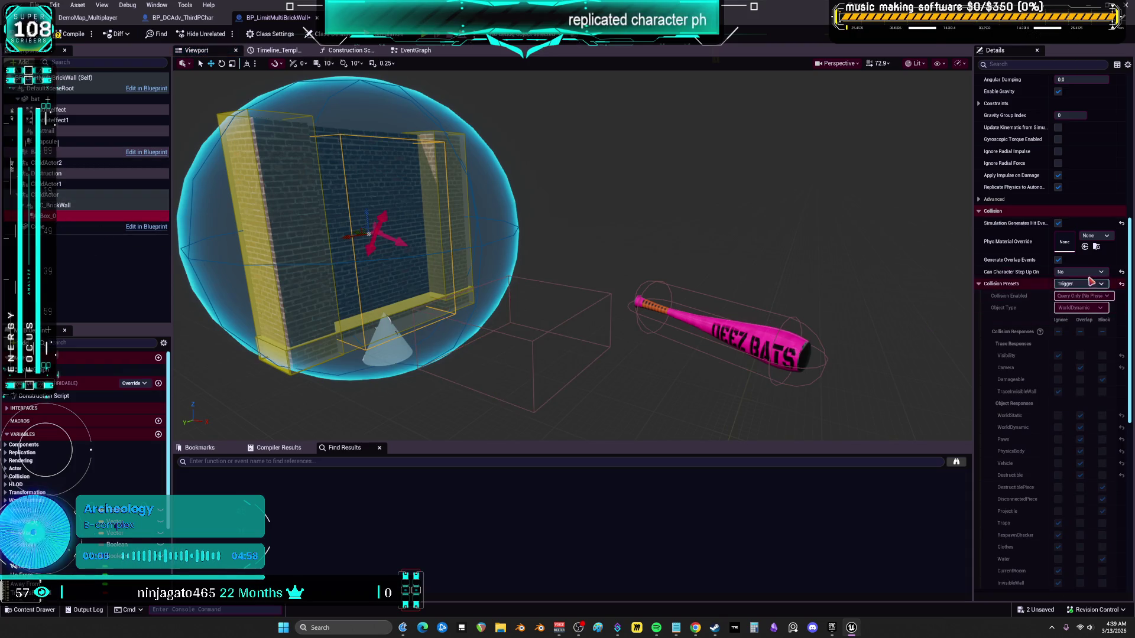
pyautogui.click(76, 35)
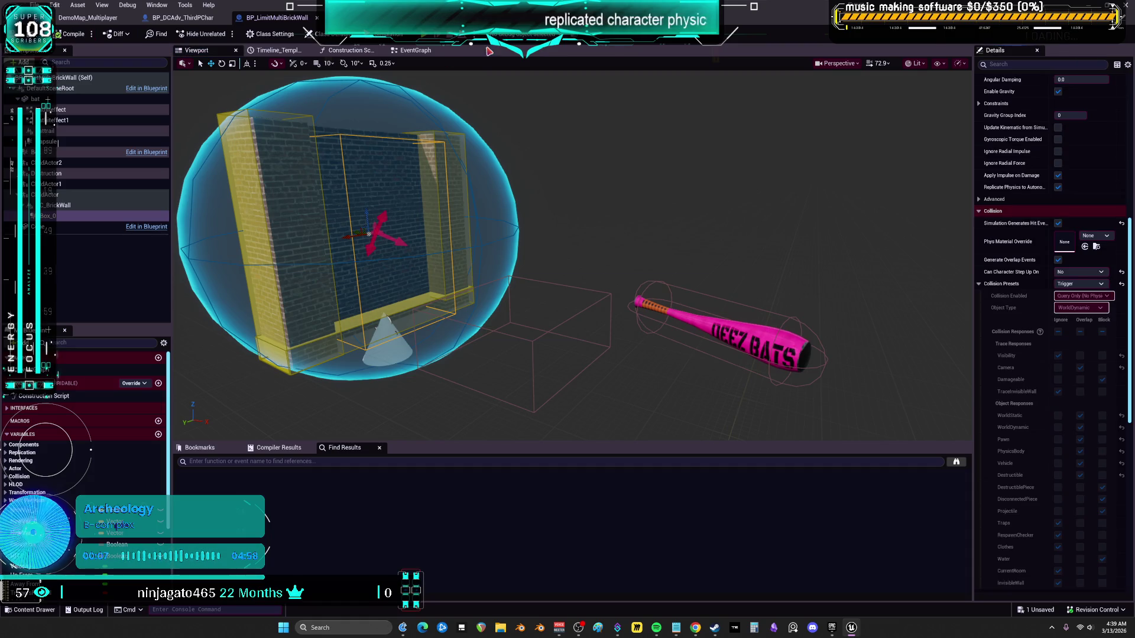
pyautogui.hotkey('ctrl', 'shift', 's')
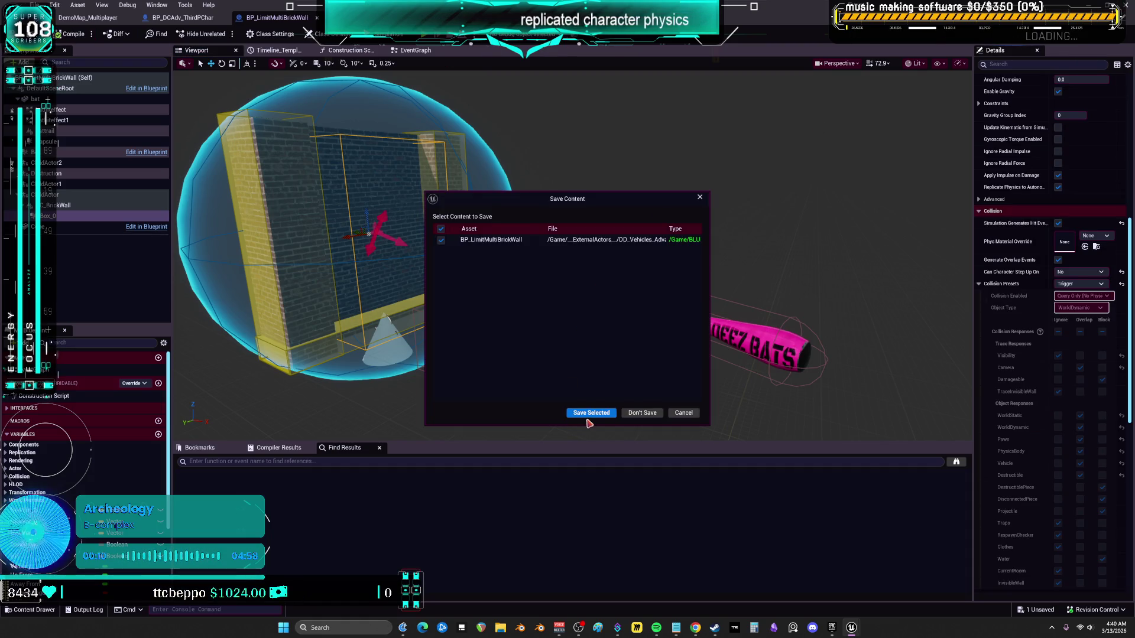
pyautogui.click(588, 416)
pyautogui.click(399, 117)
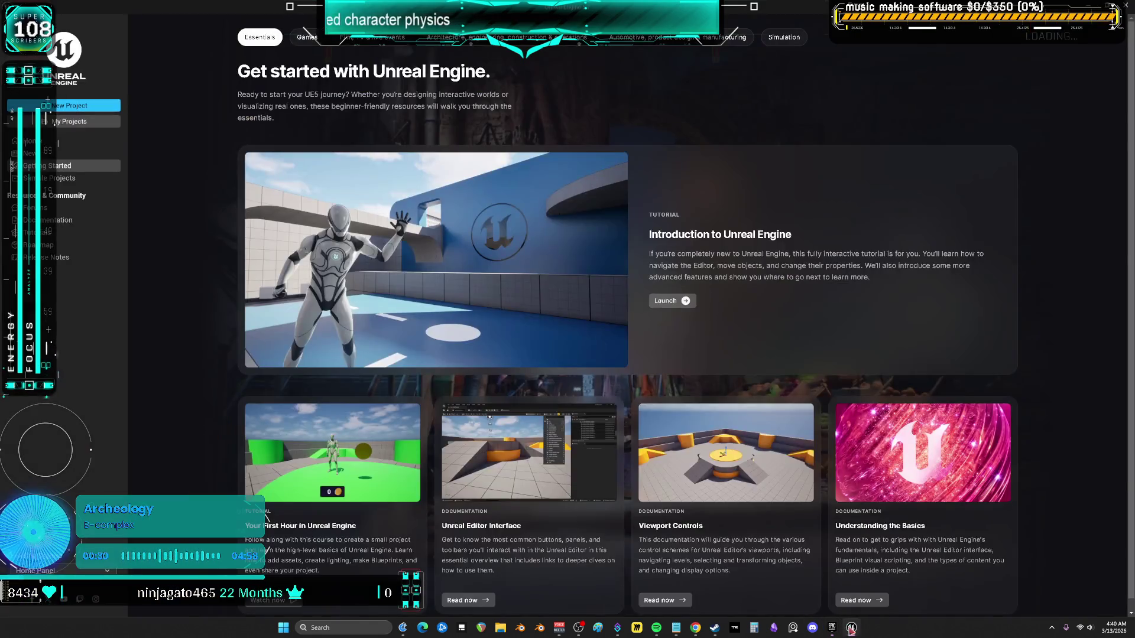
# From My Projects, browse to Multiplayer.uproject and open it
pyautogui.click(81, 123)
pyautogui.scroll(-1, 532, 337)
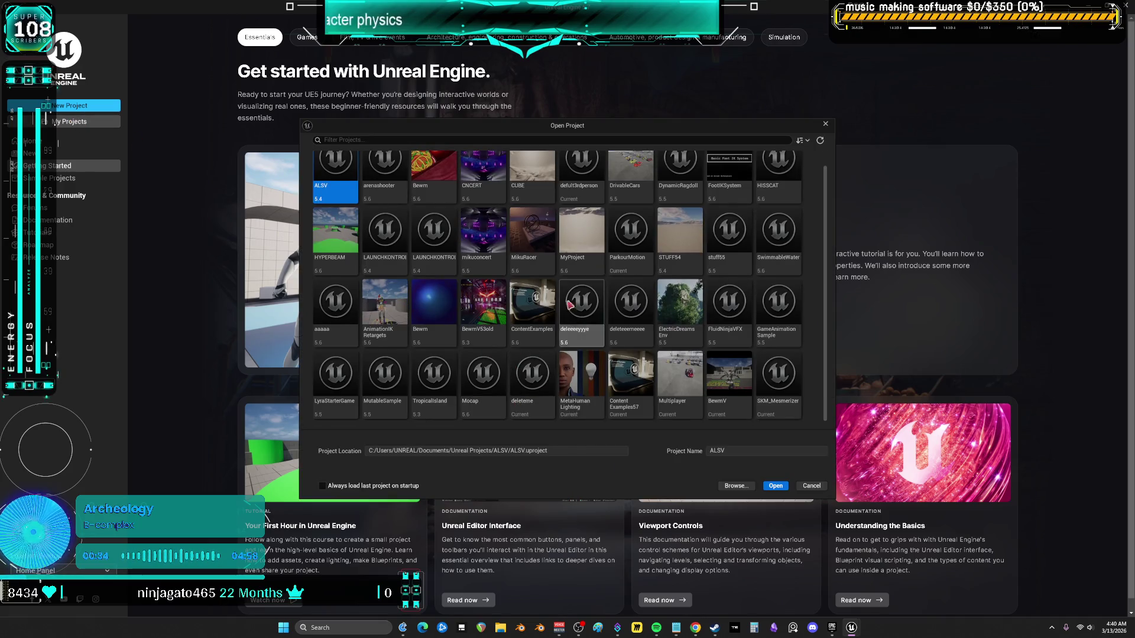
pyautogui.scroll(1, 574, 317)
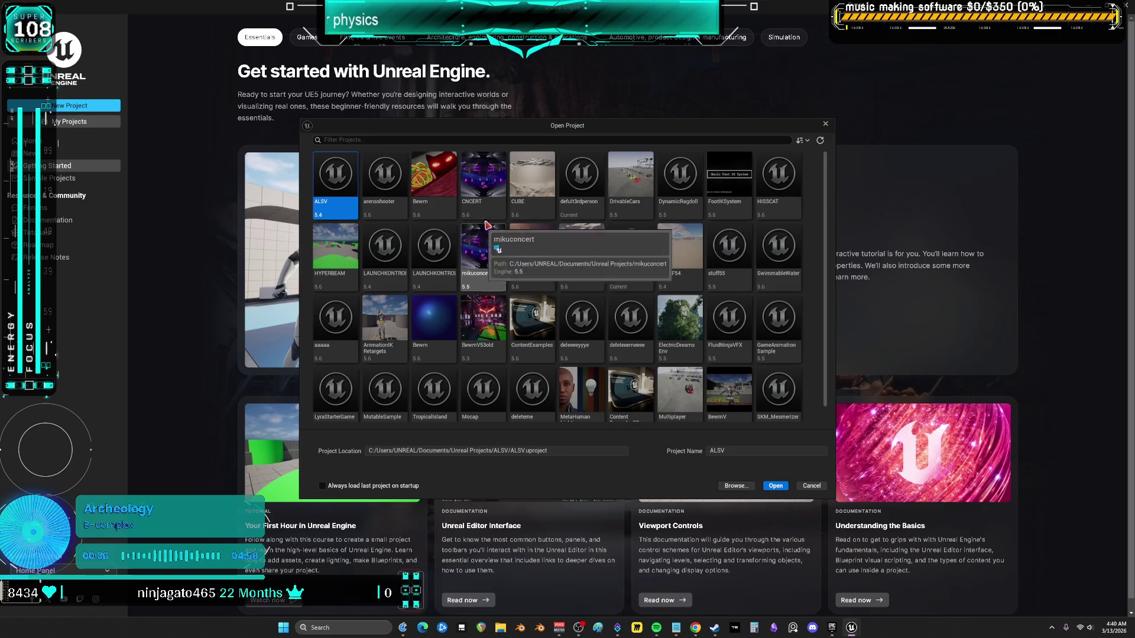
pyautogui.scroll(-1, 520, 402)
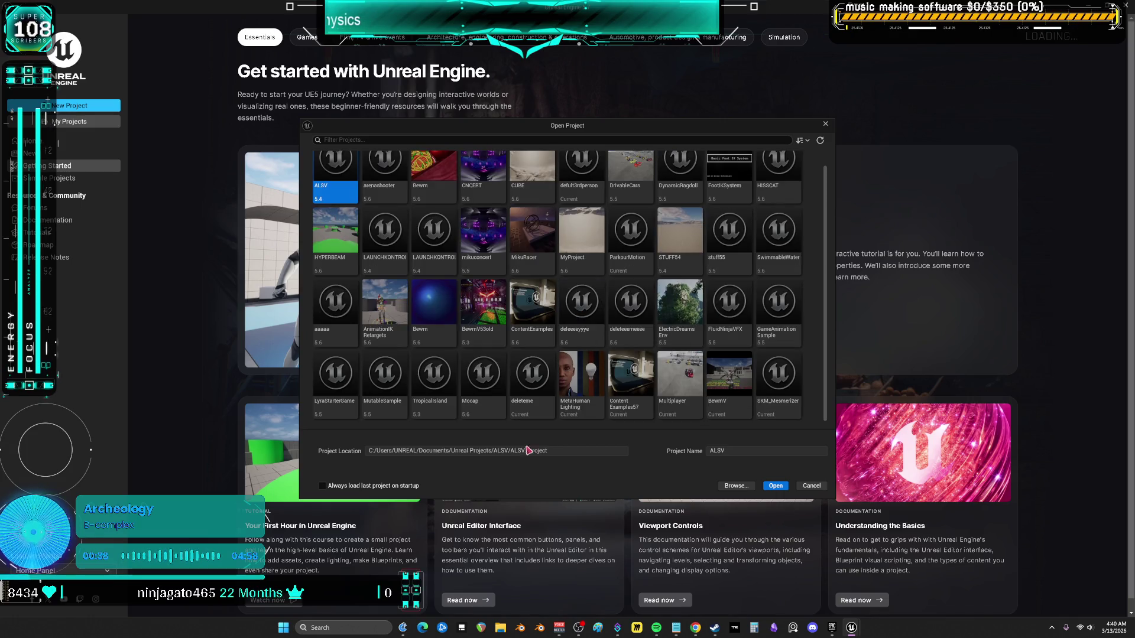
pyautogui.click(727, 485)
pyautogui.click(393, 211)
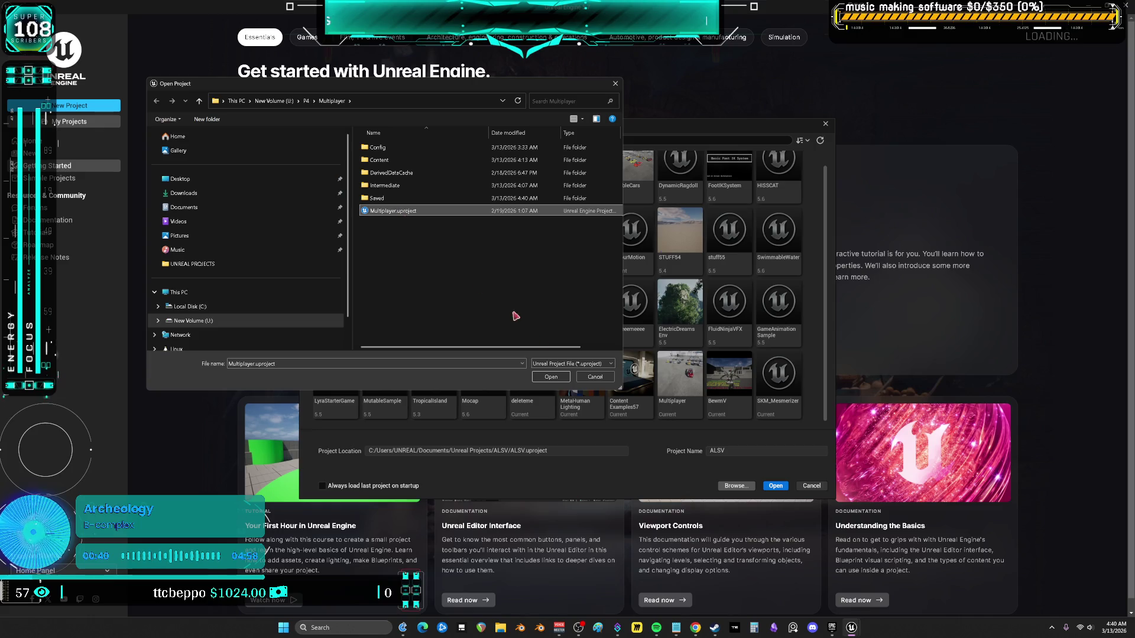
pyautogui.click(551, 378)
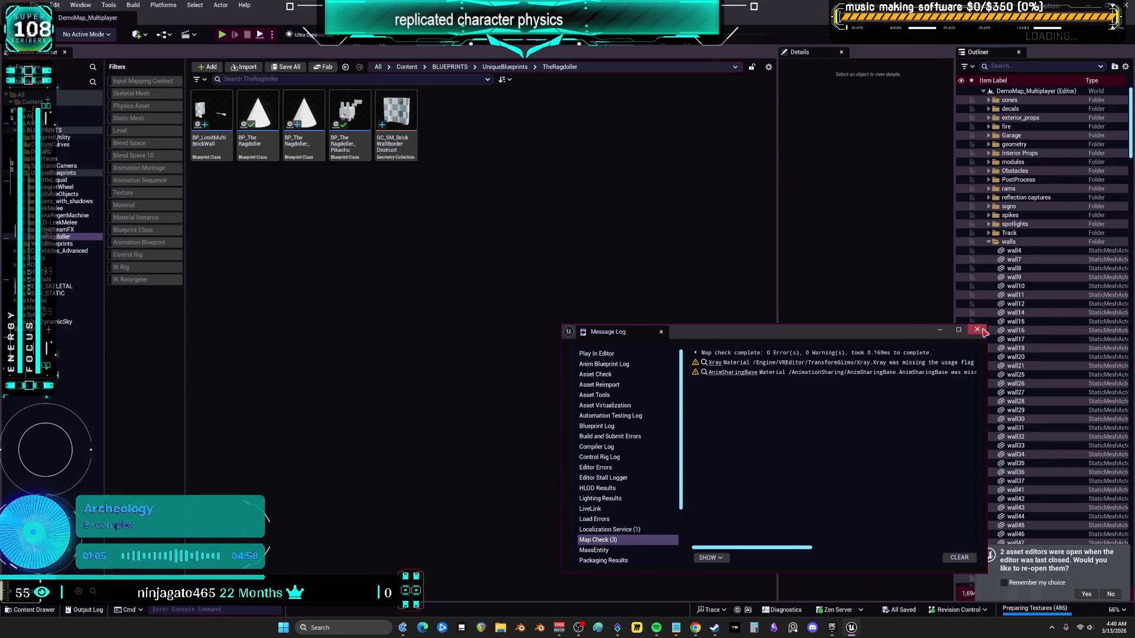
# Open BP_LimitMultiBrickWall and confirm Box_0 keeps the Trigger collision preset
pyautogui.click(204, 131)
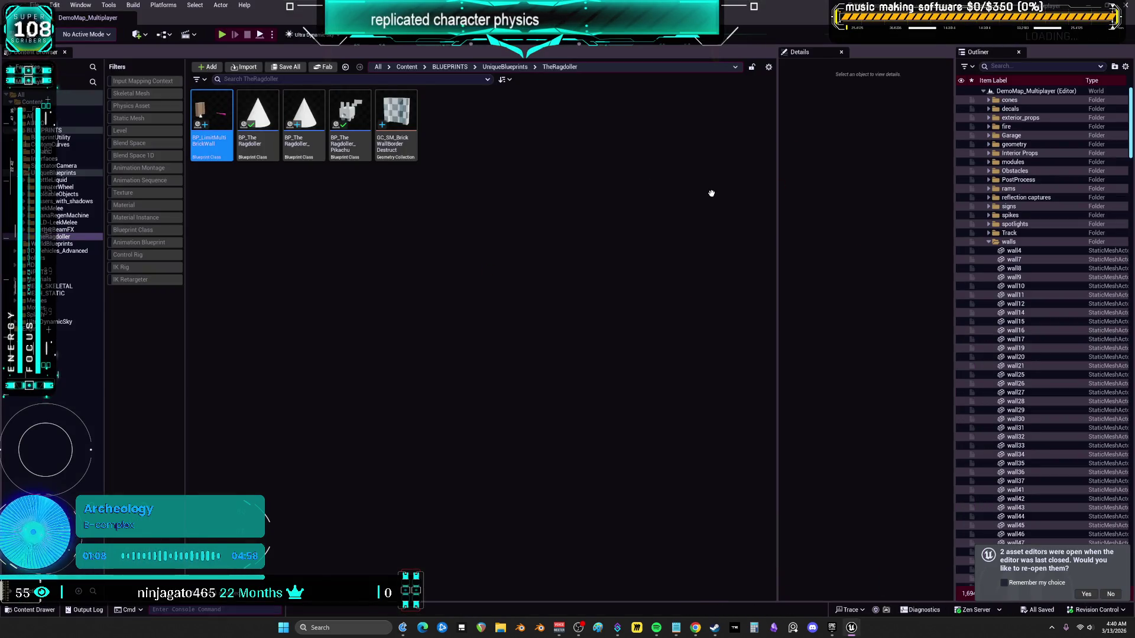
pyautogui.doubleClick(220, 145)
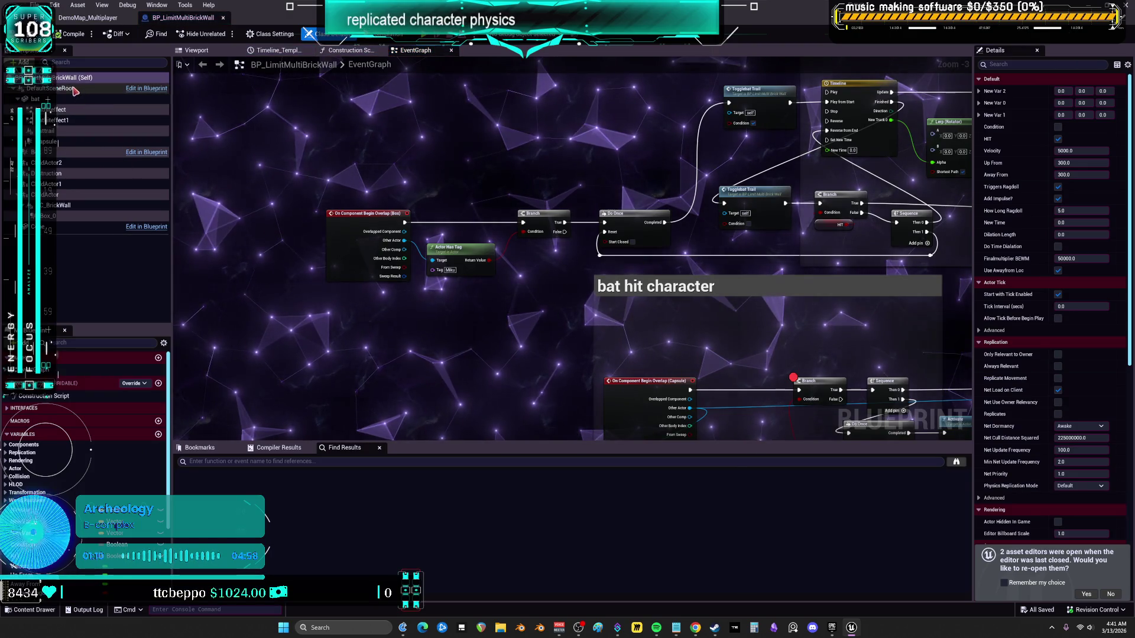
pyautogui.click(61, 214)
pyautogui.scroll(-10, 1033, 357)
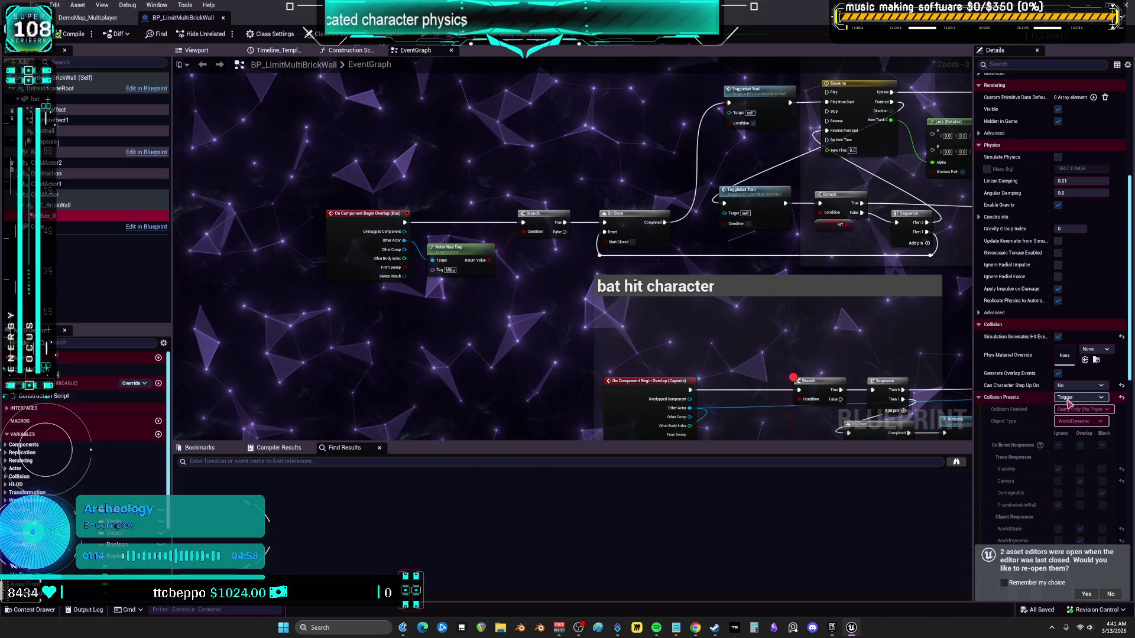
pyautogui.click(1098, 398)
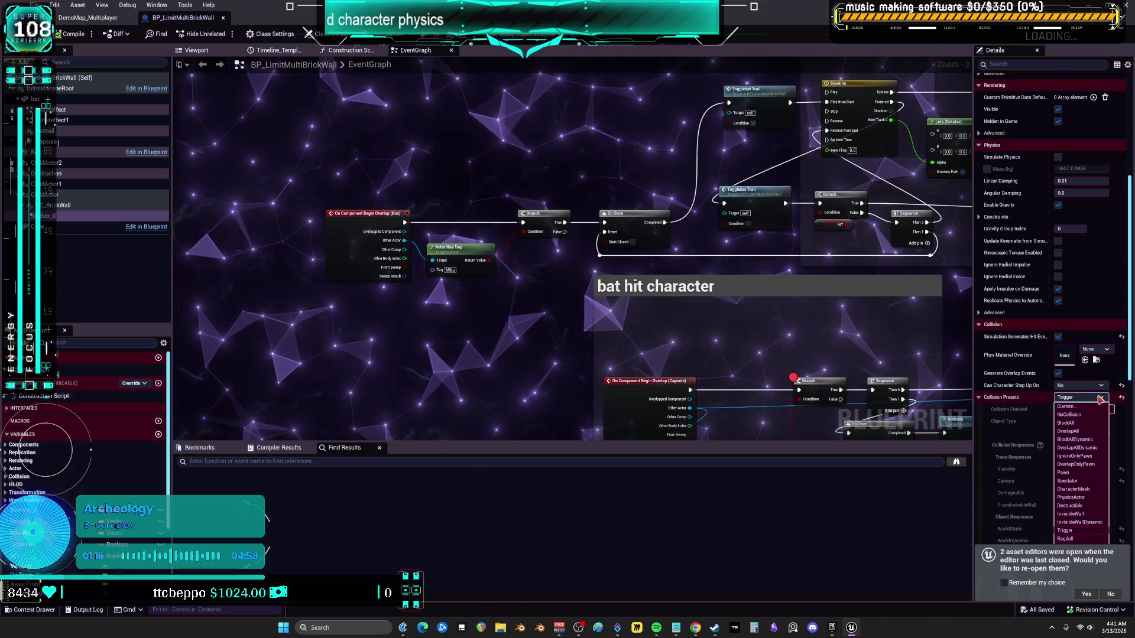
pyautogui.click(1099, 400)
pyautogui.scroll(-5, 1022, 407)
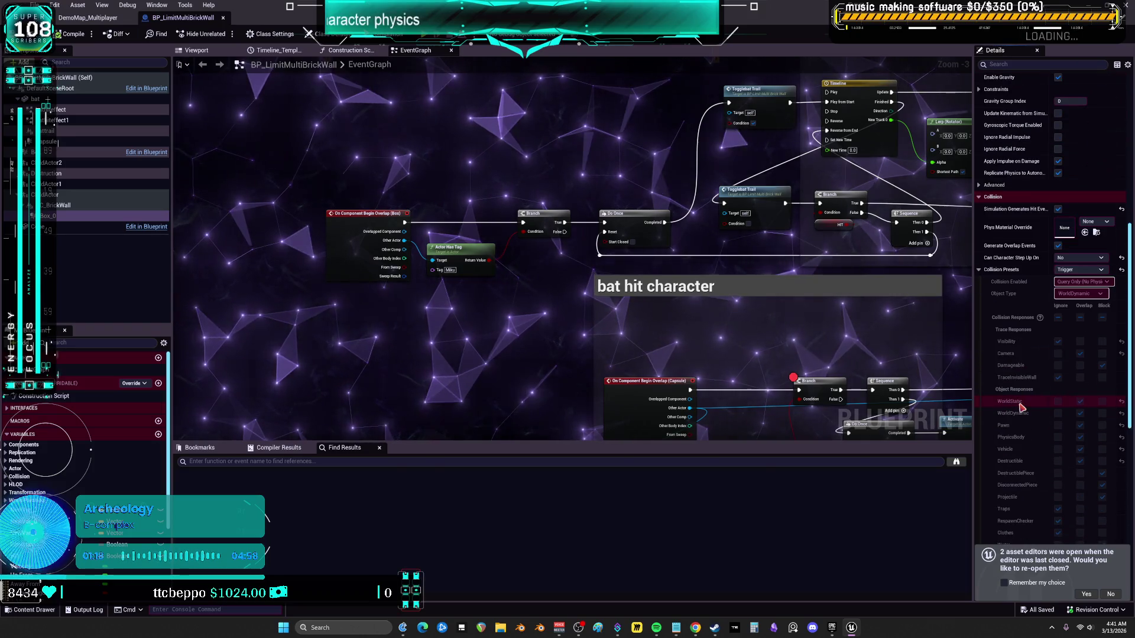
pyautogui.scroll(-1, 1022, 408)
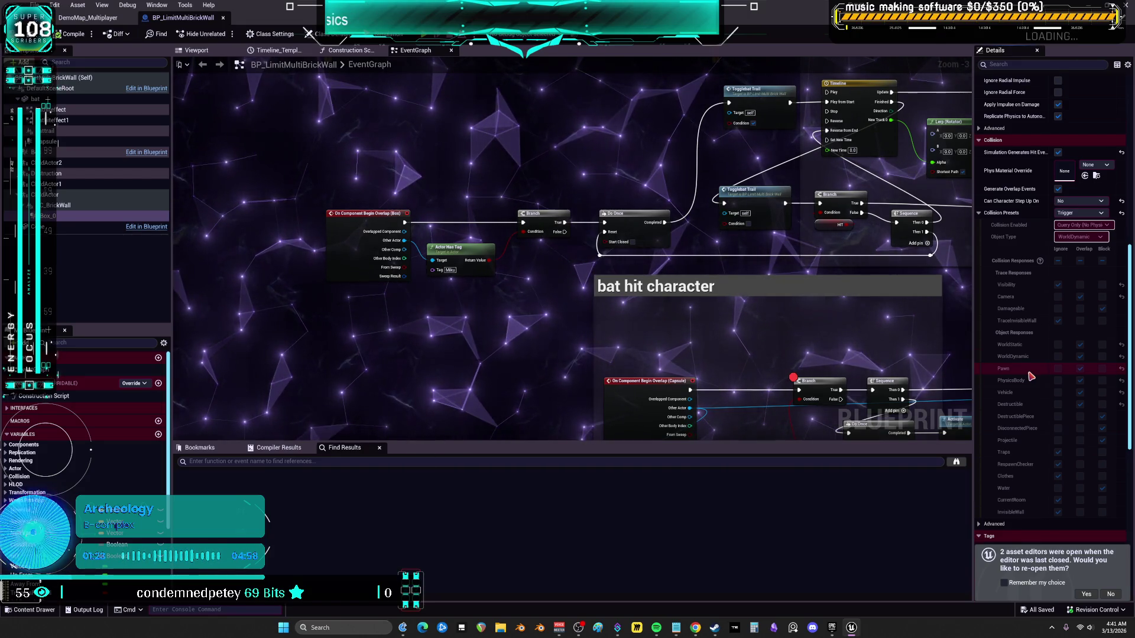
pyautogui.scroll(-1, 1031, 377)
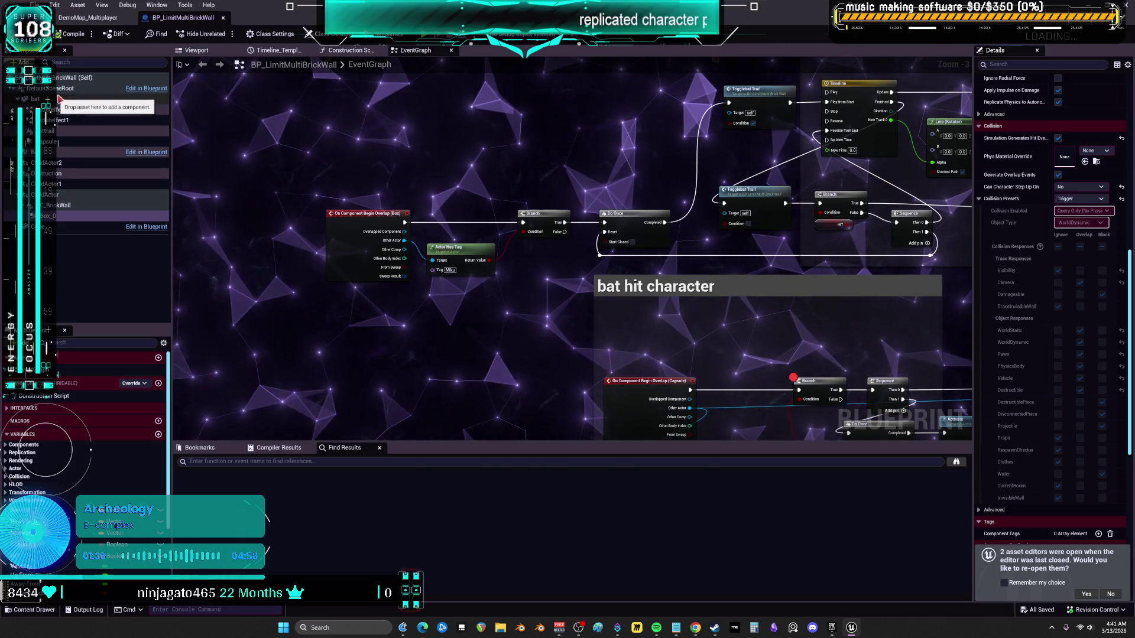
# Check that the Capsule component's collision preset is also Trigger
pyautogui.click(53, 141)
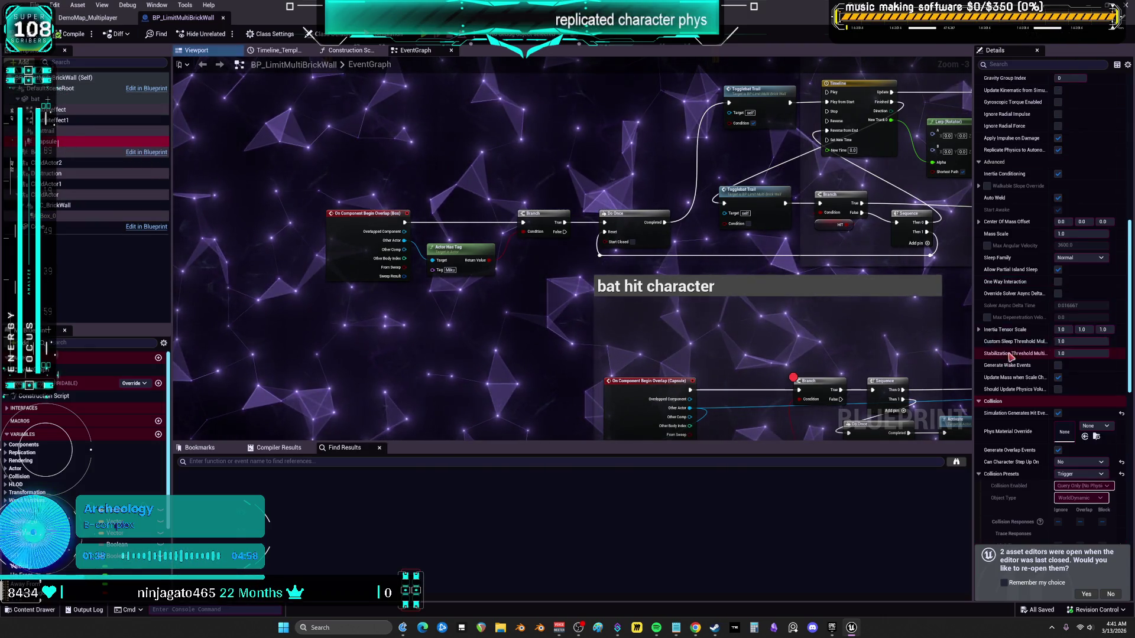
pyautogui.scroll(-5, 1006, 351)
pyautogui.scroll(-4, 1011, 349)
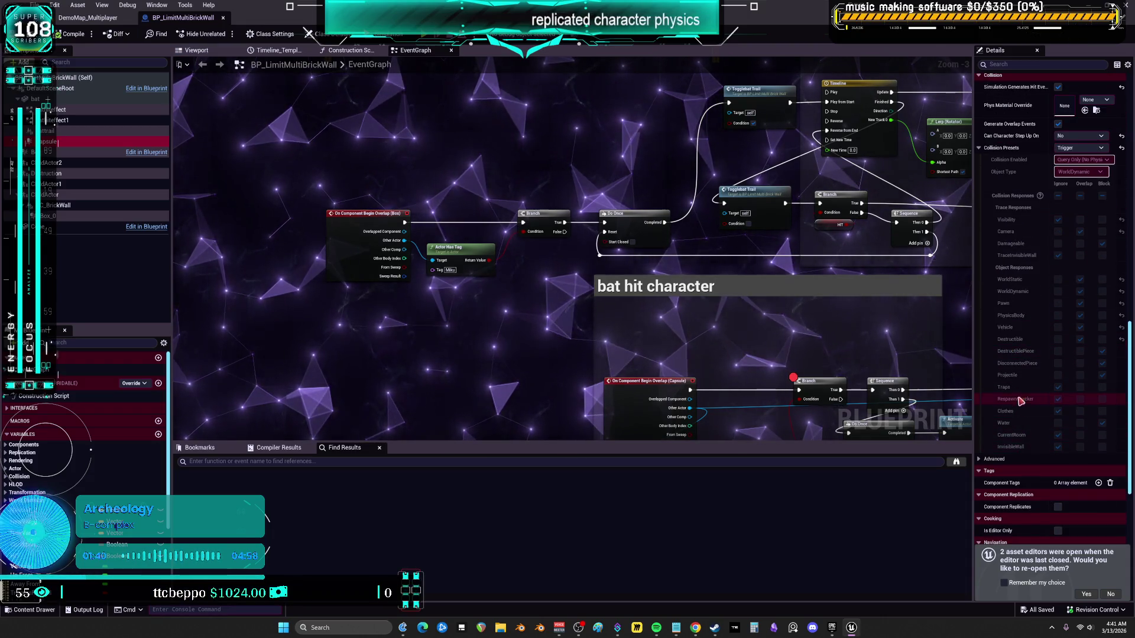
# Open the Engine - Collision project settings and check out the config file for editing
pyautogui.click(55, 5)
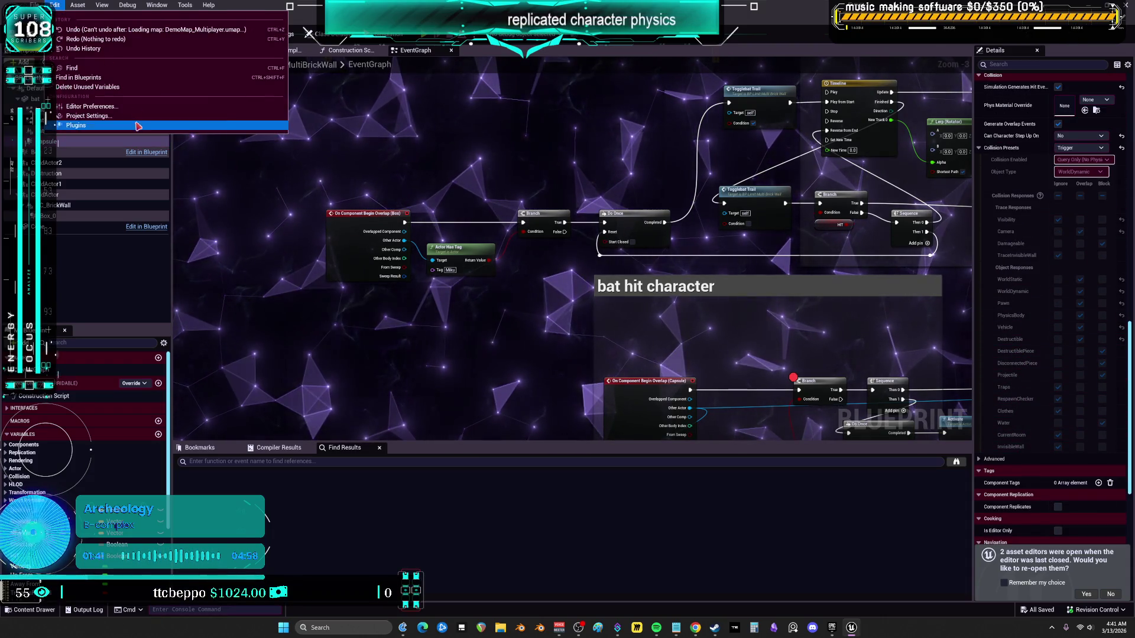
pyautogui.click(126, 118)
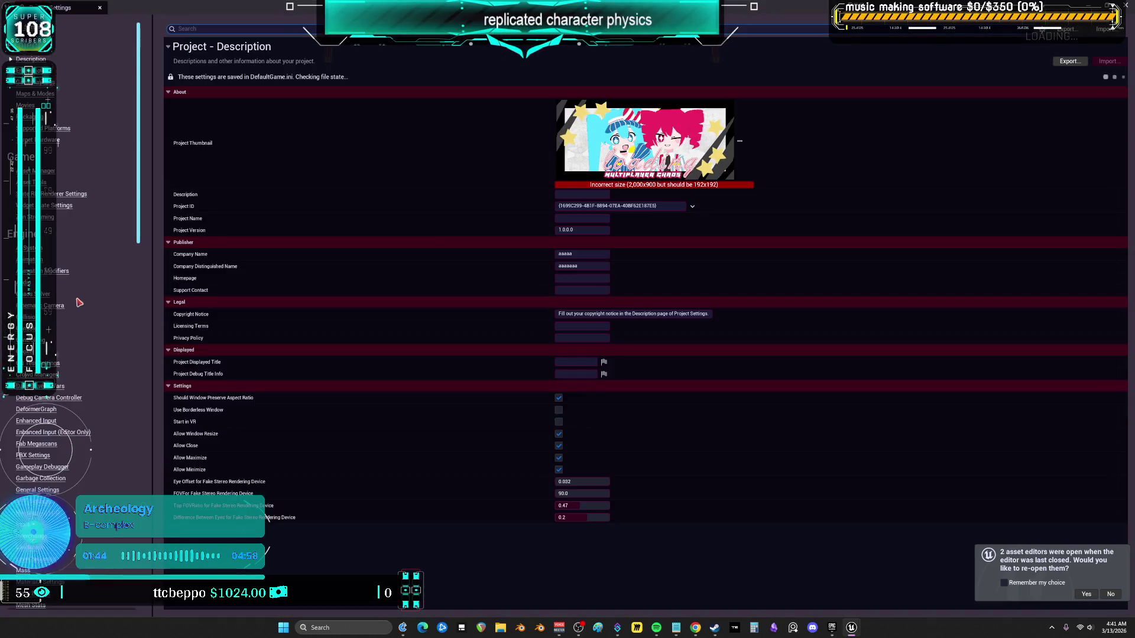
pyautogui.click(26, 317)
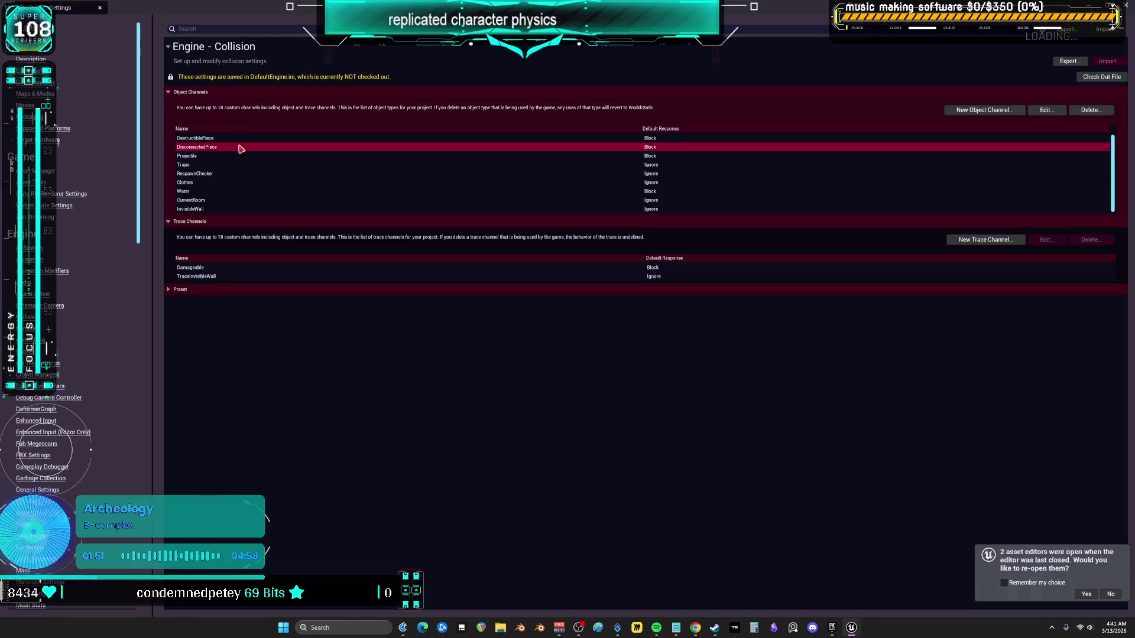
pyautogui.click(276, 149)
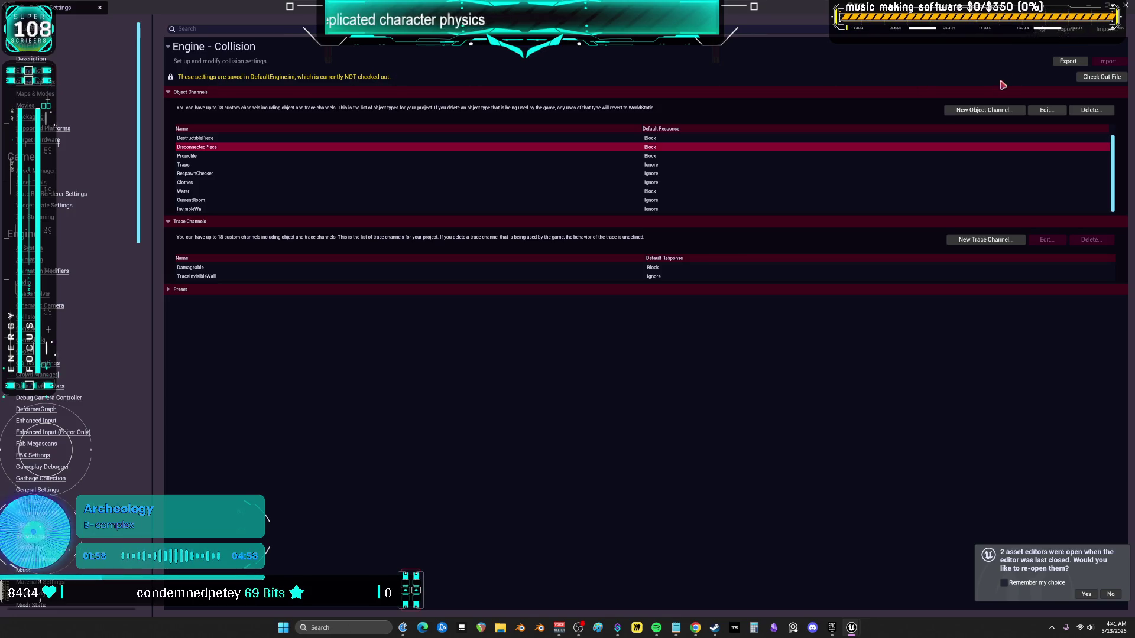
pyautogui.click(1101, 77)
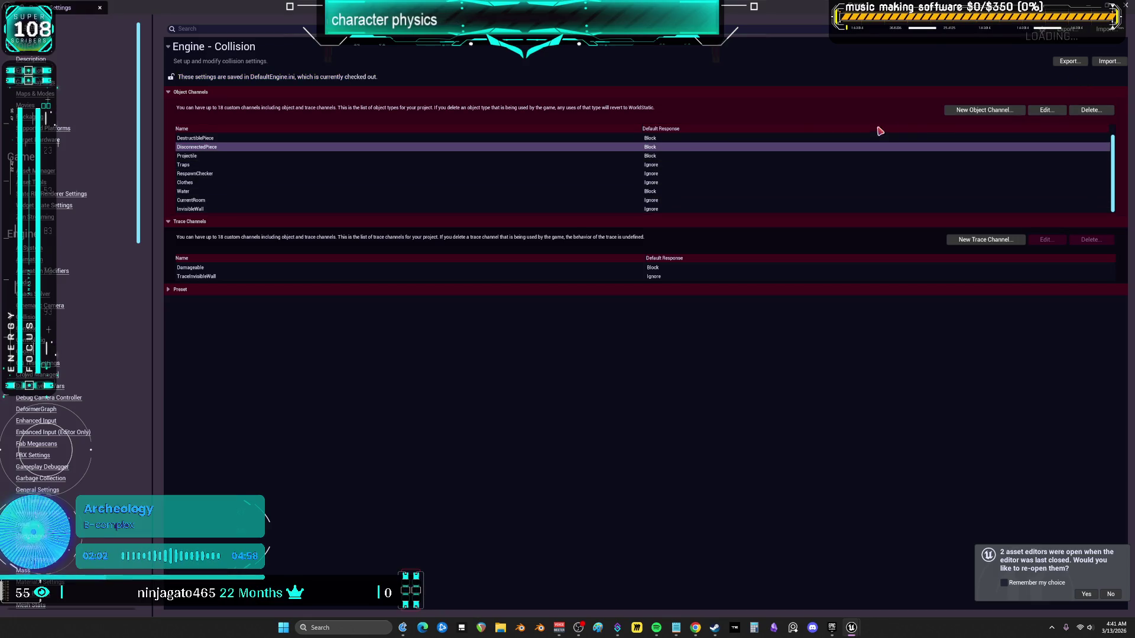
# Create a new object channel named Trigger with default response Ignore
pyautogui.click(974, 111)
pyautogui.write('Trigger')
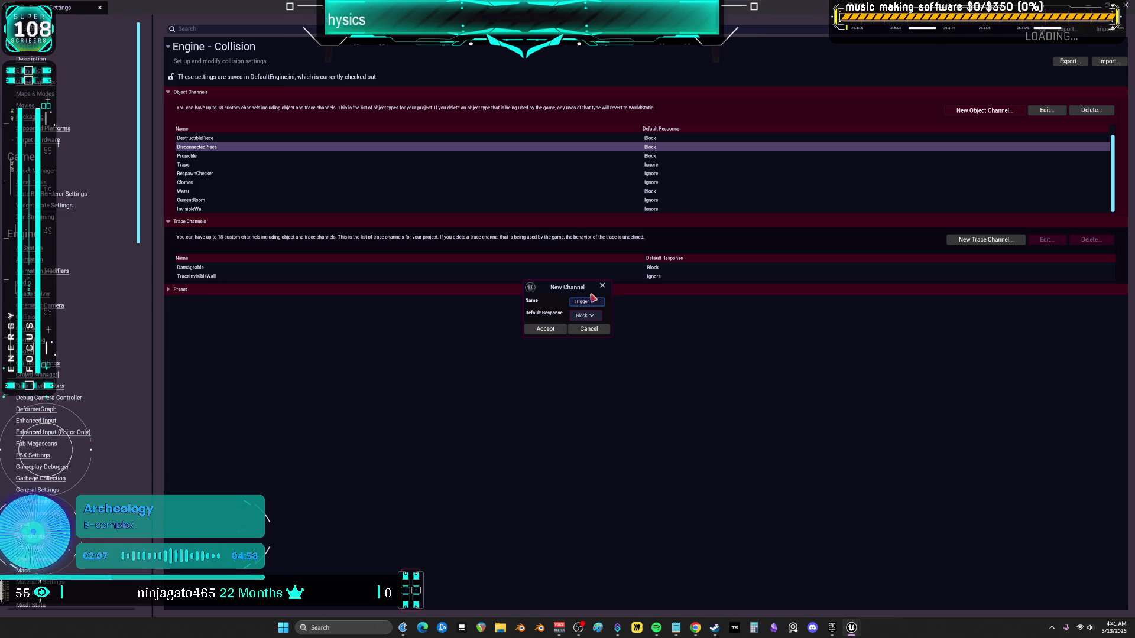
pyautogui.click(585, 316)
pyautogui.click(584, 324)
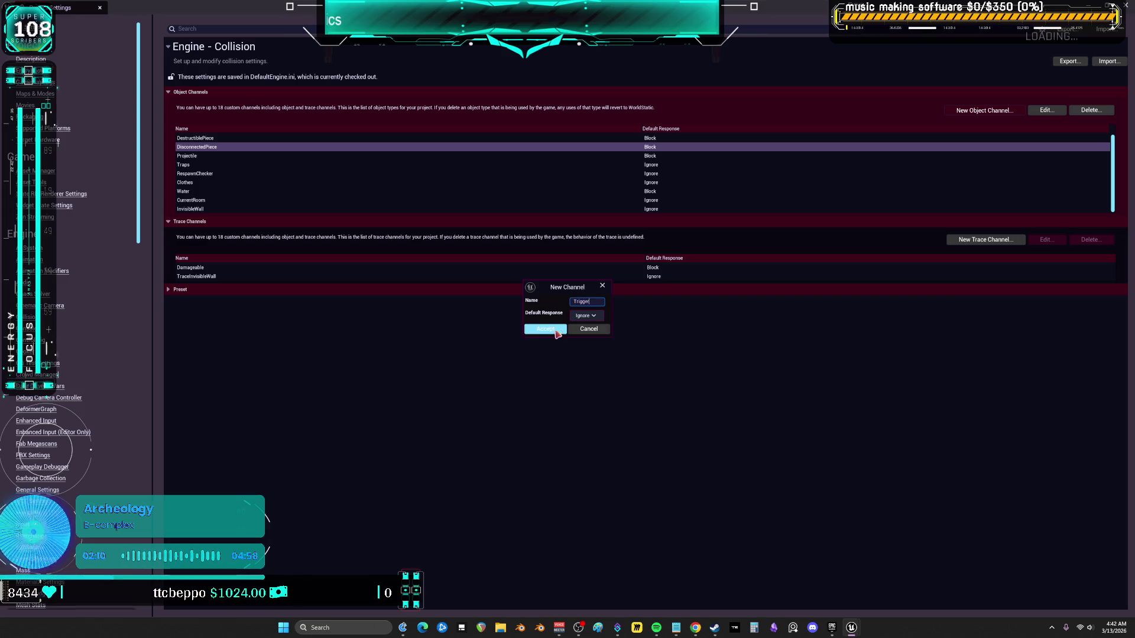
pyautogui.click(548, 334)
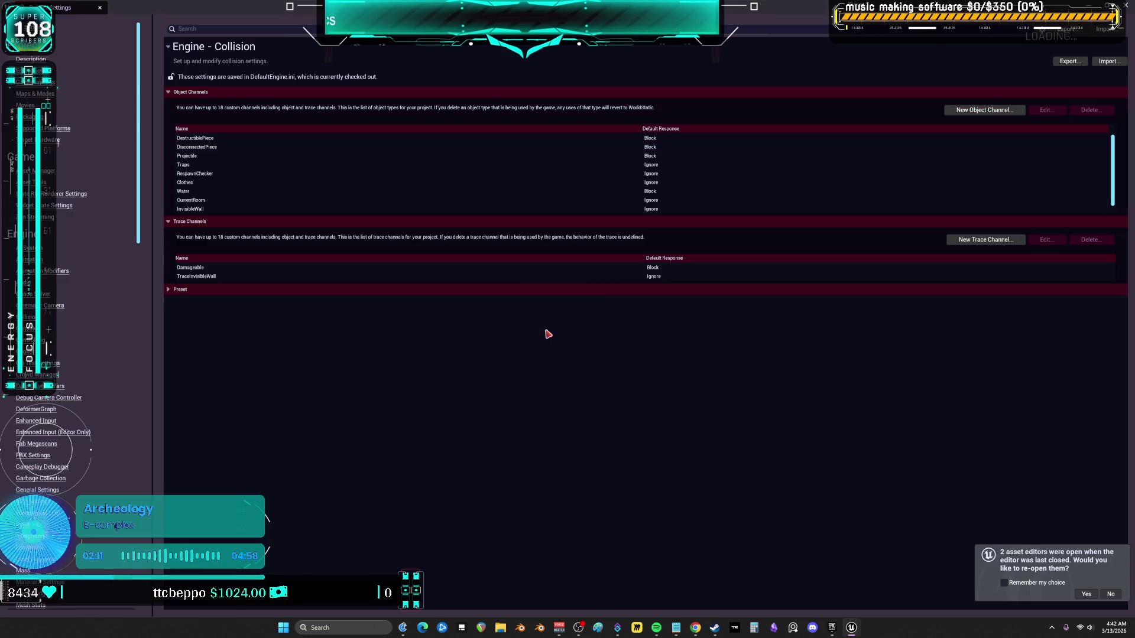
pyautogui.click(1085, 594)
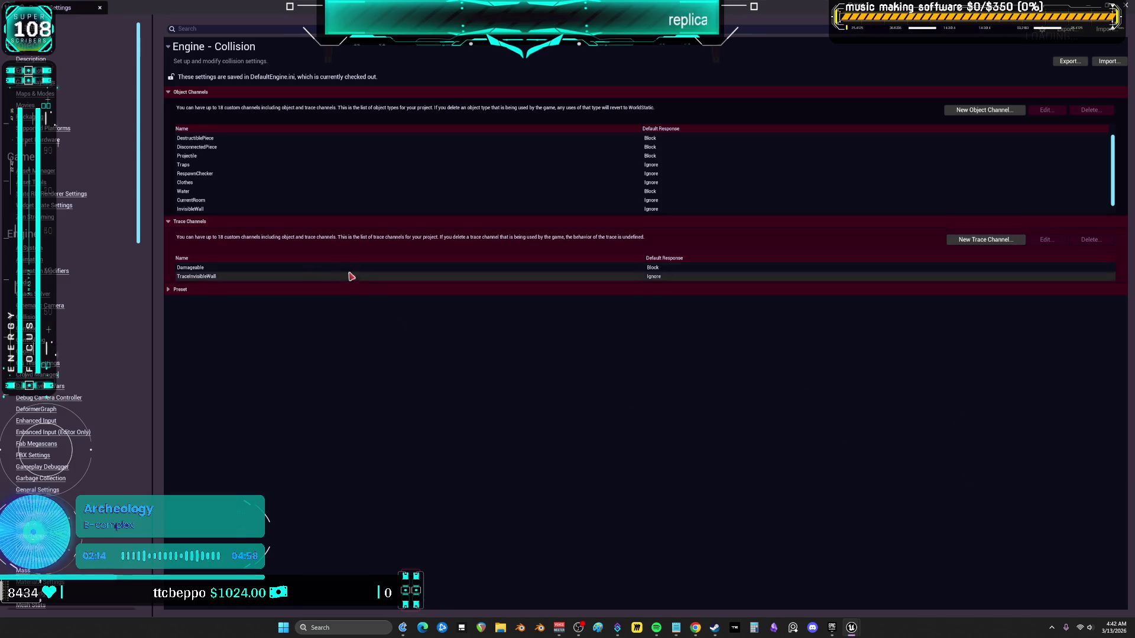
pyautogui.click(168, 291)
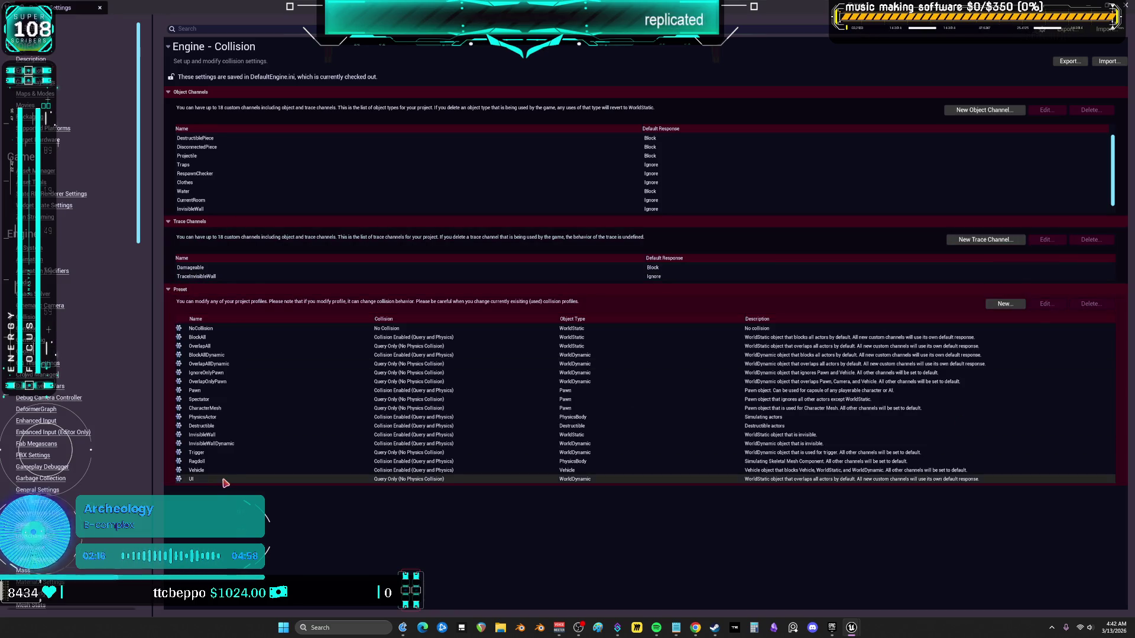
# Change the Trigger preset's object type from WorldDynamic to Trigger and accept
pyautogui.click(229, 453)
pyautogui.doubleClick(230, 453)
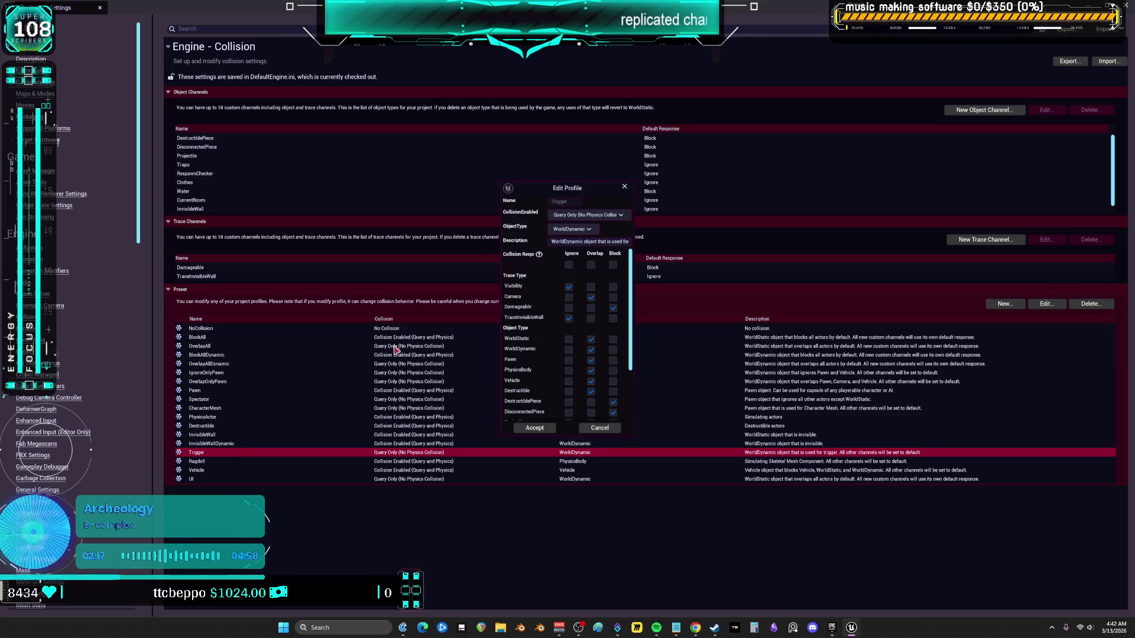
pyautogui.click(590, 230)
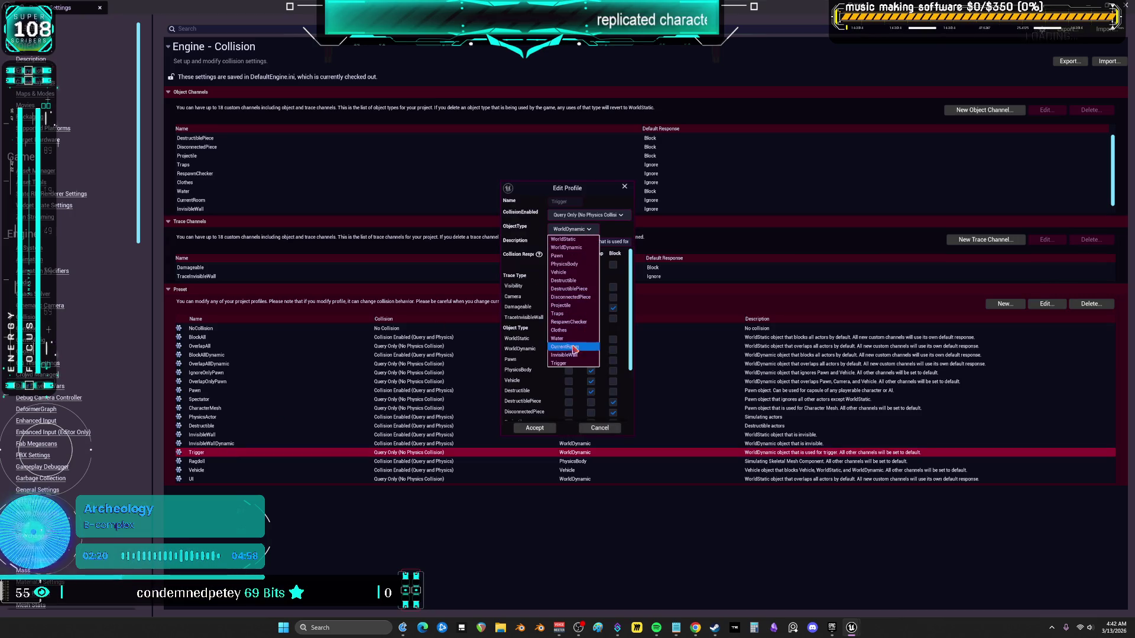
pyautogui.click(567, 367)
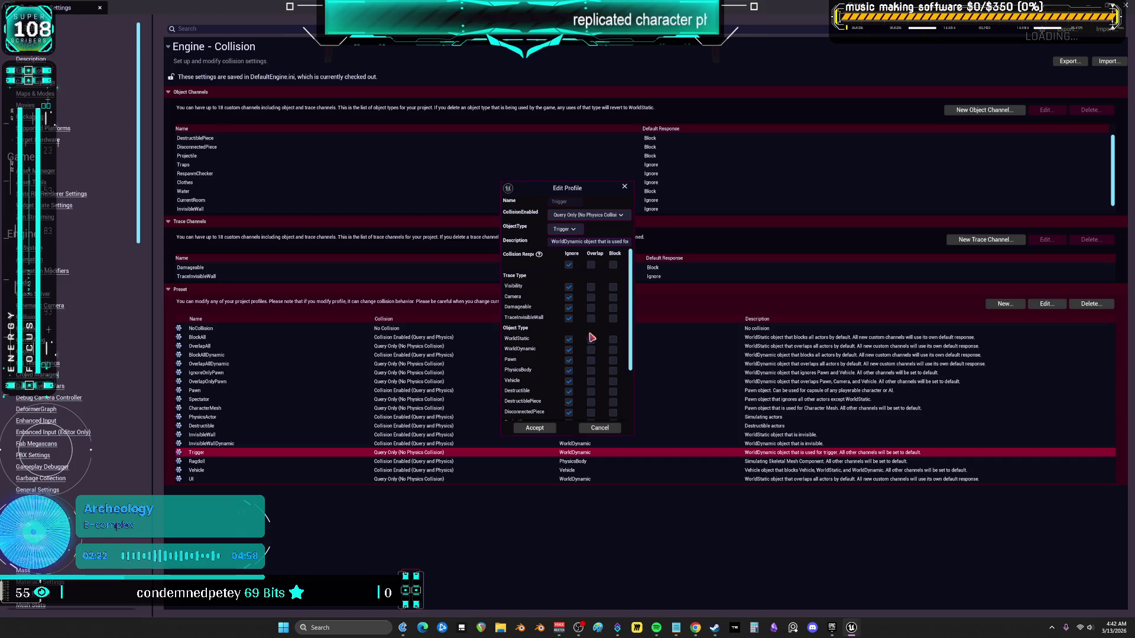
pyautogui.click(545, 430)
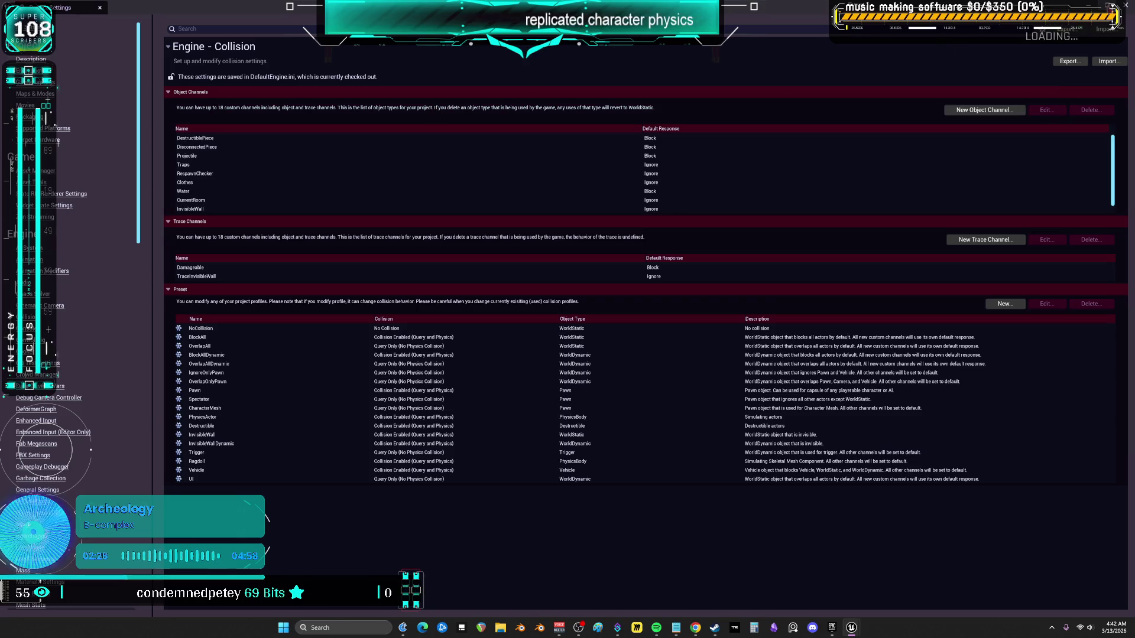
# Close Project Settings and save all modified assets
pyautogui.click(99, 7)
pyautogui.click(35, 5)
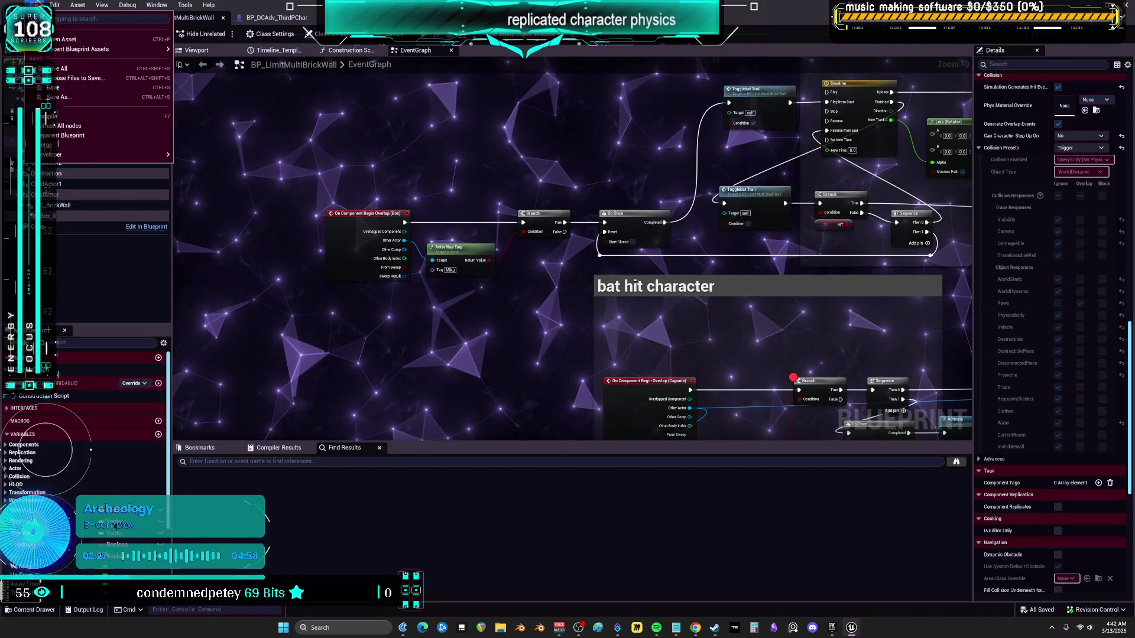
pyautogui.click(66, 68)
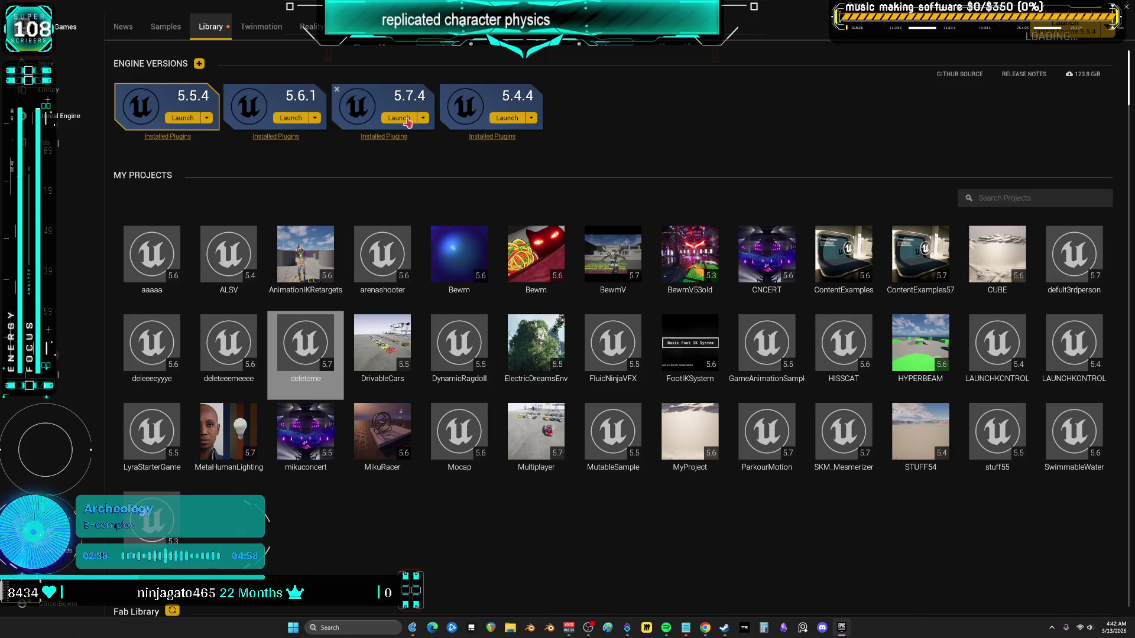
# Launch Unreal Engine 5.7.4 from the Epic library and show My Projects
pyautogui.click(406, 118)
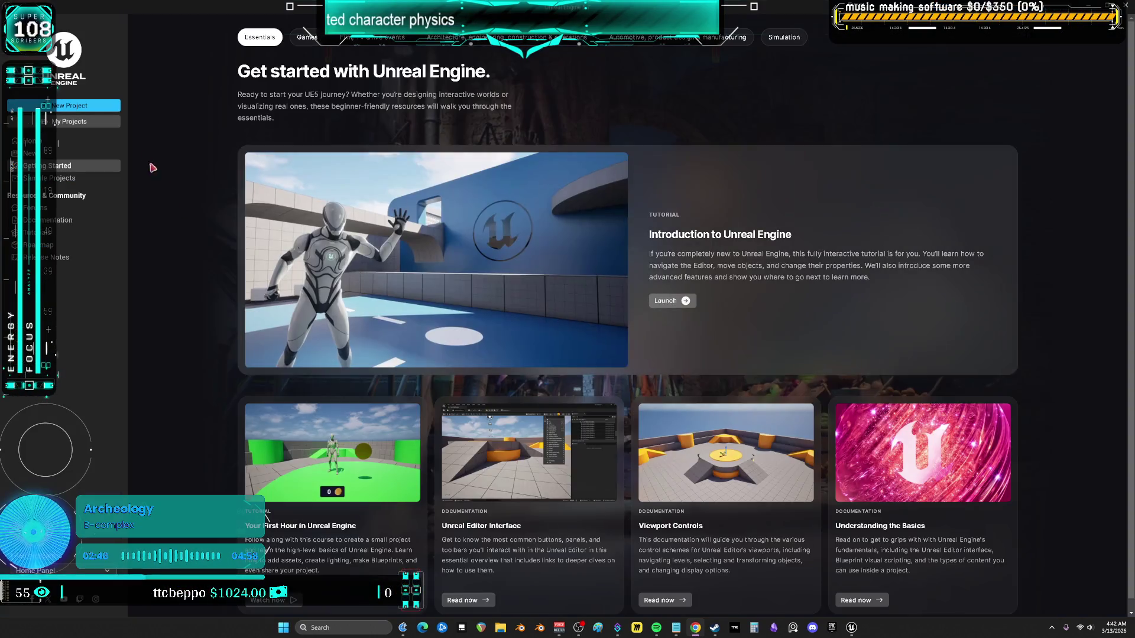
pyautogui.click(74, 122)
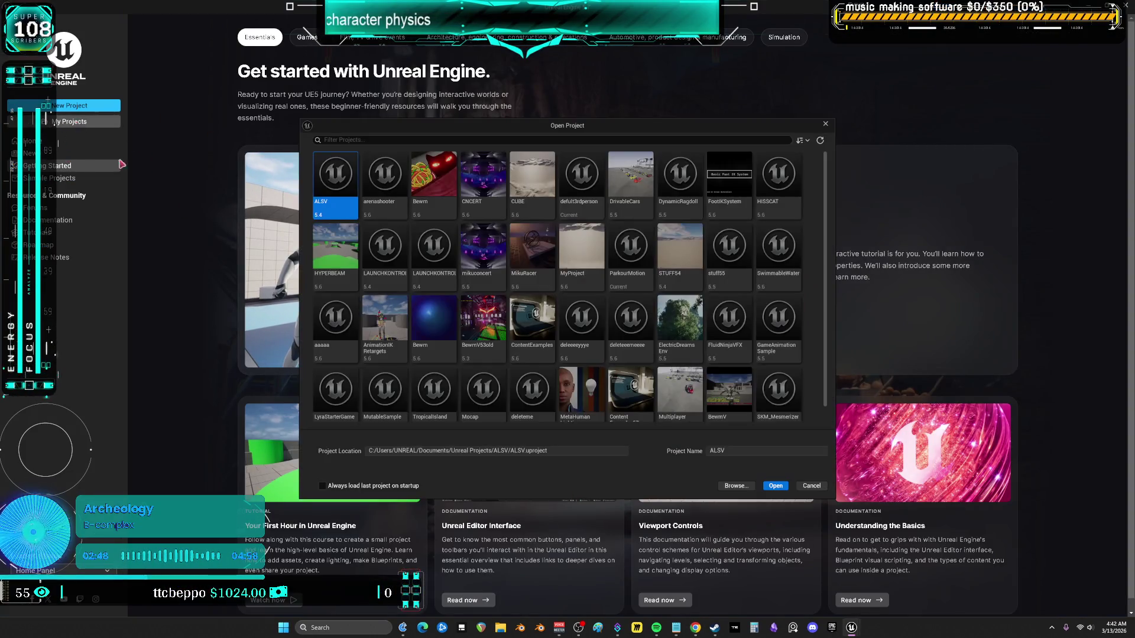
# Browse the disk for the multiplayer project's .uproject file
pyautogui.click(734, 487)
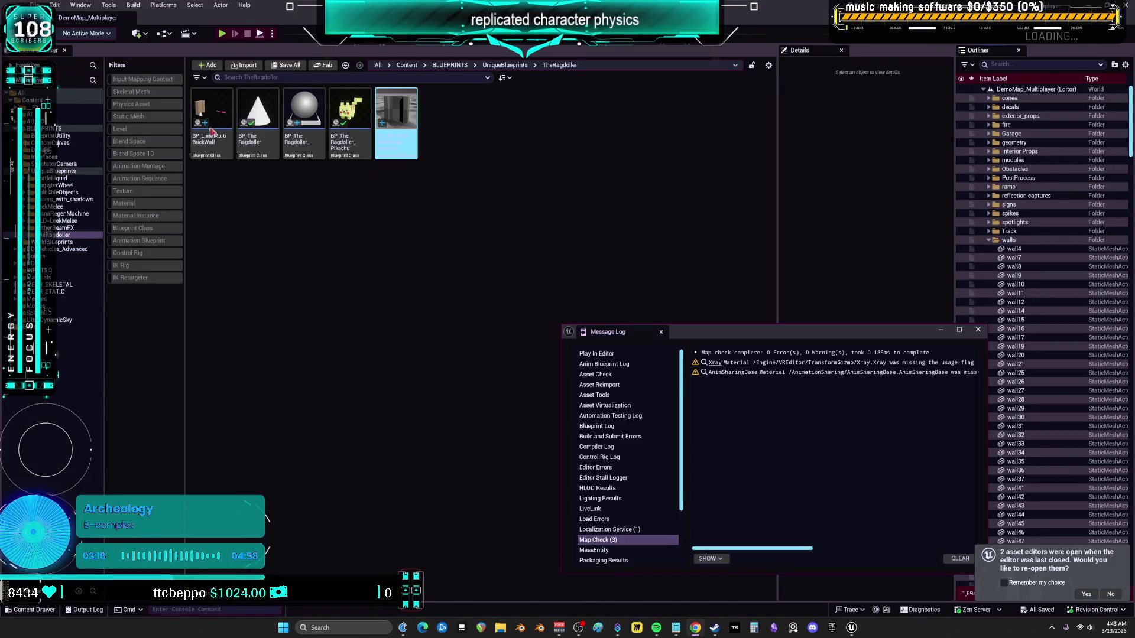
# Open BP_LimitMultiBrickWall and confirm its Box_0 collision now uses the Trigger object type
pyautogui.click(978, 330)
pyautogui.click(218, 119)
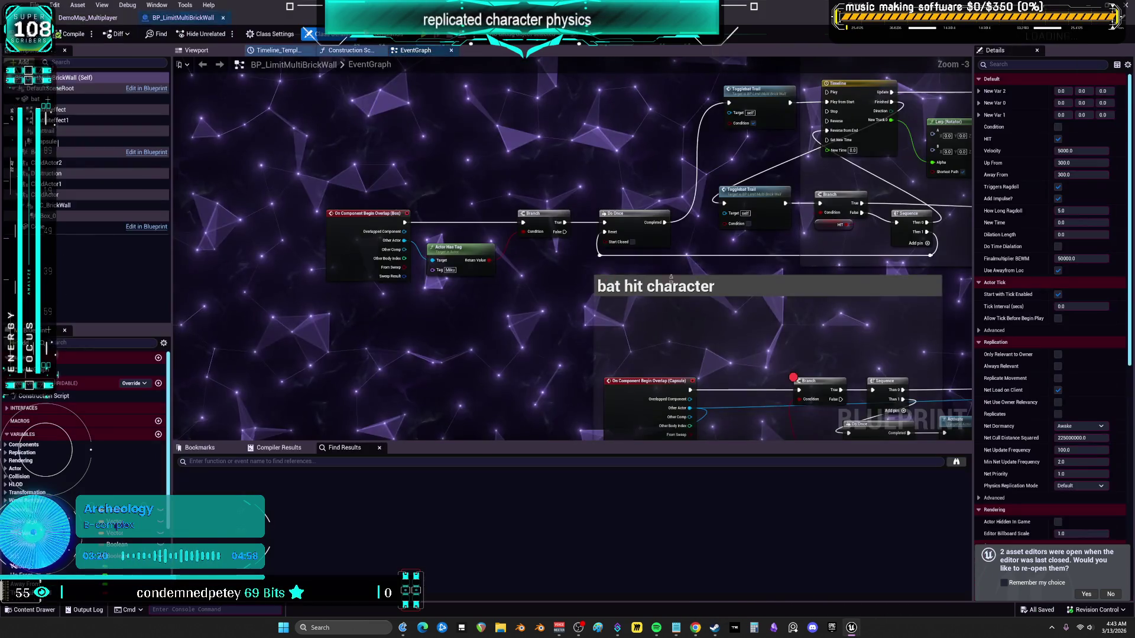
pyautogui.click(59, 216)
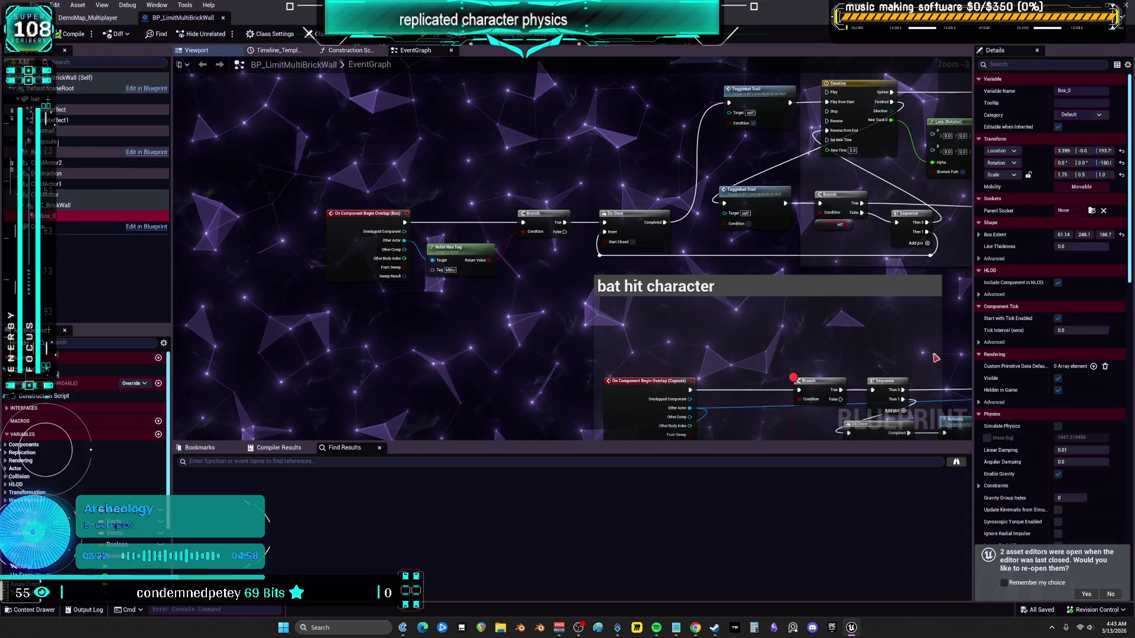
pyautogui.scroll(-5, 1026, 343)
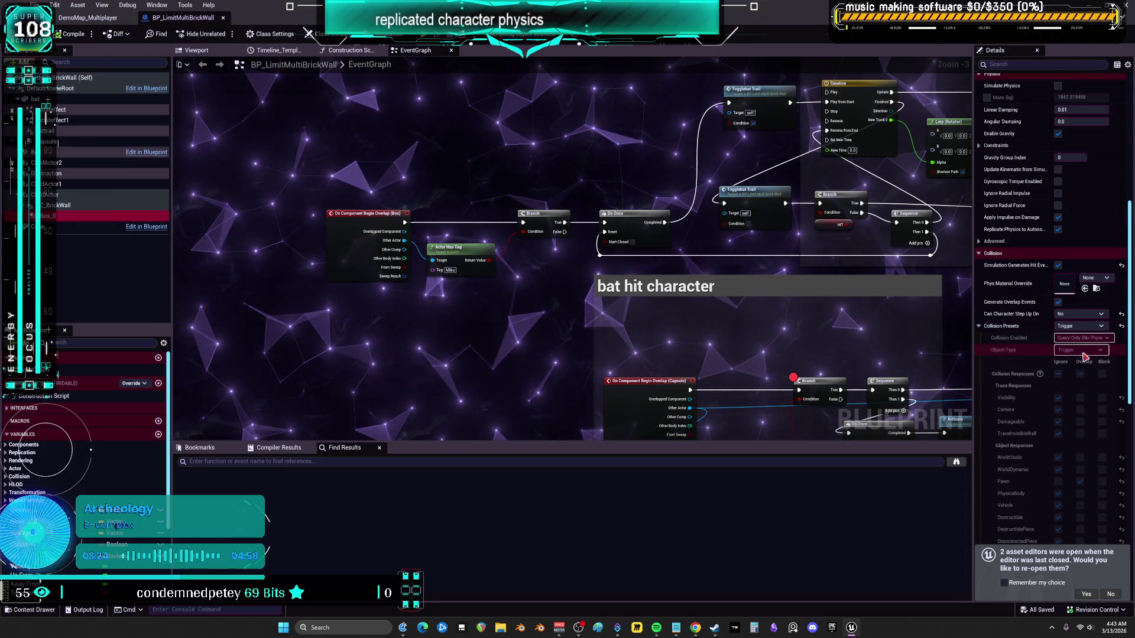
pyautogui.scroll(-1, 1076, 362)
pyautogui.scroll(-3, 1076, 362)
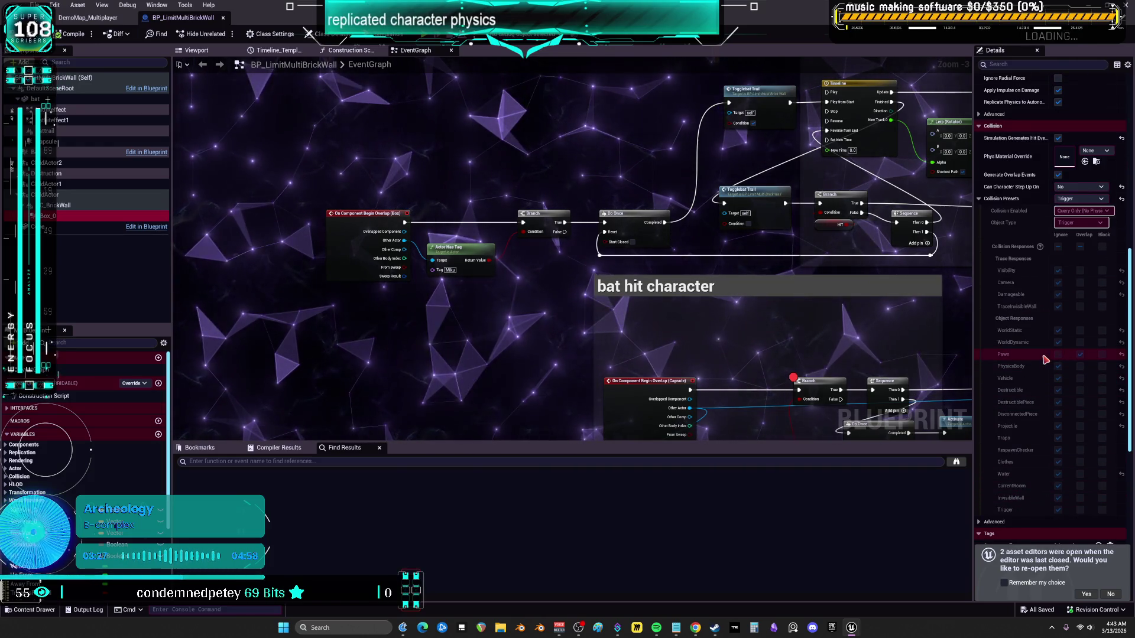
pyautogui.click(92, 21)
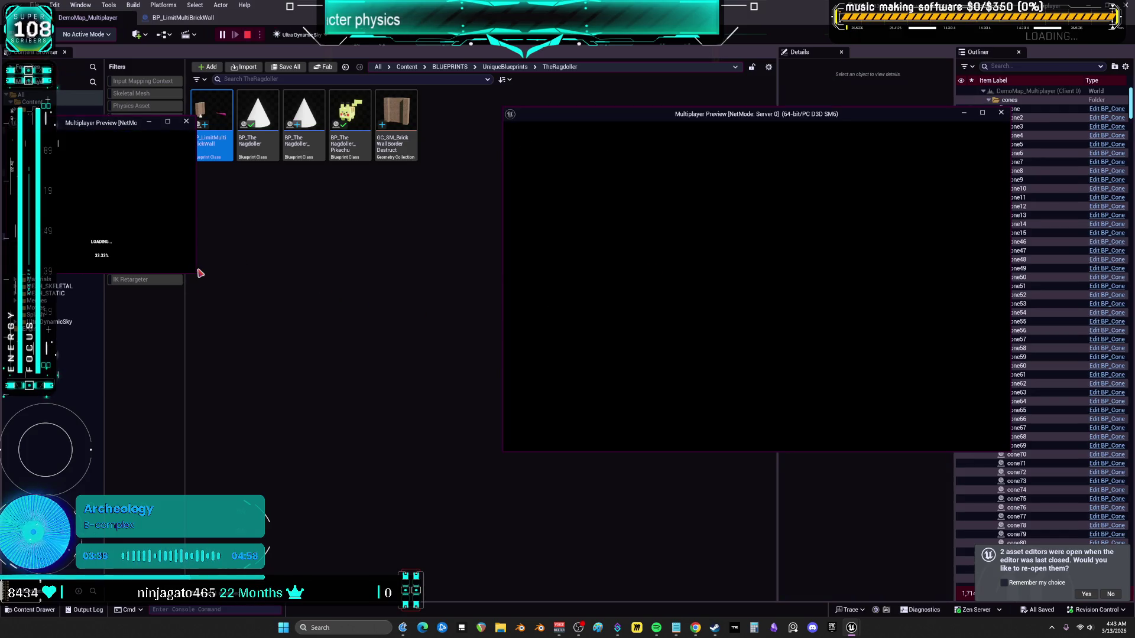
# Enlarge the client preview, then run the server character past the wall to the Pikachu block
pyautogui.moveTo(197, 277); pyautogui.dragTo(506, 456)
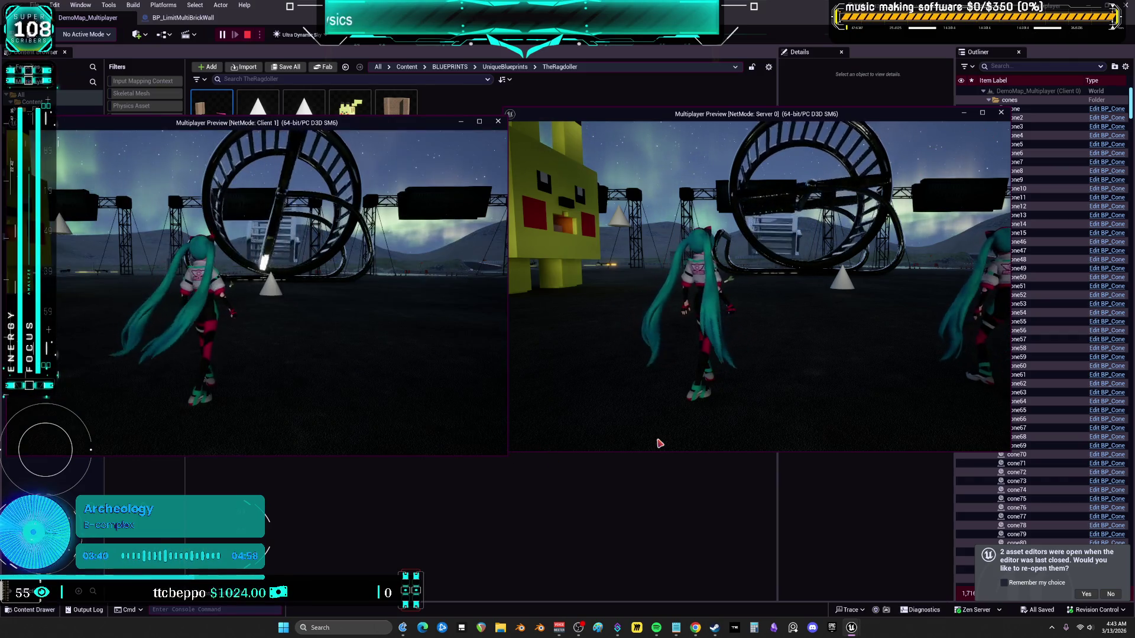
pyautogui.click(769, 386)
pyautogui.press('w')
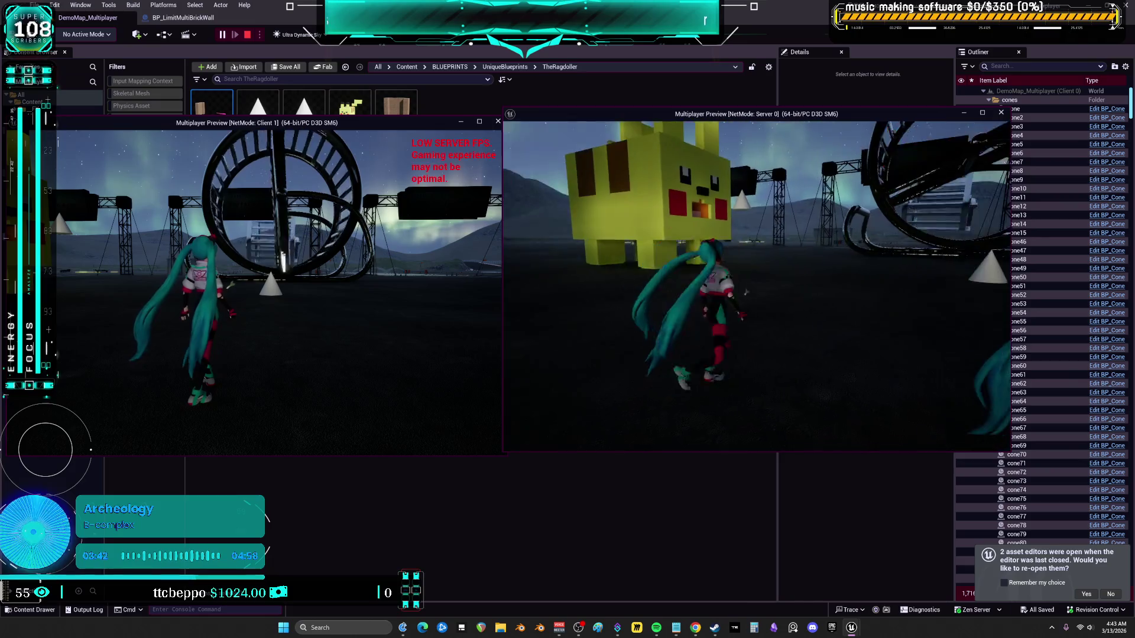
pyautogui.press('w')
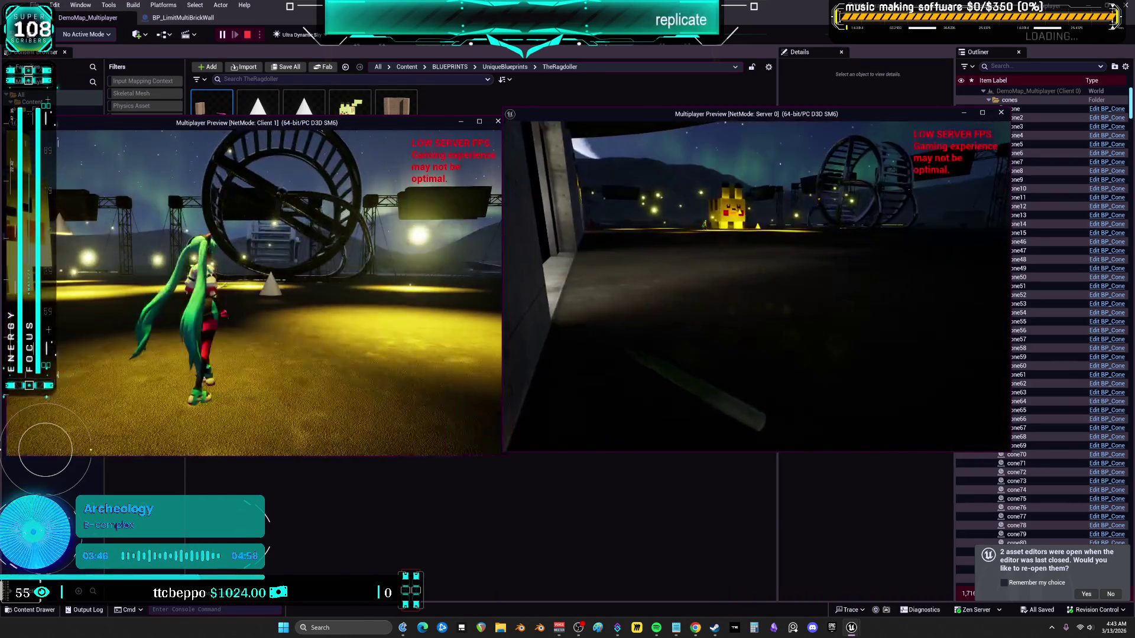
pyautogui.press('w')
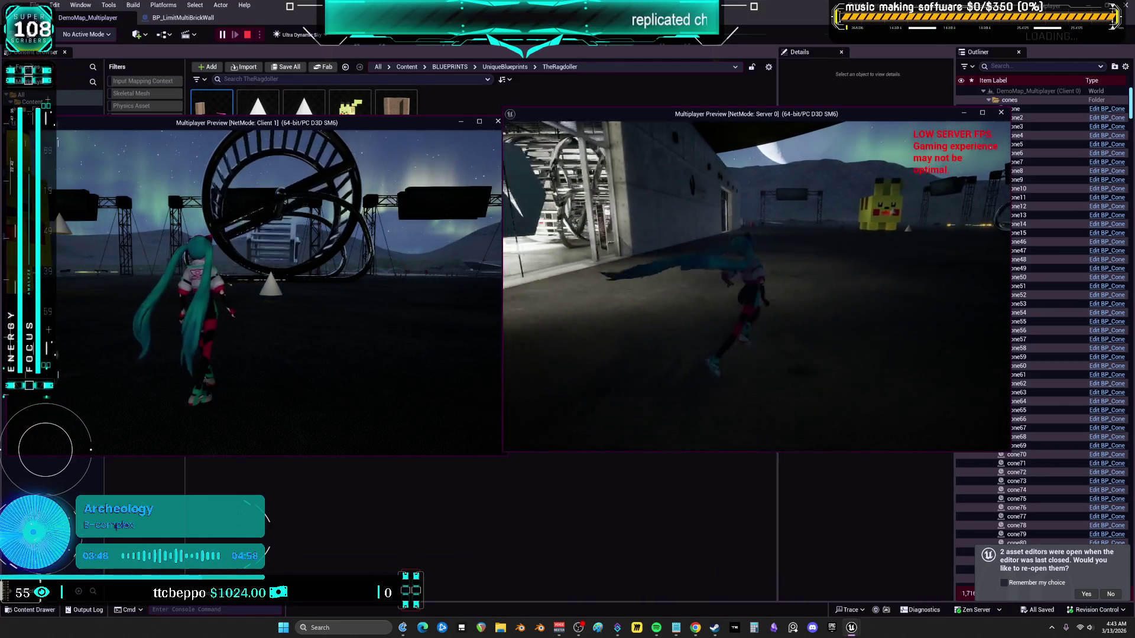
# End the play session and open the BP_TheRagdoller_Pikachu blueprint
pyautogui.press('Escape')
pyautogui.click(351, 121)
pyautogui.doubleClick(351, 122)
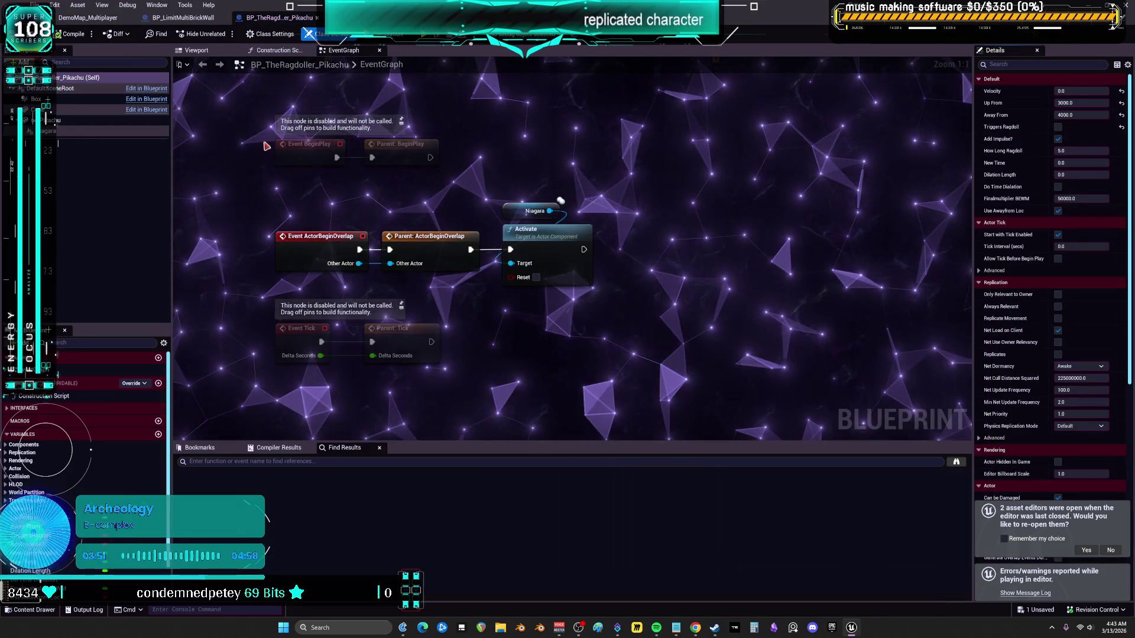
# Set Pikachu's Box component to the Trigger collision preset (Query Only, Trigger object type)
pyautogui.click(217, 52)
pyautogui.moveTo(401, 147)
pyautogui.mouseDown()
pyautogui.moveTo(400, 171)
pyautogui.moveTo(384, 171)
pyautogui.moveTo(438, 171)
pyautogui.mouseUp()
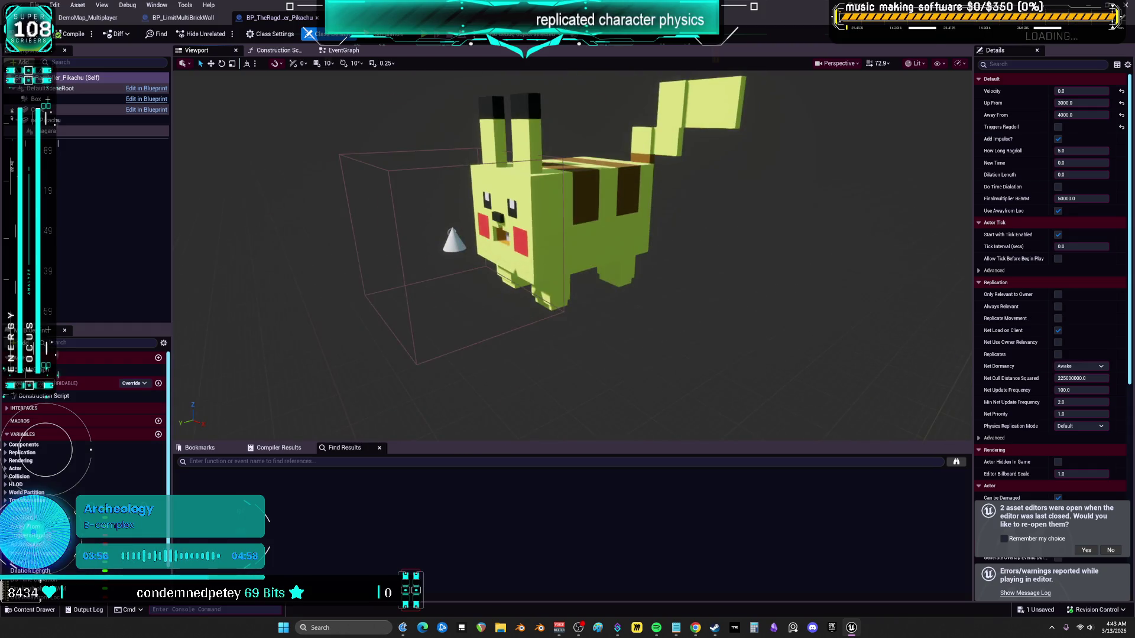
pyautogui.click(713, 299)
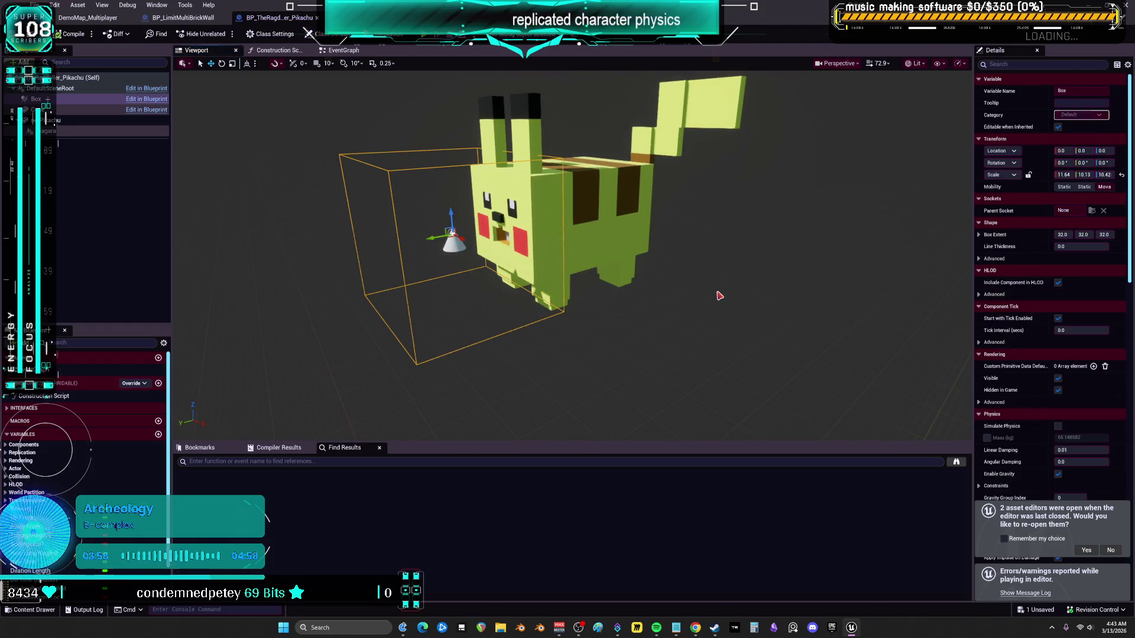
pyautogui.moveTo(975, 319); pyautogui.dragTo(799, 331)
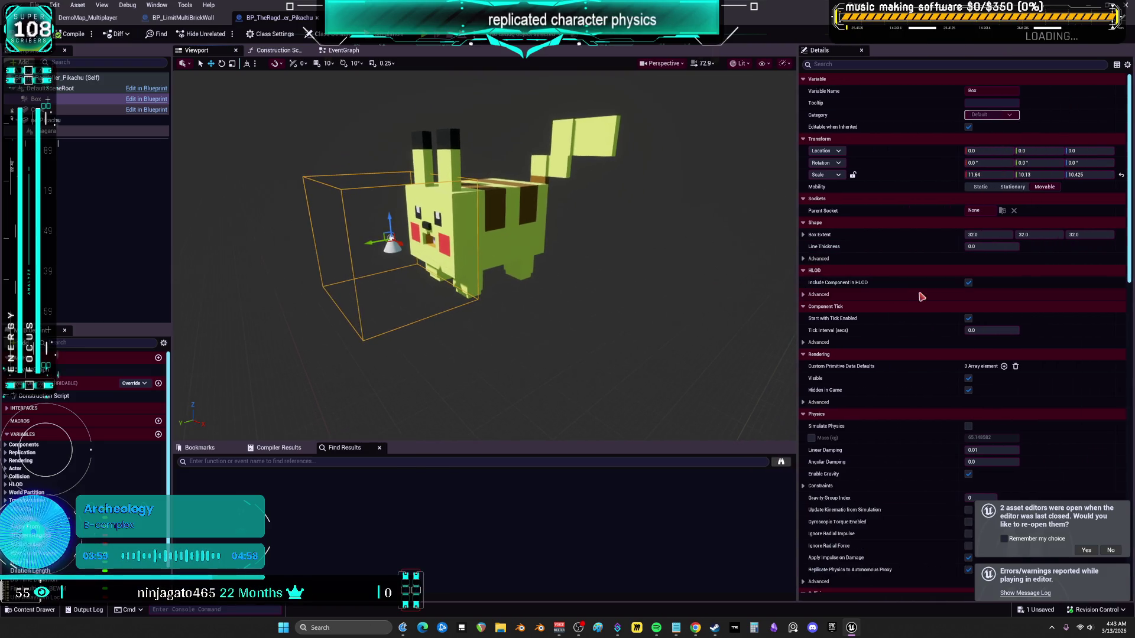
pyautogui.scroll(-3, 900, 338)
pyautogui.scroll(-12, 900, 338)
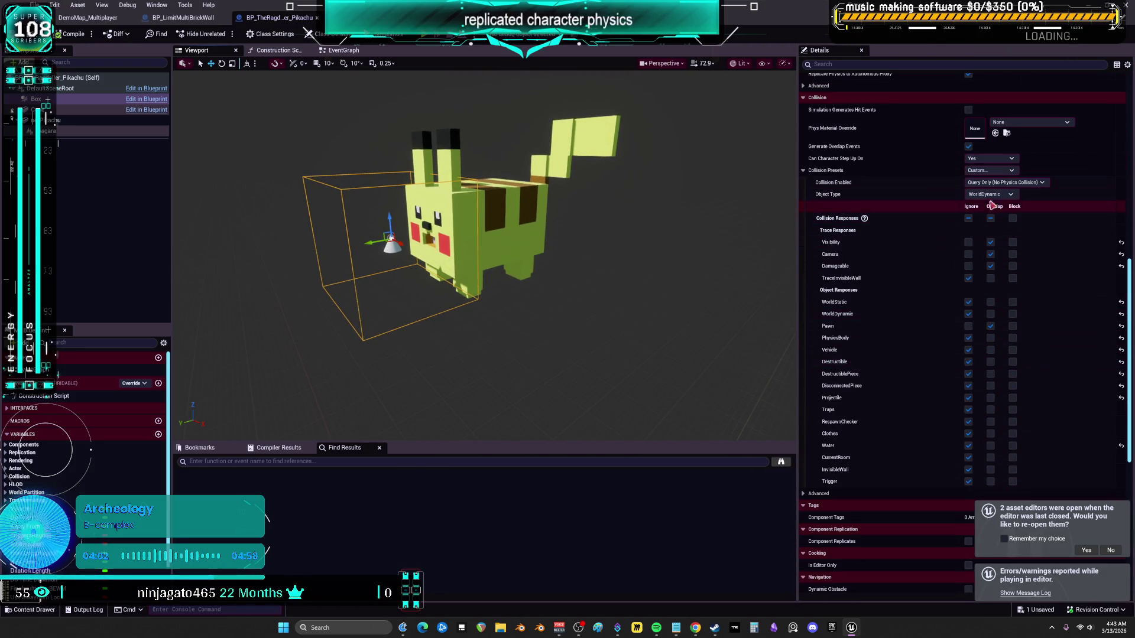
pyautogui.click(1000, 185)
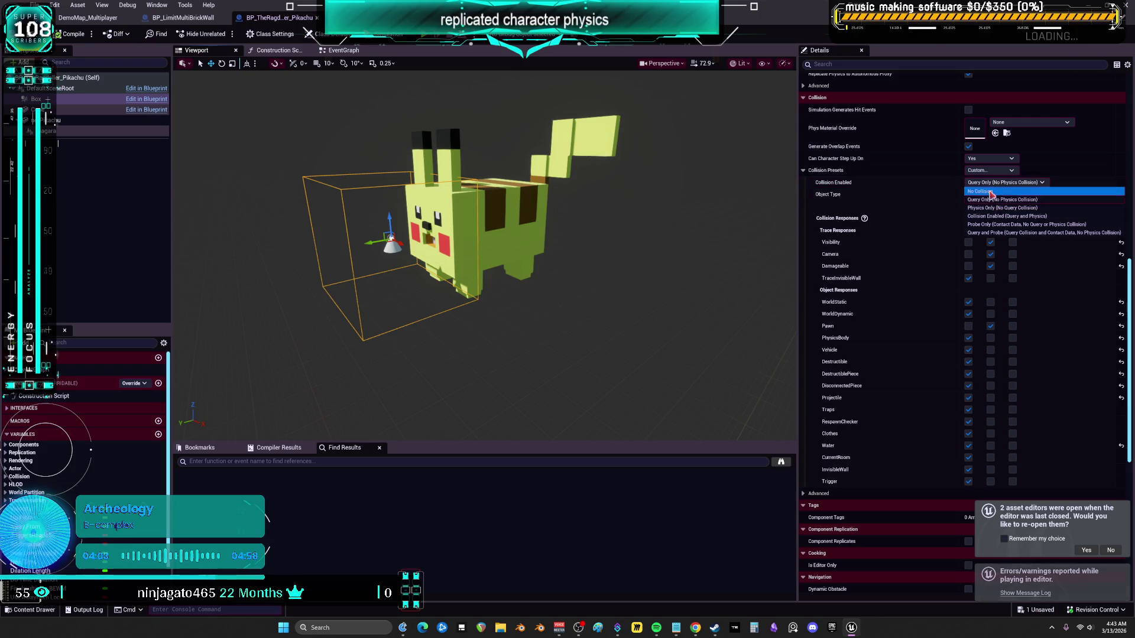
pyautogui.click(988, 171)
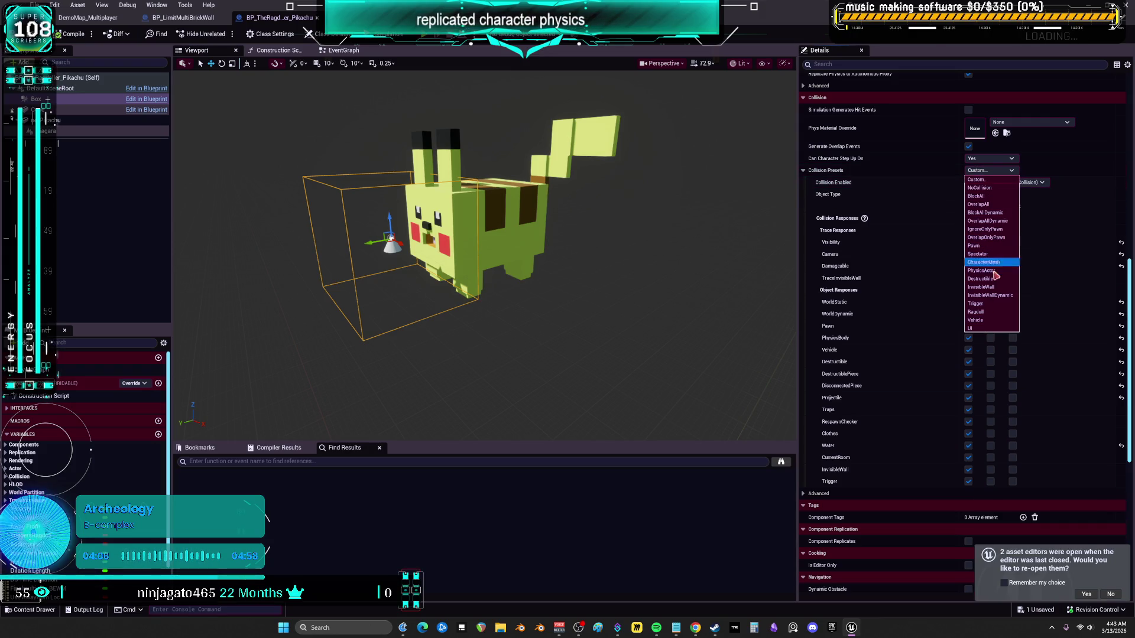
pyautogui.click(992, 304)
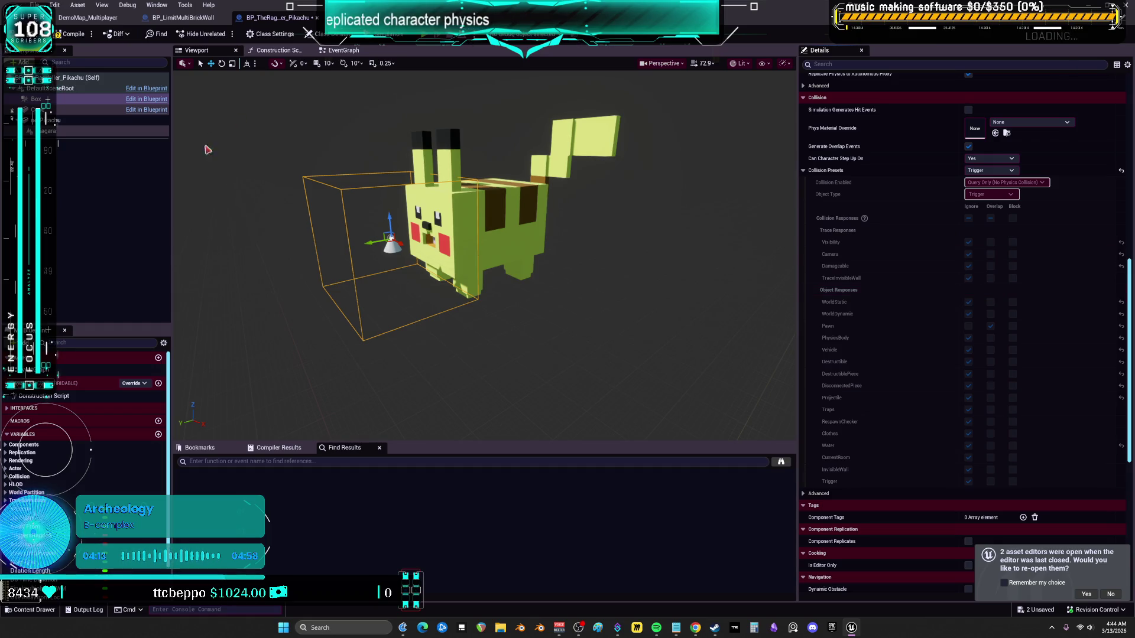
pyautogui.click(348, 52)
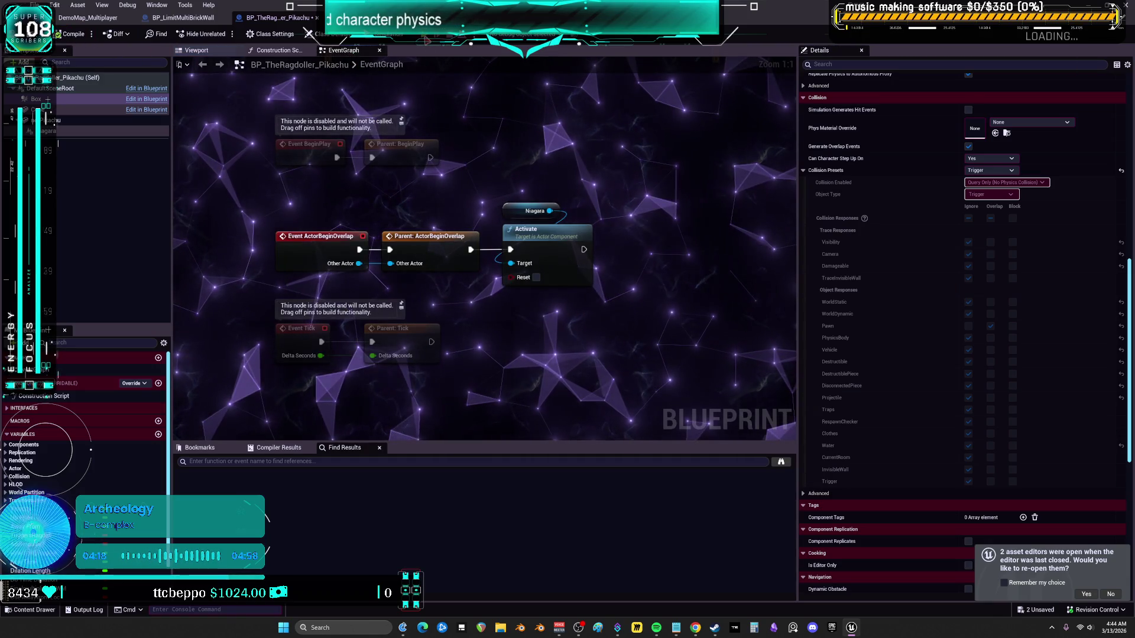
# Run a server-and-client play test with Alt+P, stop it, and close the message log
pyautogui.hotkey('alt', 'p')
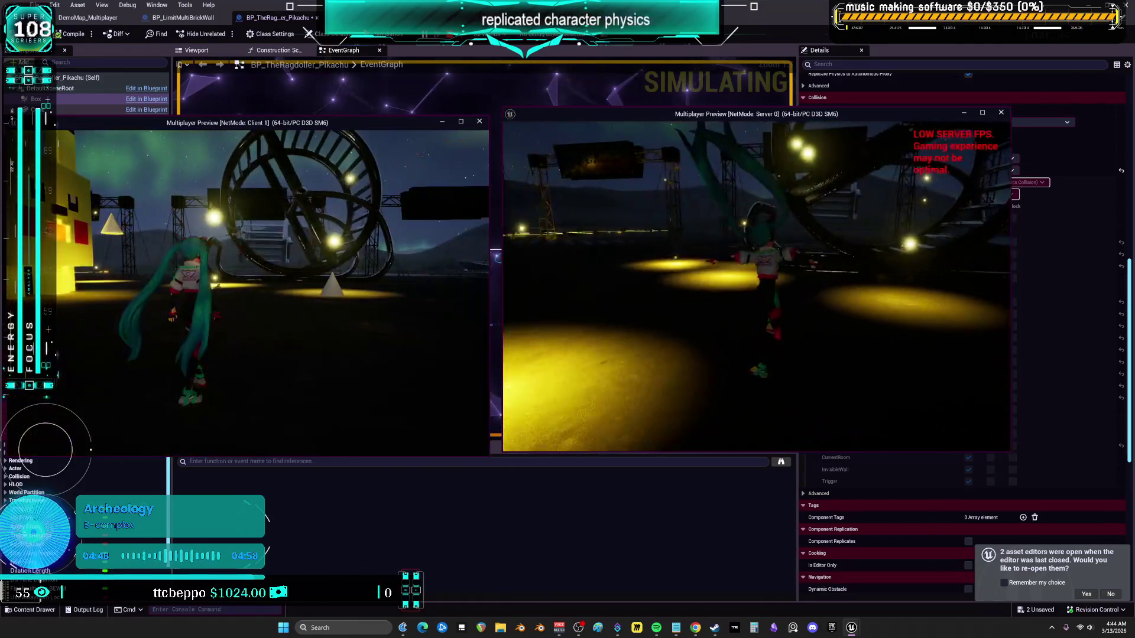
pyautogui.press('Escape')
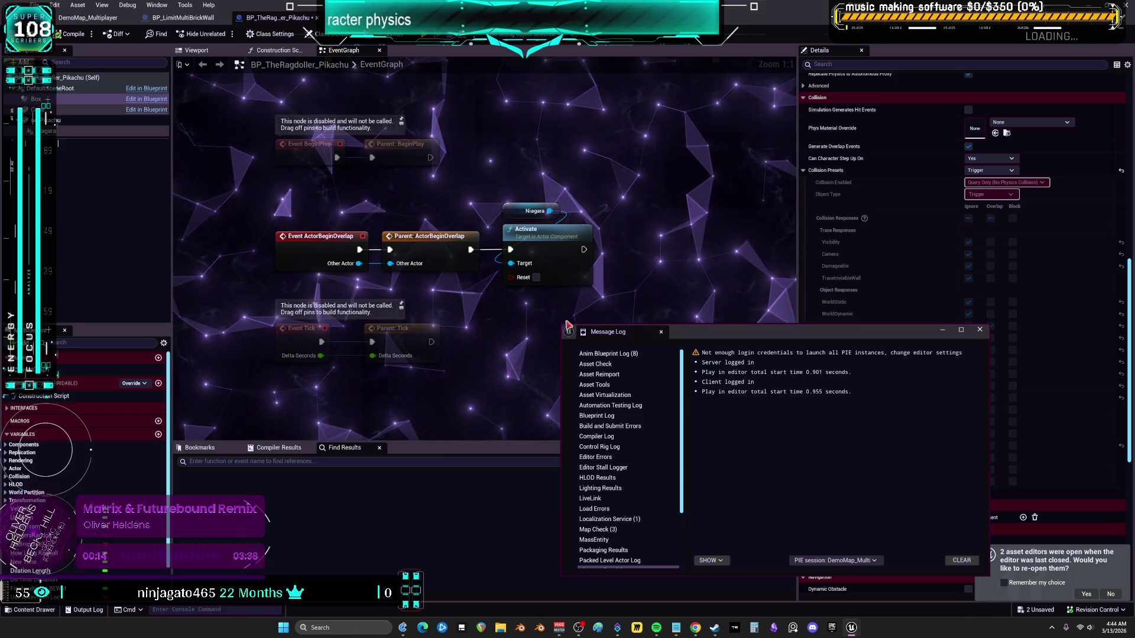
pyautogui.click(979, 329)
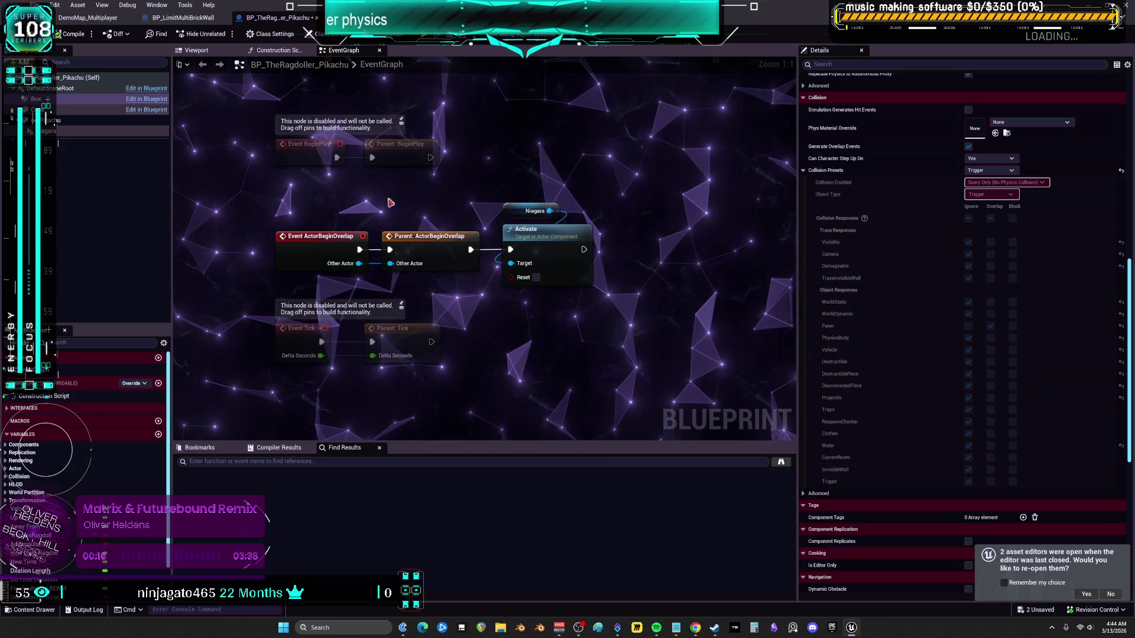
pyautogui.click(65, 120)
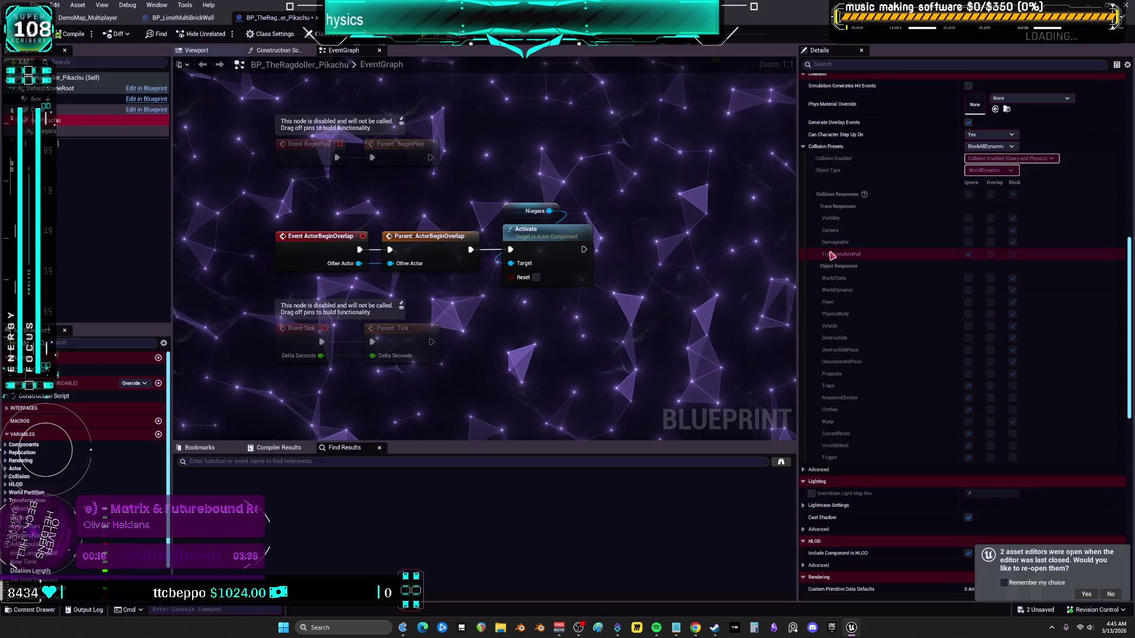
# Recheck Pikachu's Box collision, then open parent BP_TheRagdoller via the Parent: ActorBeginOverlap node
pyautogui.click(197, 50)
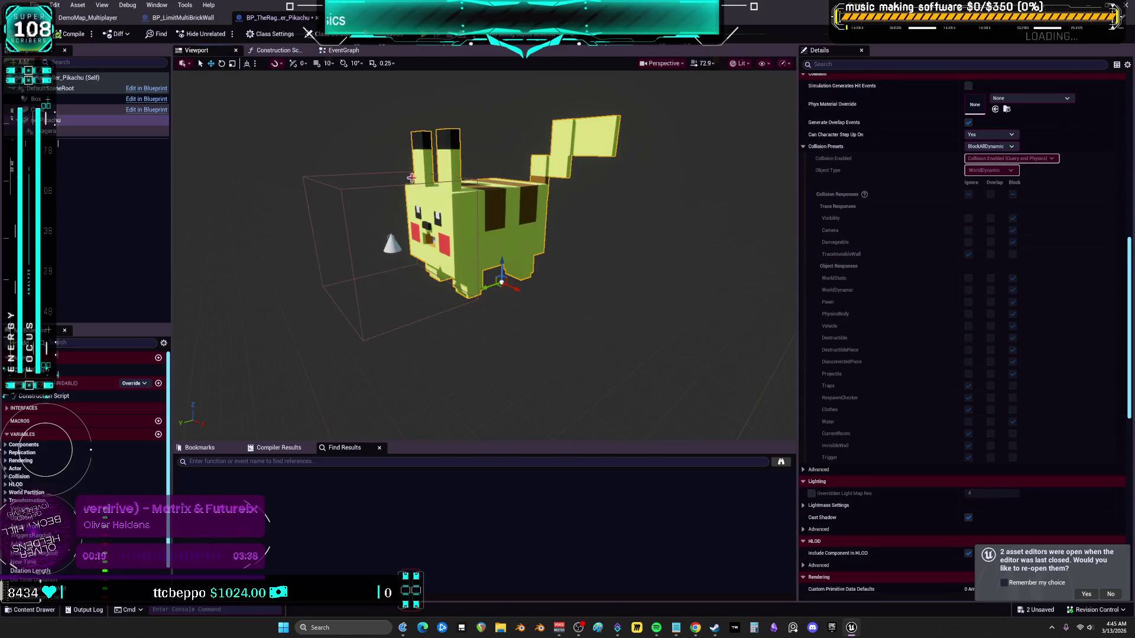
pyautogui.click(345, 189)
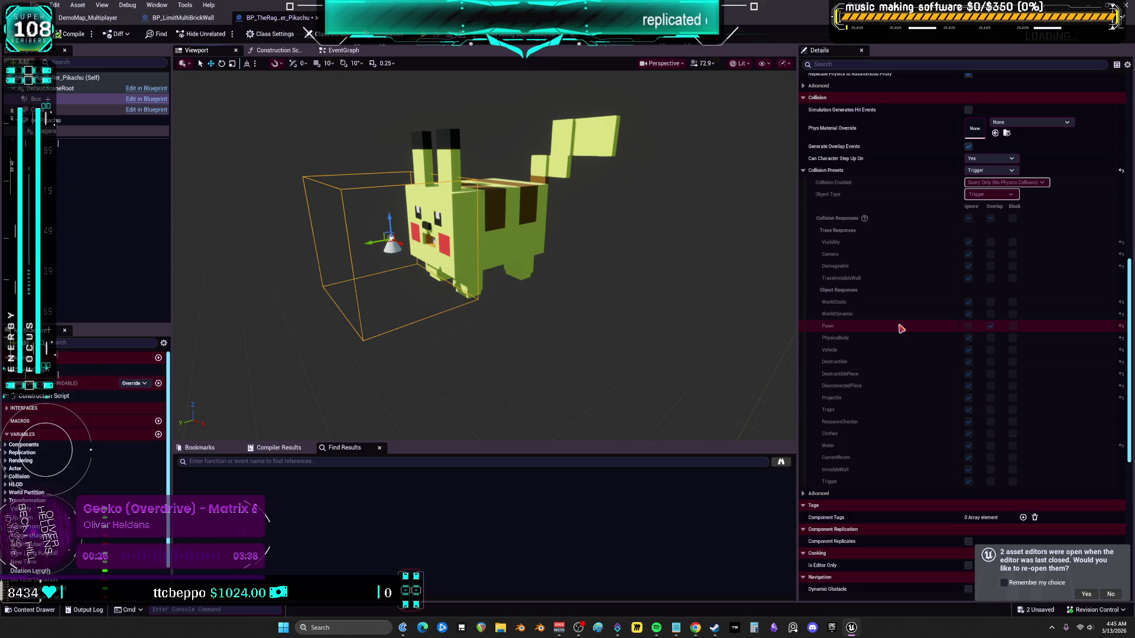
pyautogui.scroll(-1, 901, 328)
pyautogui.click(342, 50)
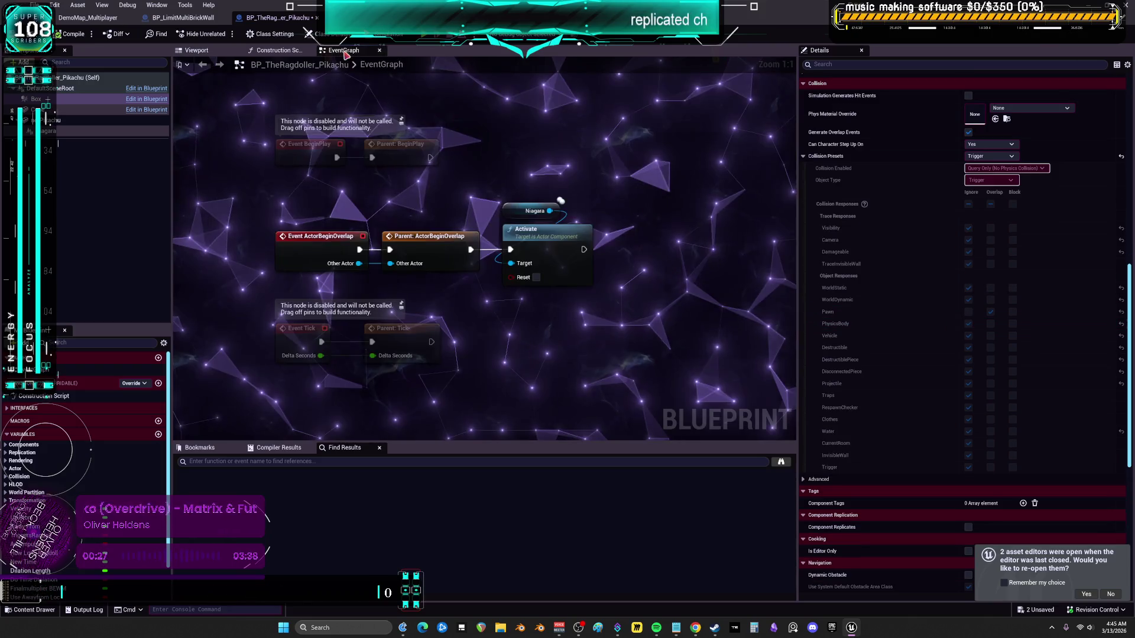
pyautogui.click(385, 248)
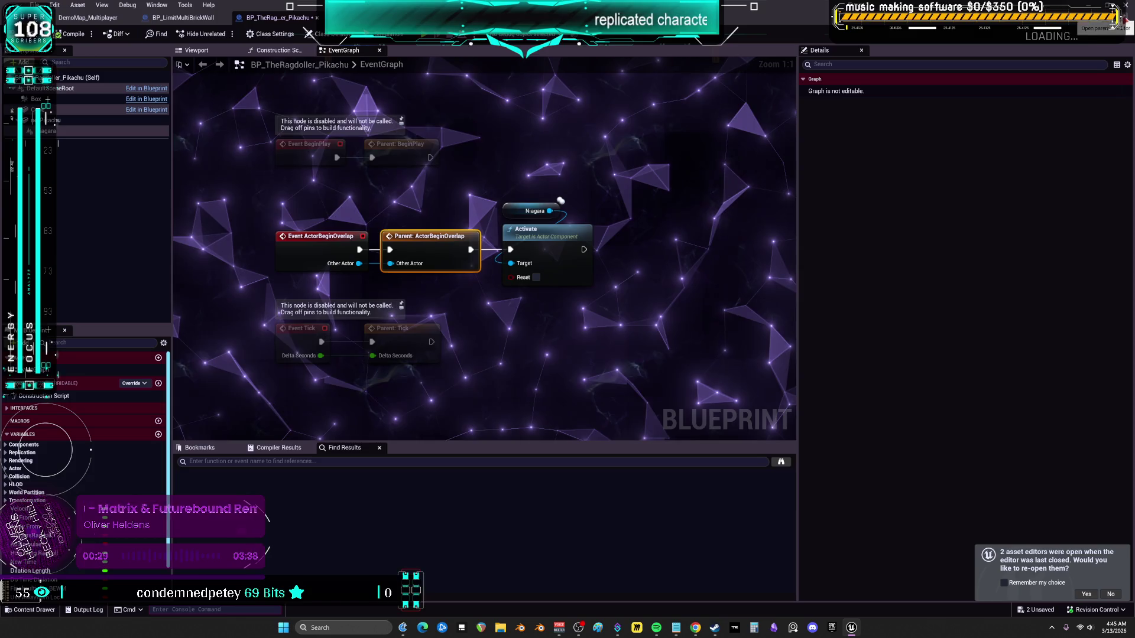
pyautogui.doubleClick(476, 236)
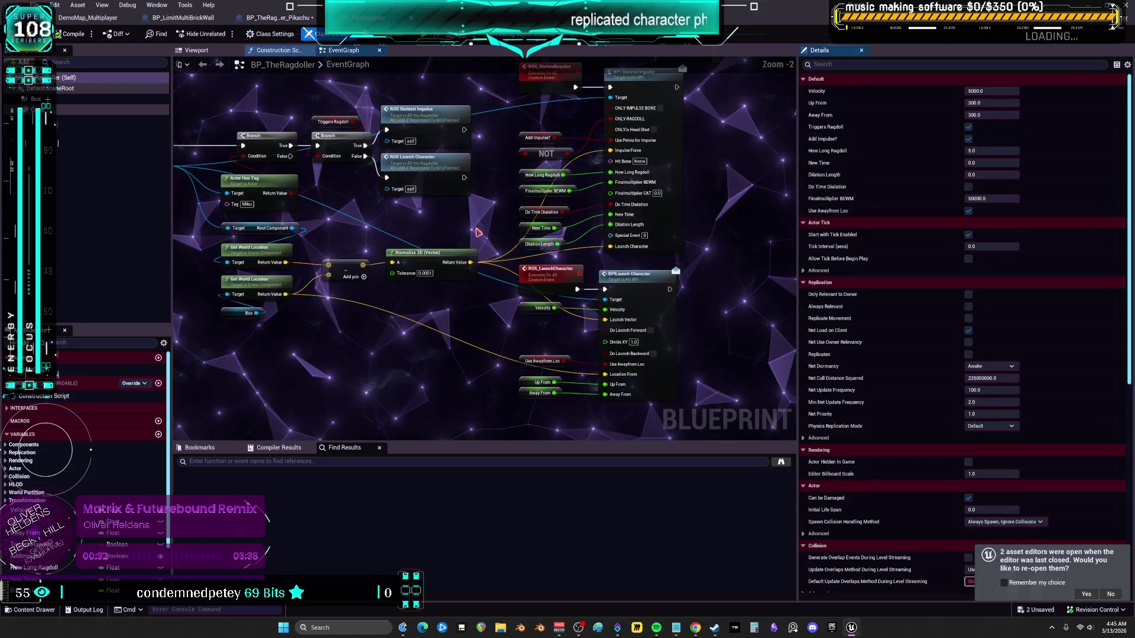
# Set BP_TheRagdoller's Box to Query and Probe with Trigger object type, then apply the Trigger preset
pyautogui.click(192, 49)
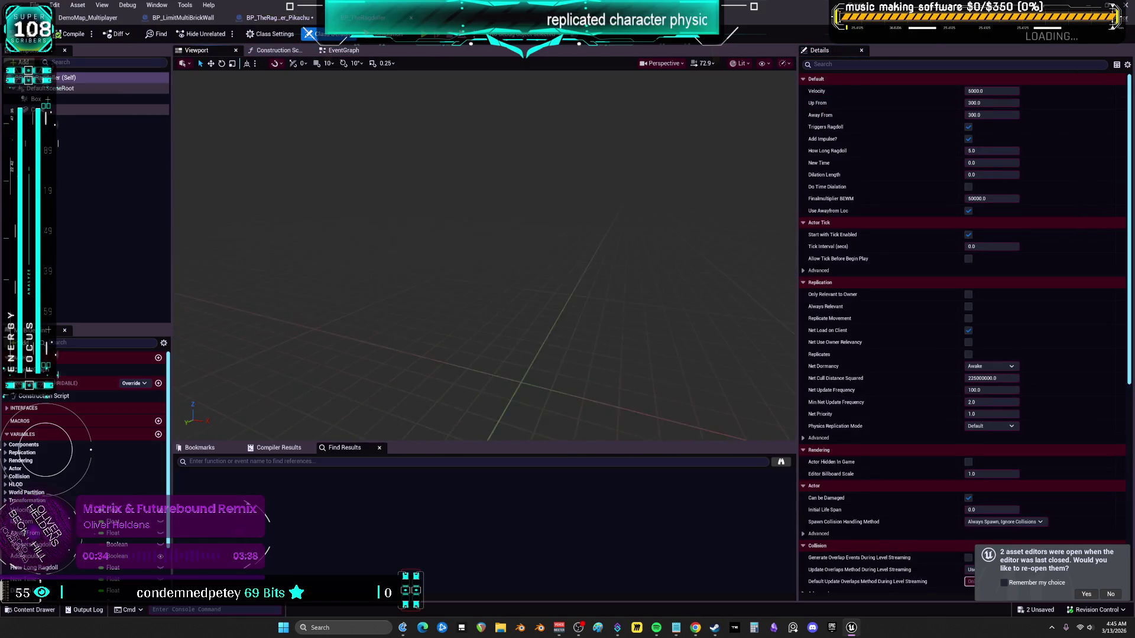
pyautogui.click(505, 220)
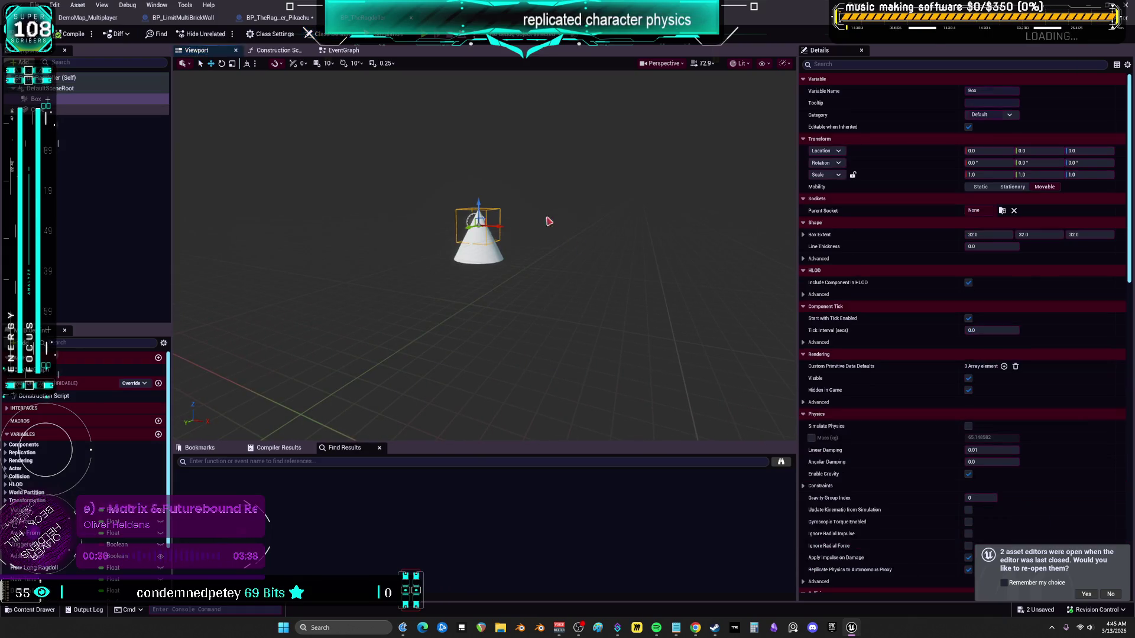
pyautogui.scroll(-10, 981, 268)
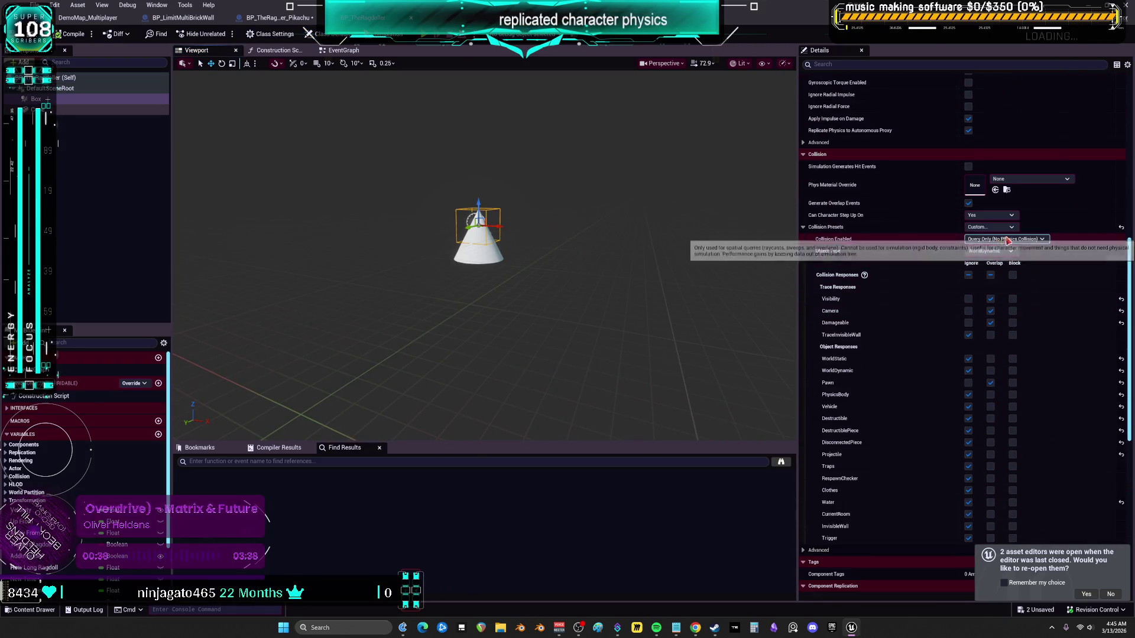
pyautogui.click(999, 239)
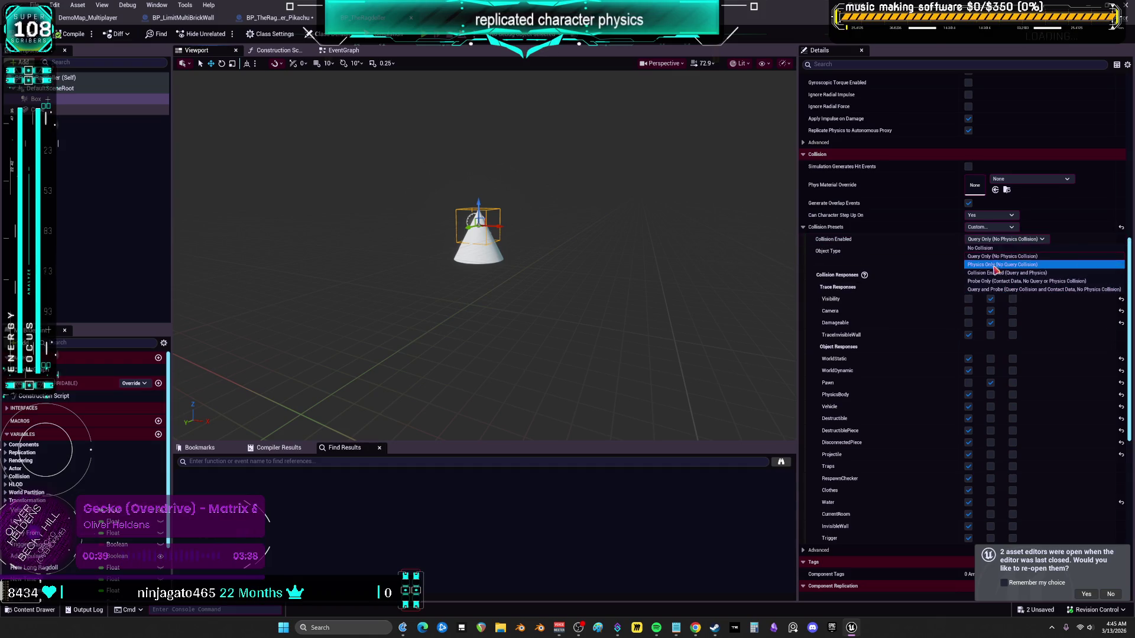
pyautogui.click(1001, 289)
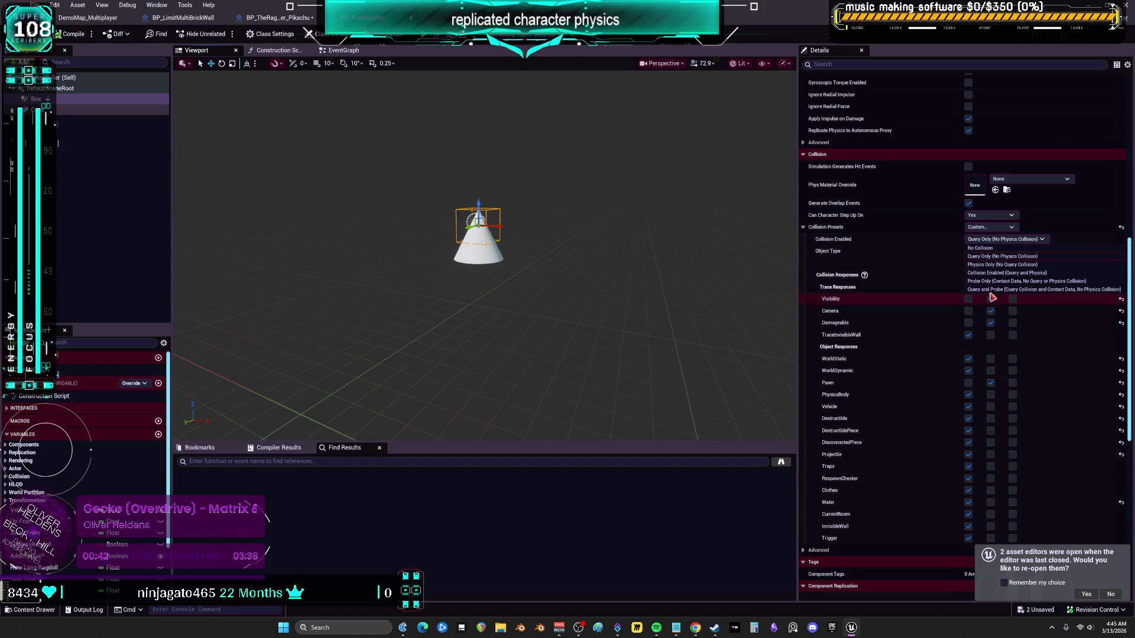
pyautogui.click(999, 253)
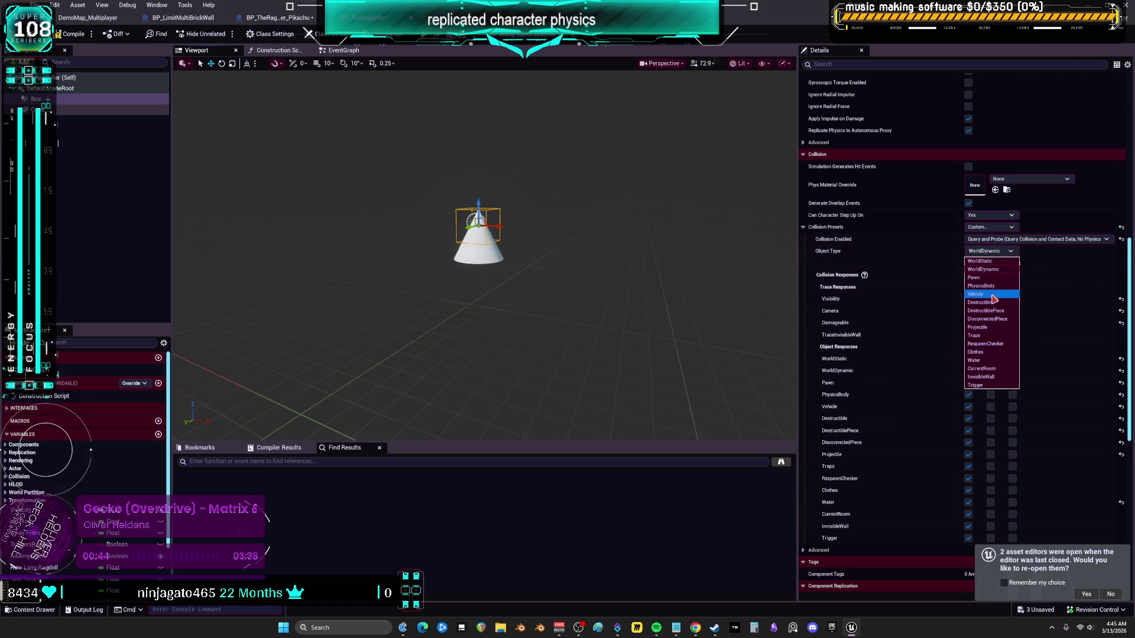
pyautogui.click(989, 332)
pyautogui.click(990, 251)
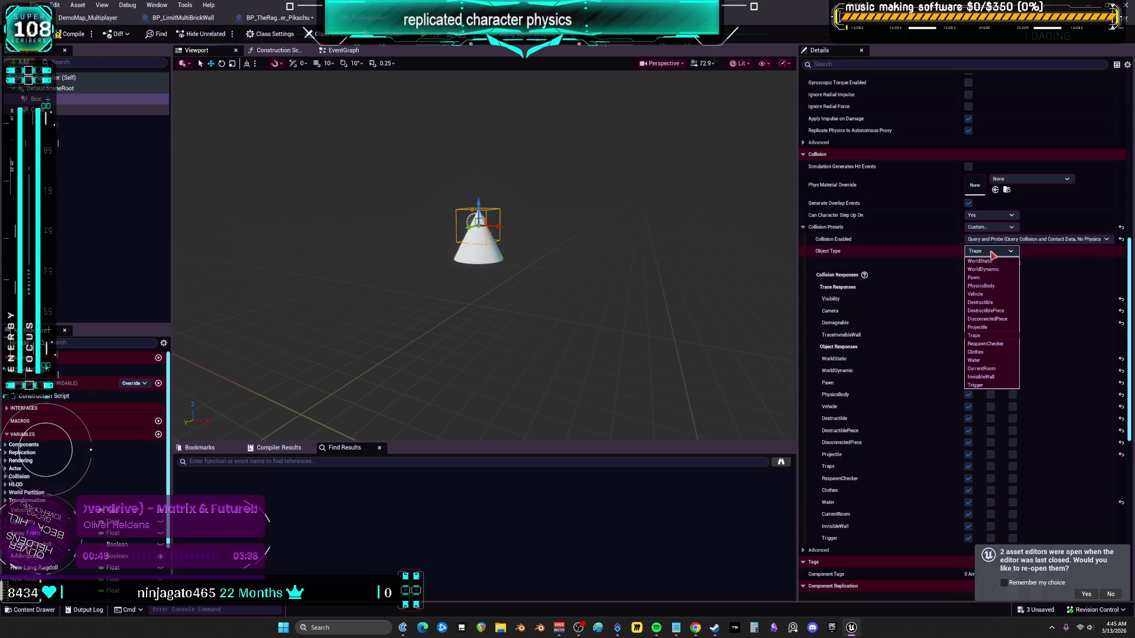
pyautogui.click(981, 384)
pyautogui.click(990, 227)
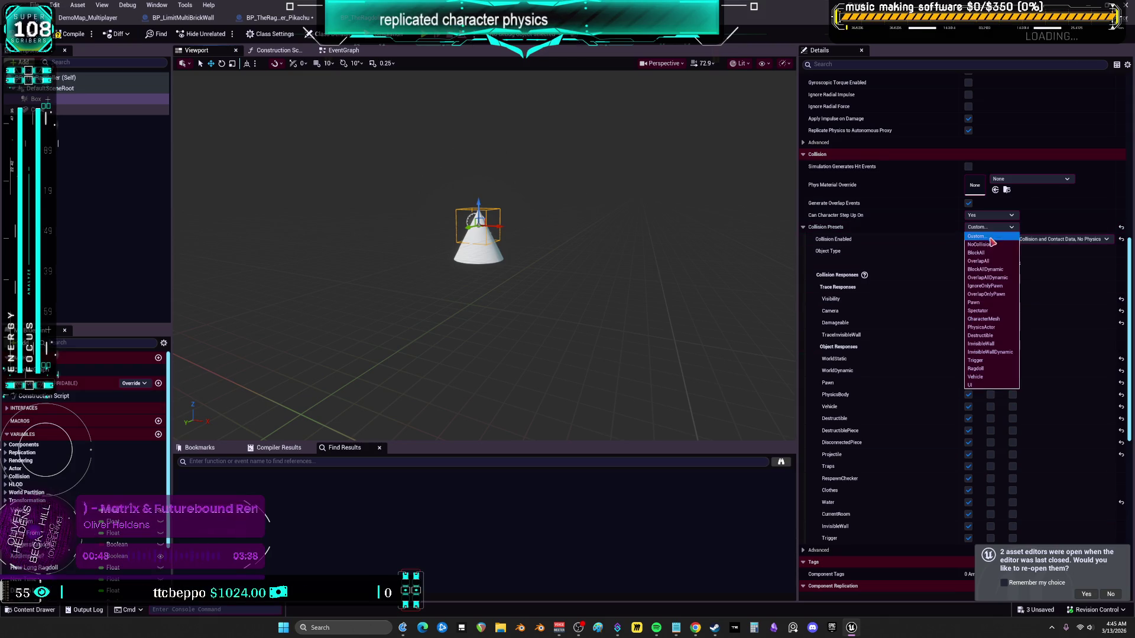
pyautogui.click(978, 360)
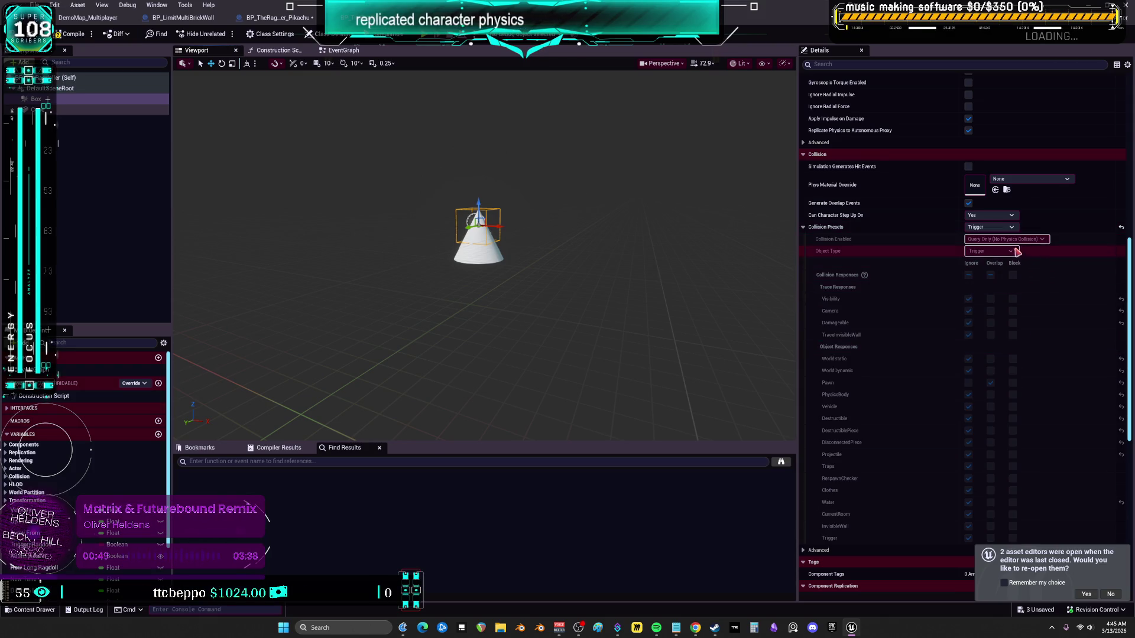
pyautogui.click(340, 52)
# Select the On Component Begin Overlap (Box) event and compile BP_TheRagdoller
pyautogui.scroll(2, 356, 197)
pyautogui.click(356, 197)
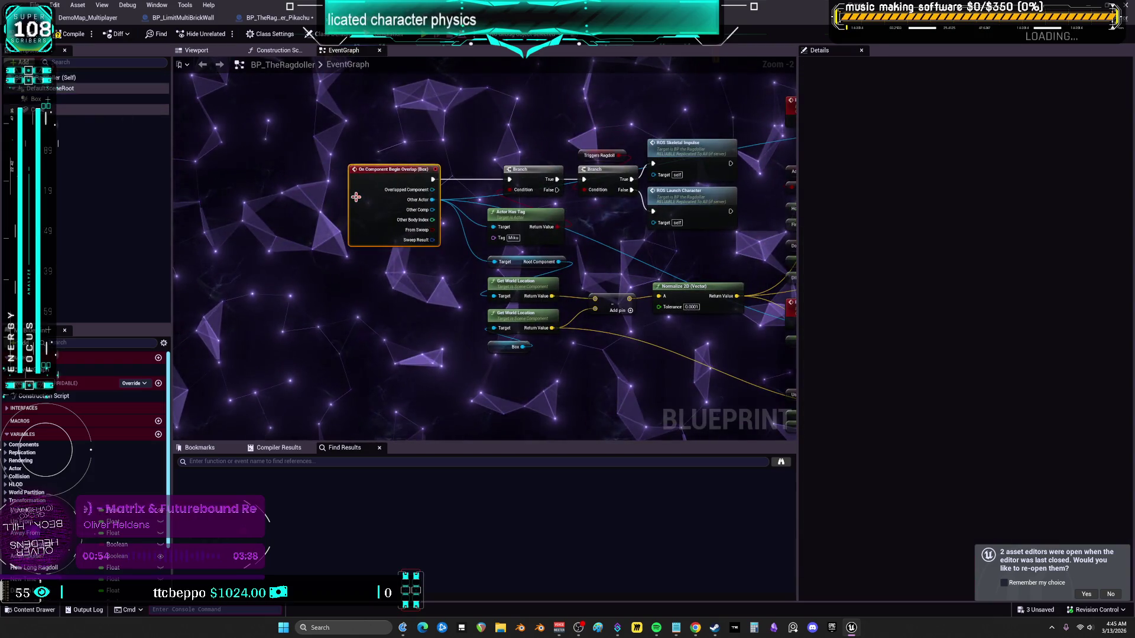
pyautogui.click(113, 109)
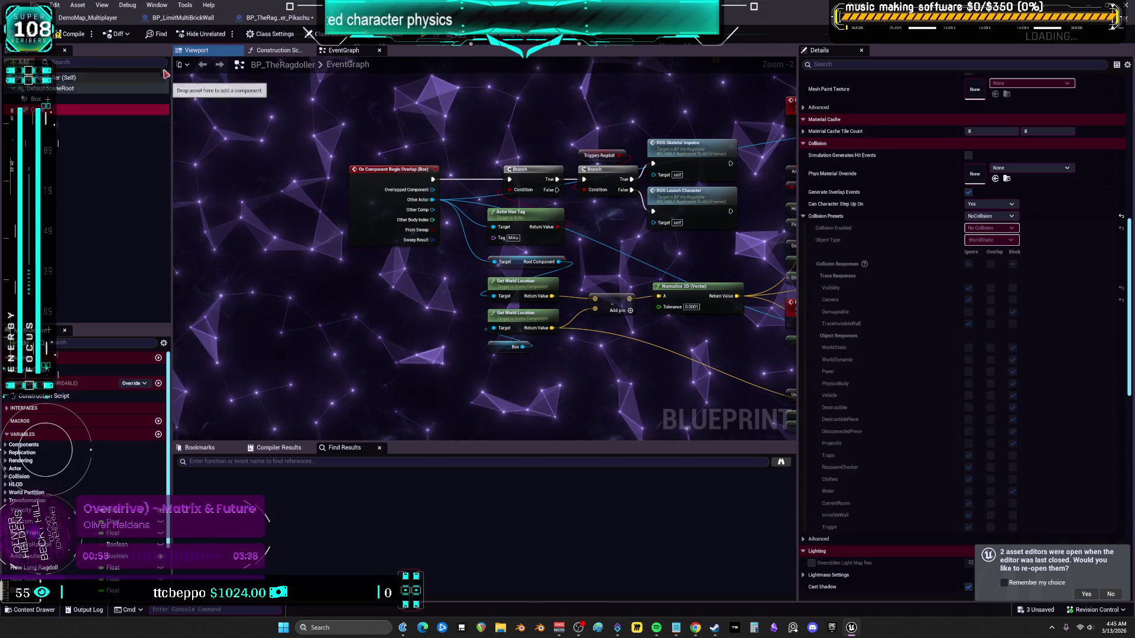
pyautogui.click(67, 33)
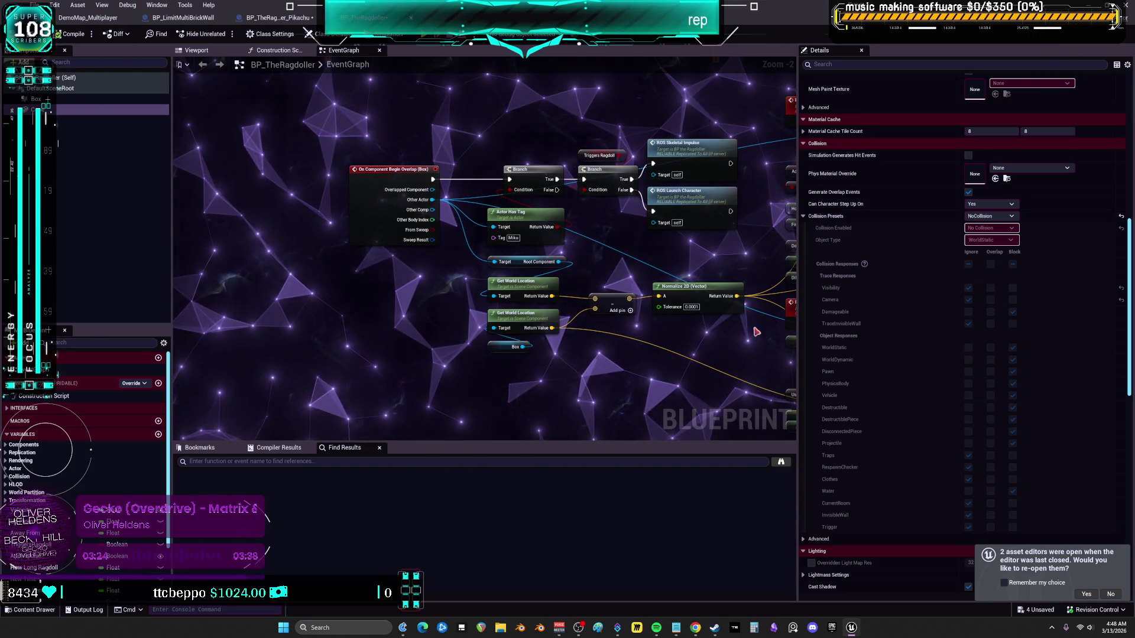
# Nudge the first Branch node and shift the Get World Location and Box nodes upward
pyautogui.moveTo(549, 170); pyautogui.dragTo(544, 170)
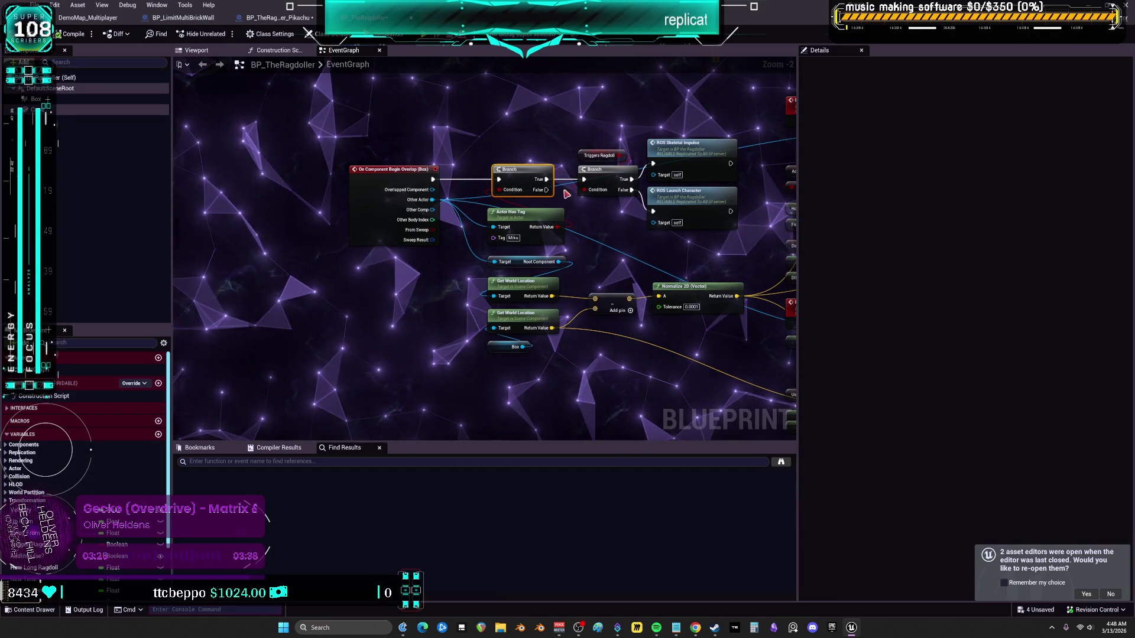
pyautogui.moveTo(520, 392)
pyautogui.mouseDown()
pyautogui.moveTo(520, 206)
pyautogui.moveTo(518, 272)
pyautogui.mouseUp()
pyautogui.moveTo(516, 315); pyautogui.dragTo(515, 294)
pyautogui.moveTo(523, 351); pyautogui.dragTo(515, 276)
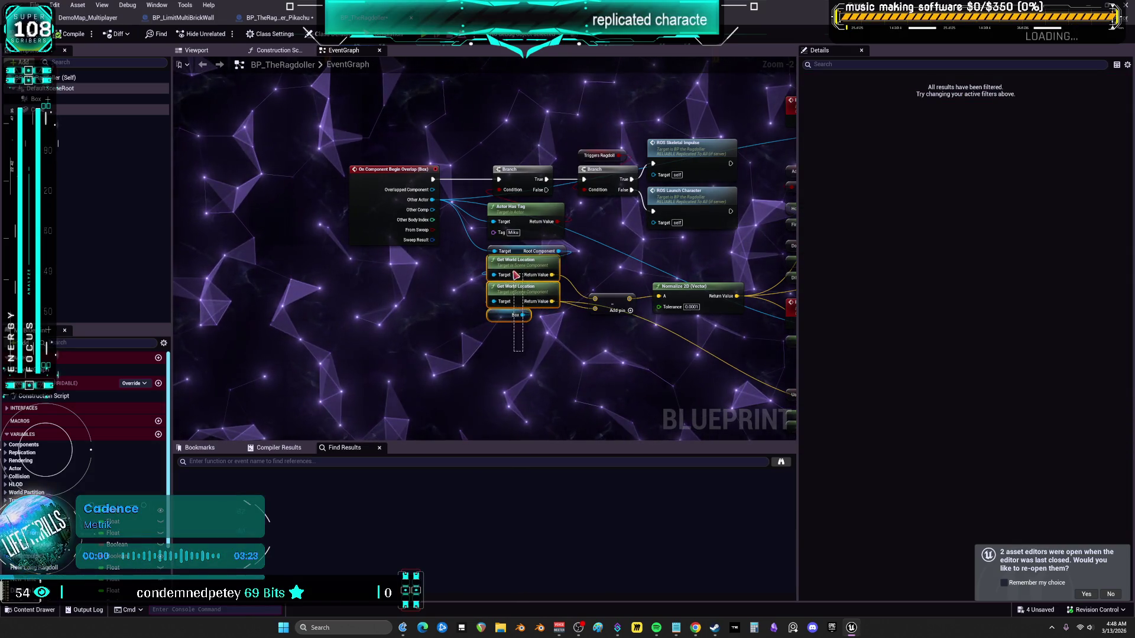
pyautogui.click(519, 344)
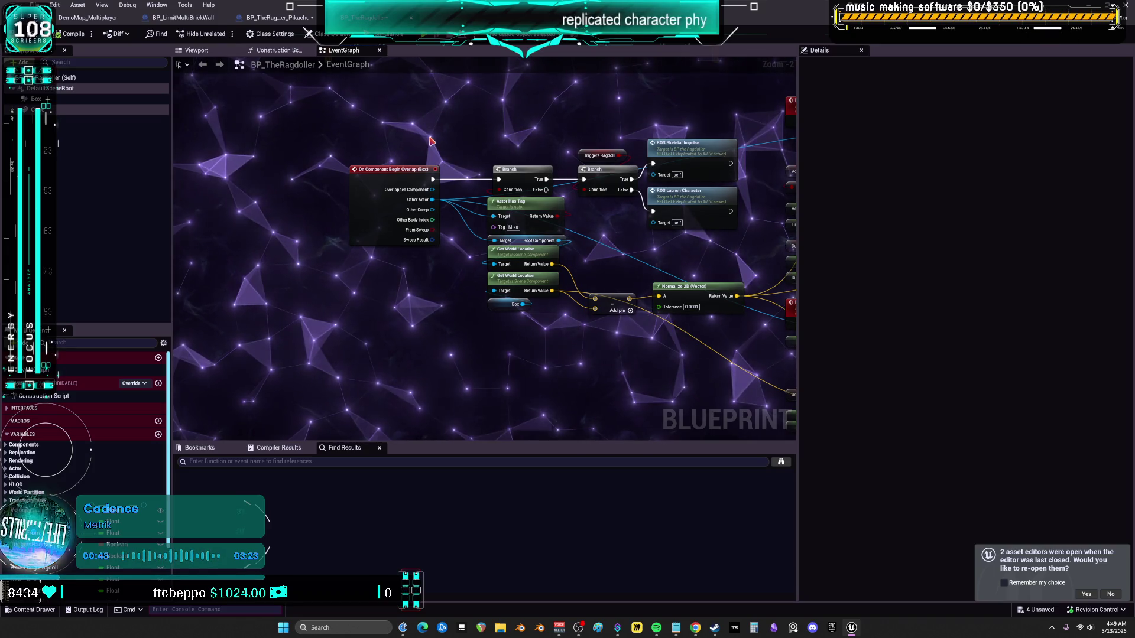
# Raise the Make Array and NOT nodes beside the location nodes to tidy the graph
pyautogui.moveTo(513, 354)
pyautogui.mouseDown()
pyautogui.moveTo(519, 296)
pyautogui.moveTo(515, 322)
pyautogui.mouseUp()
pyautogui.moveTo(611, 305)
pyautogui.mouseDown()
pyautogui.moveTo(612, 294)
pyautogui.moveTo(468, 335)
pyautogui.moveTo(597, 290)
pyautogui.moveTo(461, 269)
pyautogui.moveTo(528, 99)
pyautogui.moveTo(510, 182)
pyautogui.moveTo(525, 185)
pyautogui.mouseUp()
pyautogui.scroll(1, 510, 182)
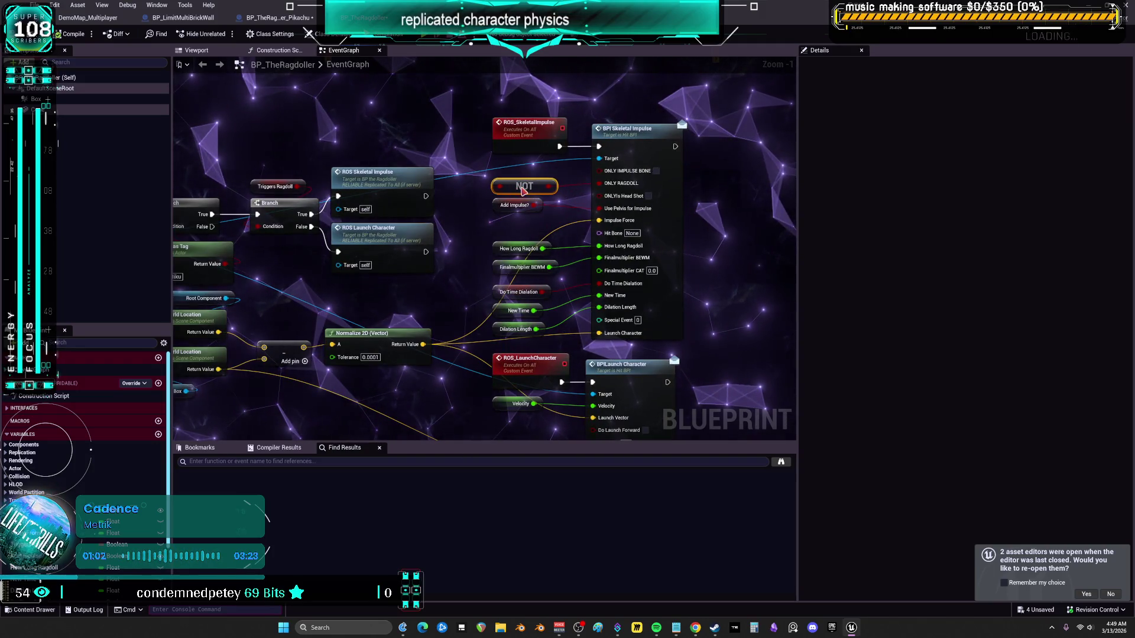
pyautogui.click(519, 248)
pyautogui.moveTo(453, 219); pyautogui.dragTo(532, 236)
pyautogui.scroll(-2, 532, 236)
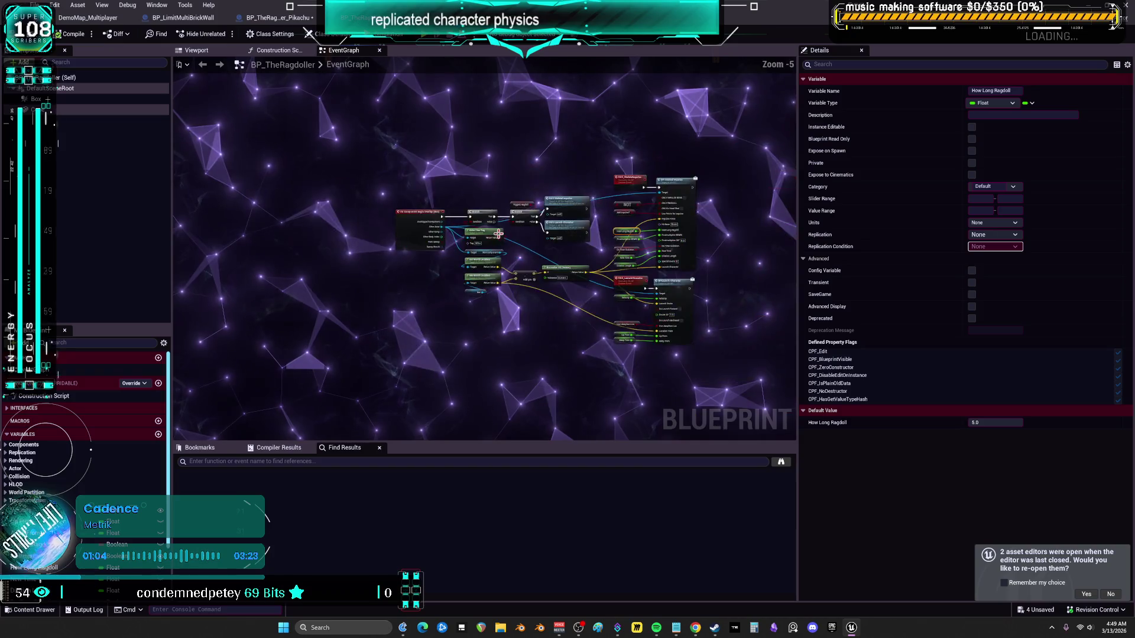
pyautogui.scroll(3, 498, 229)
pyautogui.click(208, 51)
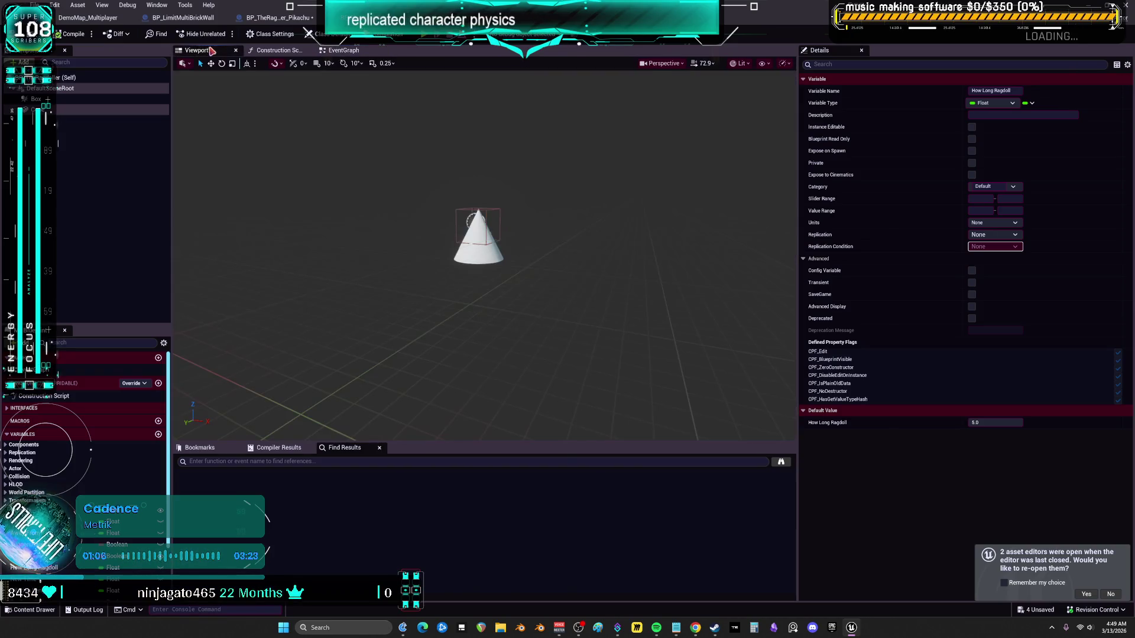
# Select the Box around the cone, review its collision settings, and frame it in the viewport
pyautogui.click(496, 216)
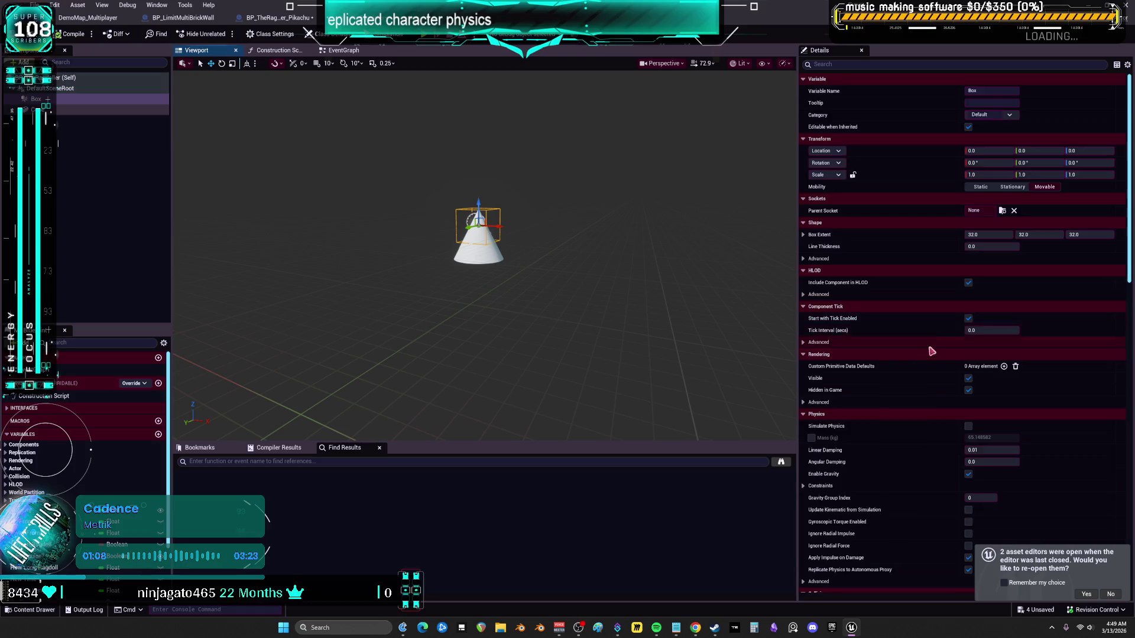
pyautogui.scroll(-10, 934, 355)
pyautogui.scroll(-5, 987, 378)
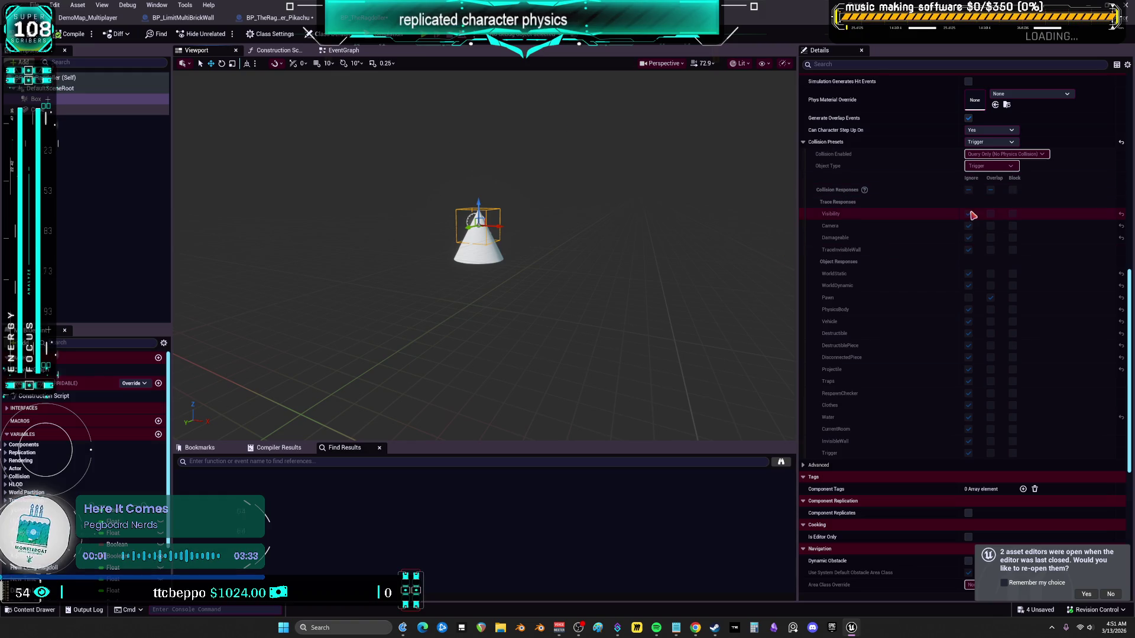
pyautogui.scroll(2, 969, 216)
pyautogui.scroll(1, 968, 218)
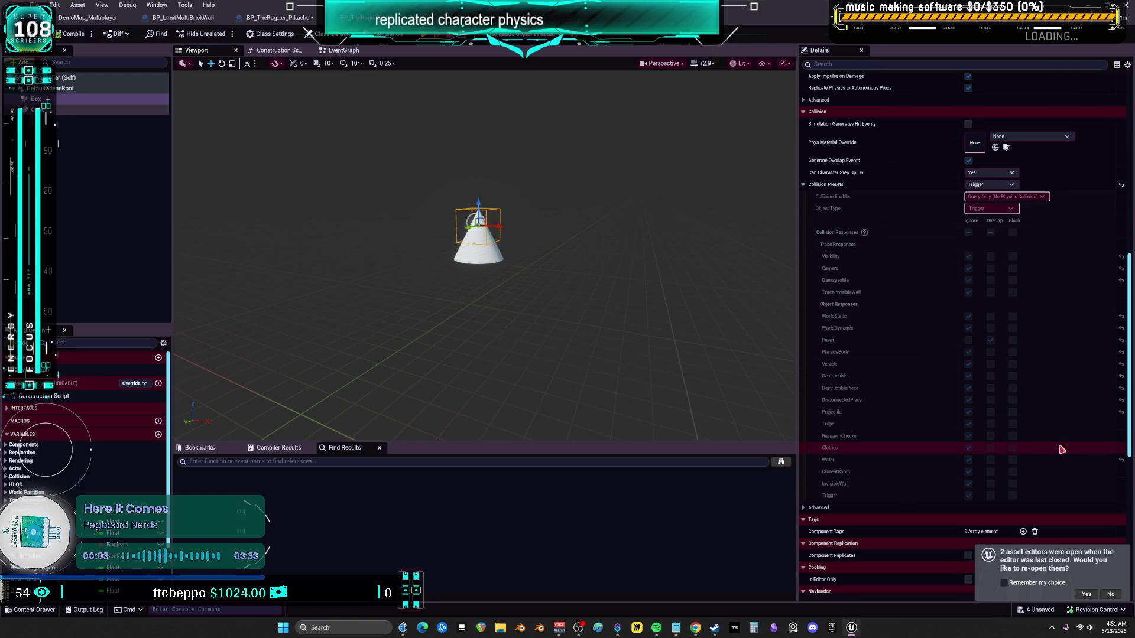
pyautogui.click(1107, 595)
pyautogui.moveTo(1129, 361)
pyautogui.mouseDown()
pyautogui.moveTo(1130, 399)
pyautogui.moveTo(1130, 354)
pyautogui.mouseUp()
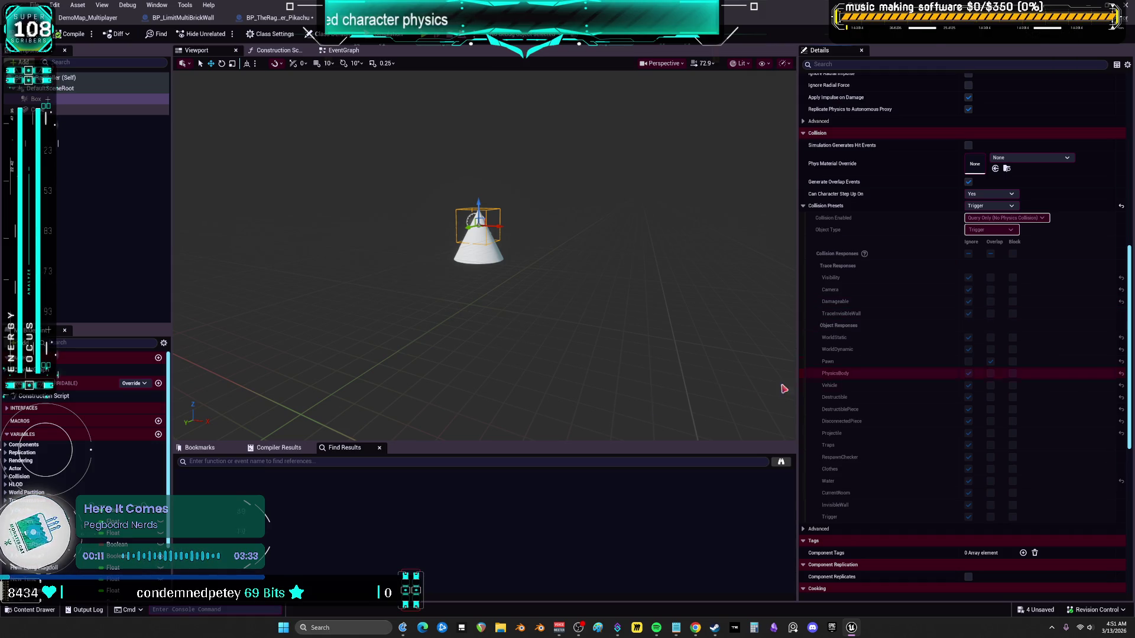
pyautogui.press('f')
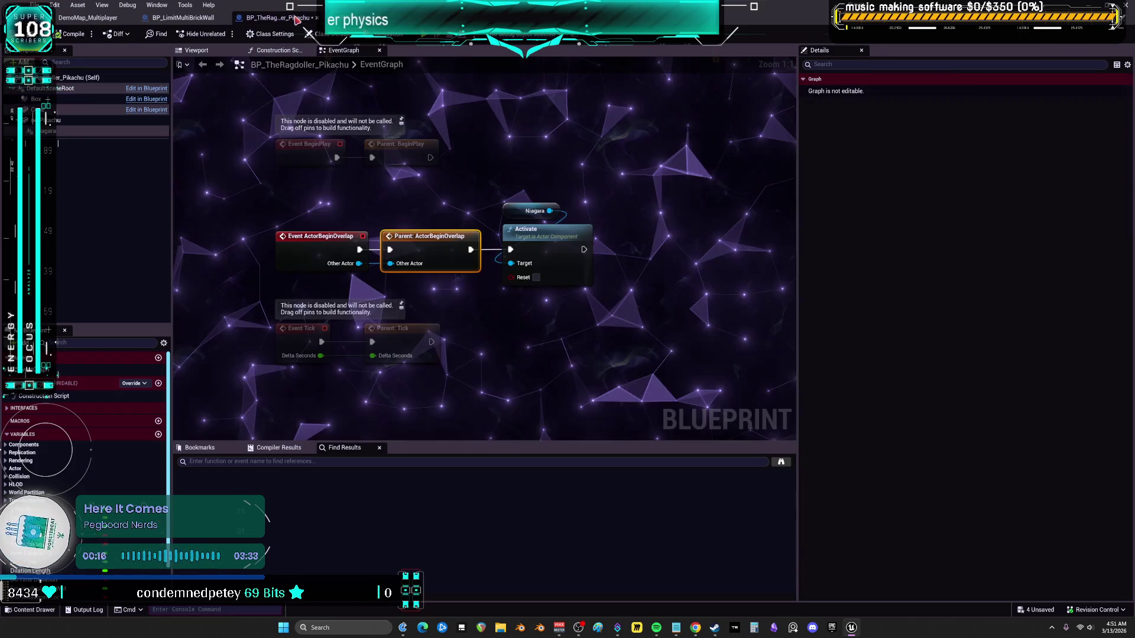
# Return to the ragdoller's event graph and bring up the Begin Overlap (Box) node's context menu
pyautogui.click(340, 49)
pyautogui.click(196, 49)
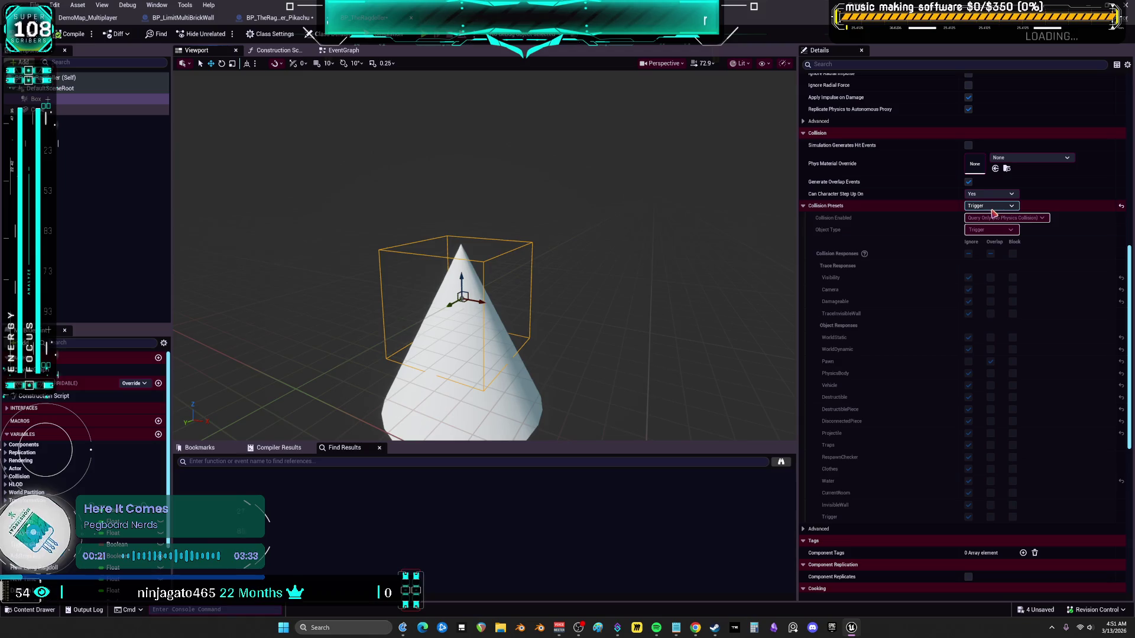
pyautogui.click(343, 51)
pyautogui.rightClick(285, 157)
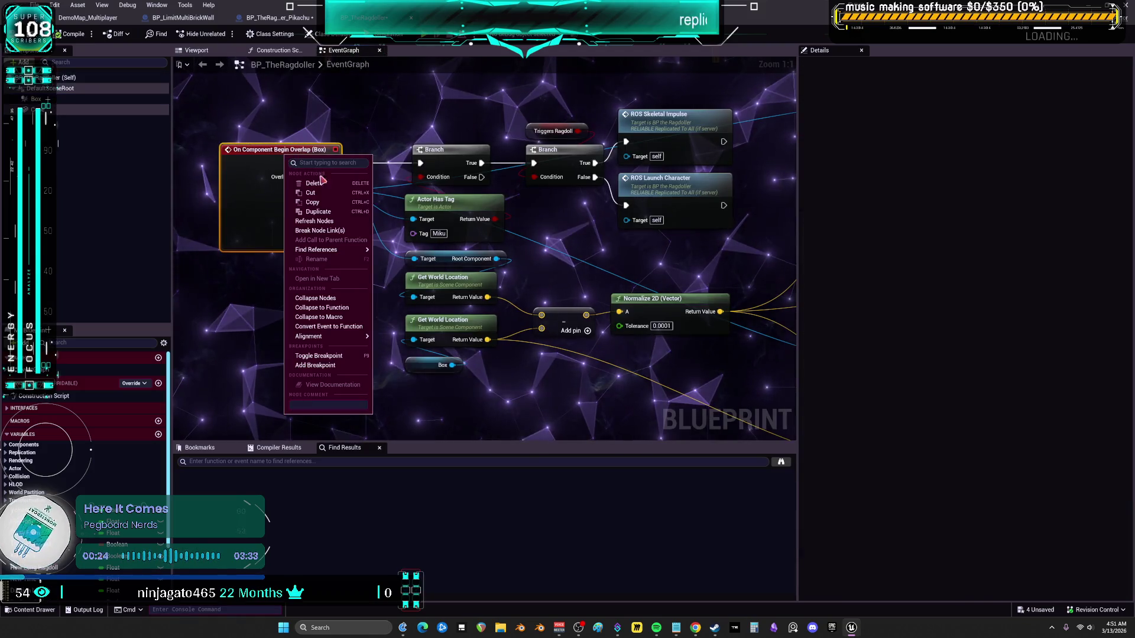
# Add a breakpoint on the On Component Begin Overlap (Box) event
pyautogui.click(332, 367)
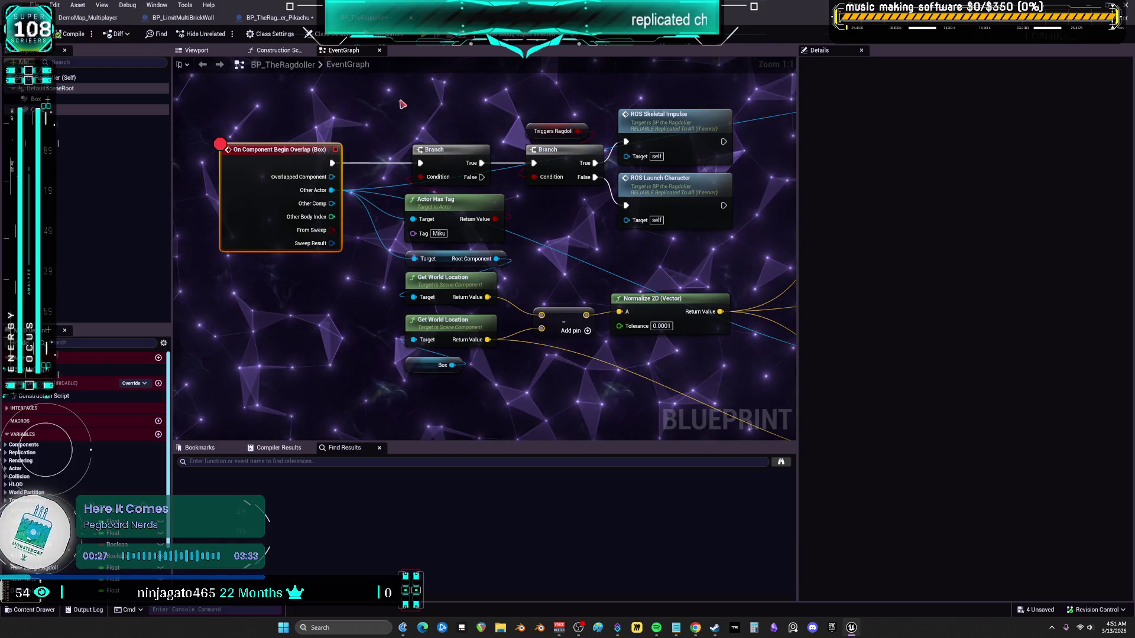
pyautogui.moveTo(516, 106); pyautogui.dragTo(490, 120)
pyautogui.scroll(-3, 490, 120)
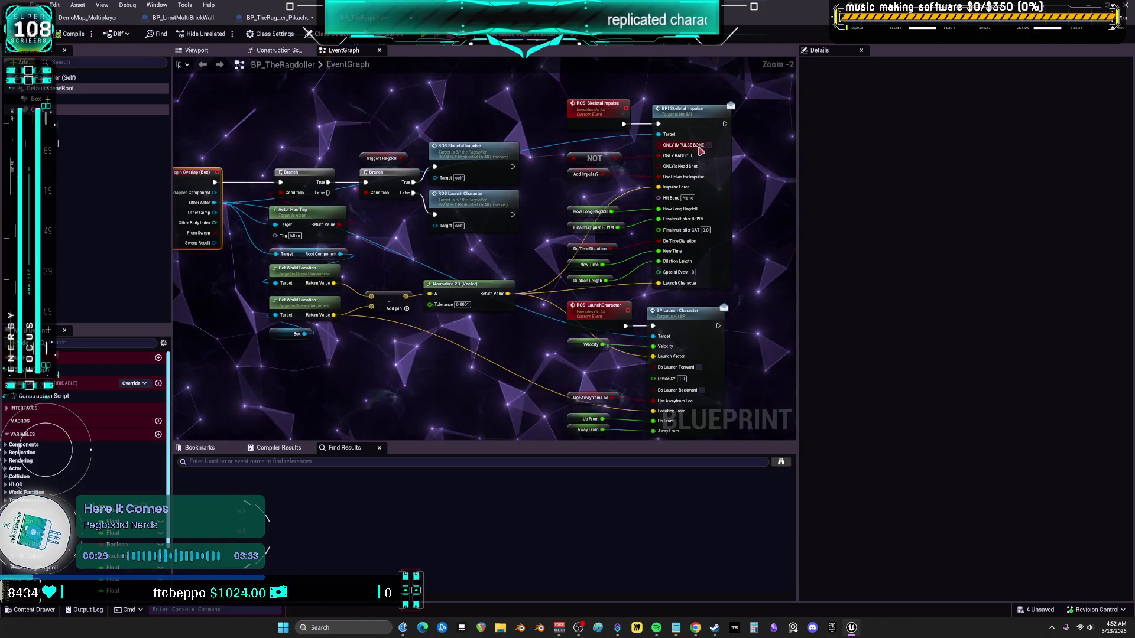
# Switch to BP_TheRagdoller_Pikachu's graph and start a multiplayer play test with Alt+P
pyautogui.click(278, 17)
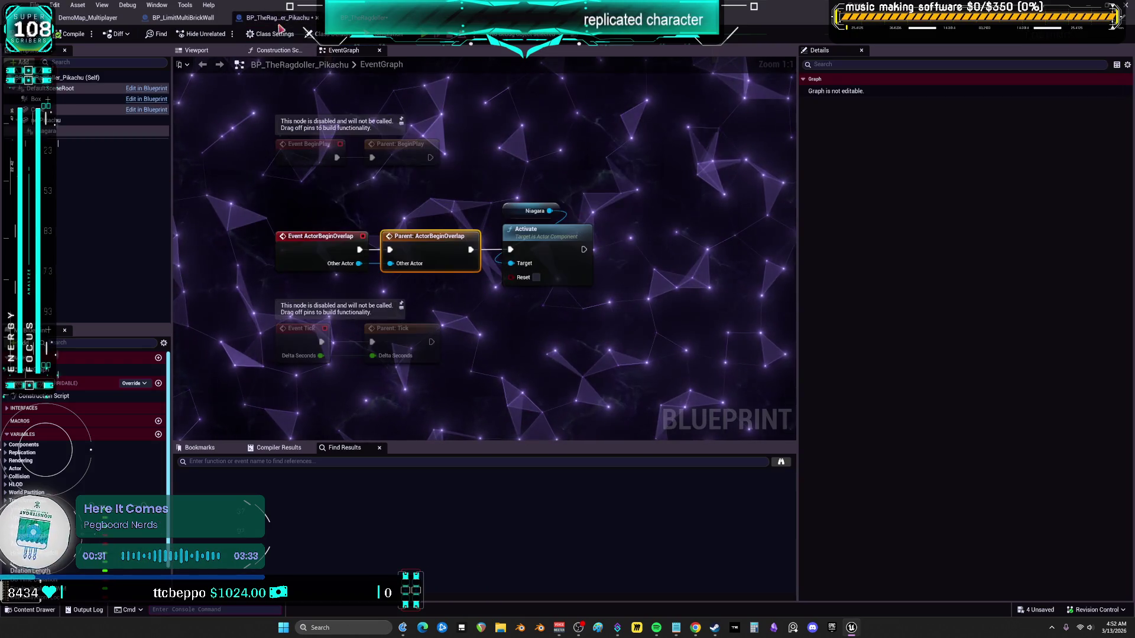
pyautogui.scroll(-1, 478, 277)
pyautogui.moveTo(482, 286)
pyautogui.mouseDown()
pyautogui.moveTo(484, 309)
pyautogui.moveTo(508, 297)
pyautogui.moveTo(492, 288)
pyautogui.mouseUp()
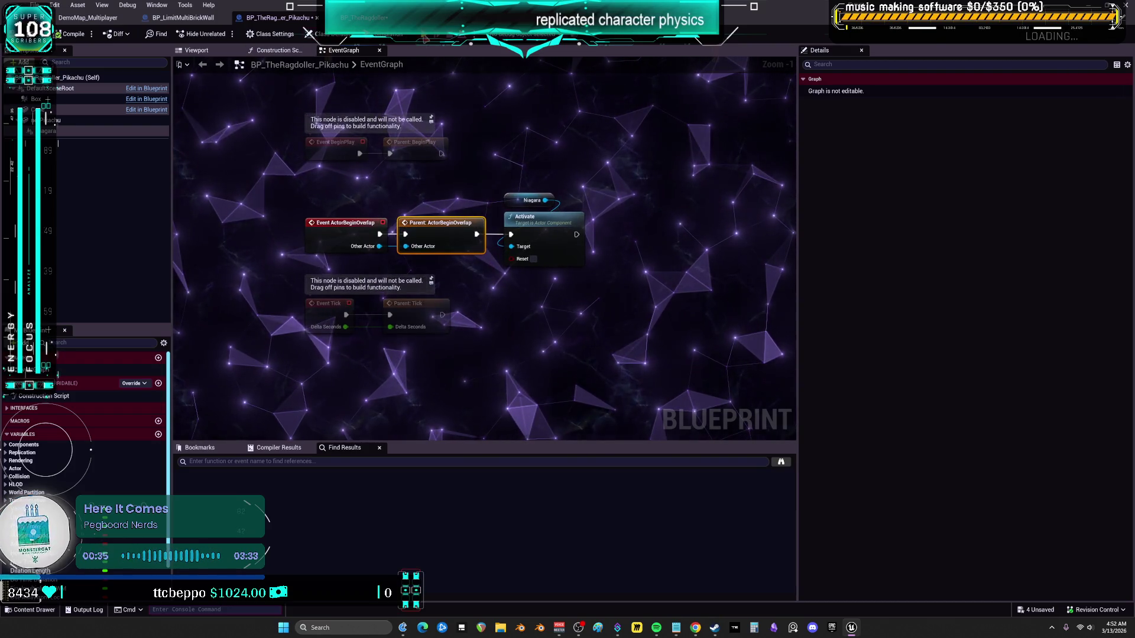
pyautogui.hotkey('alt', 'p')
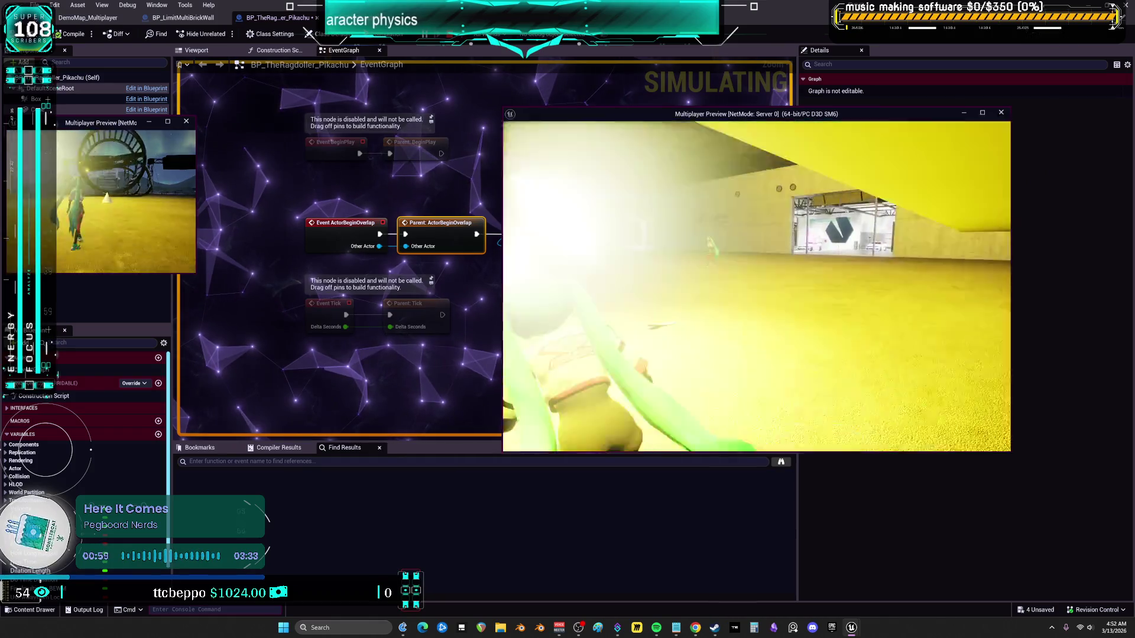
# Stop the multiplayer play session and return to the DemoMap_Multiplayer level editor
pyautogui.press('Escape')
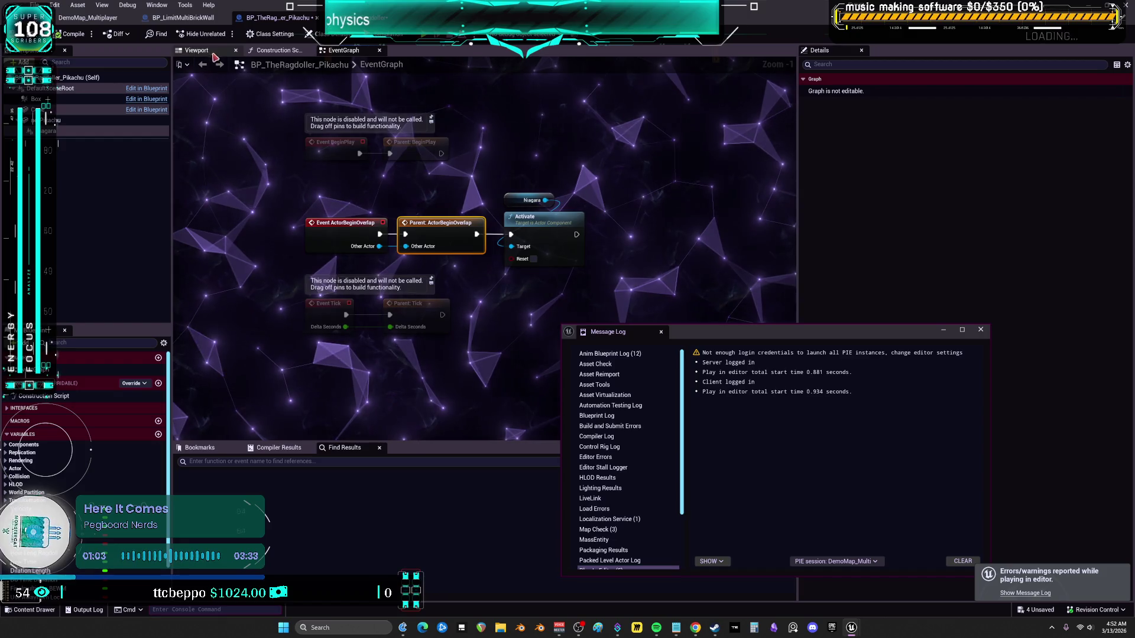
pyautogui.click(75, 21)
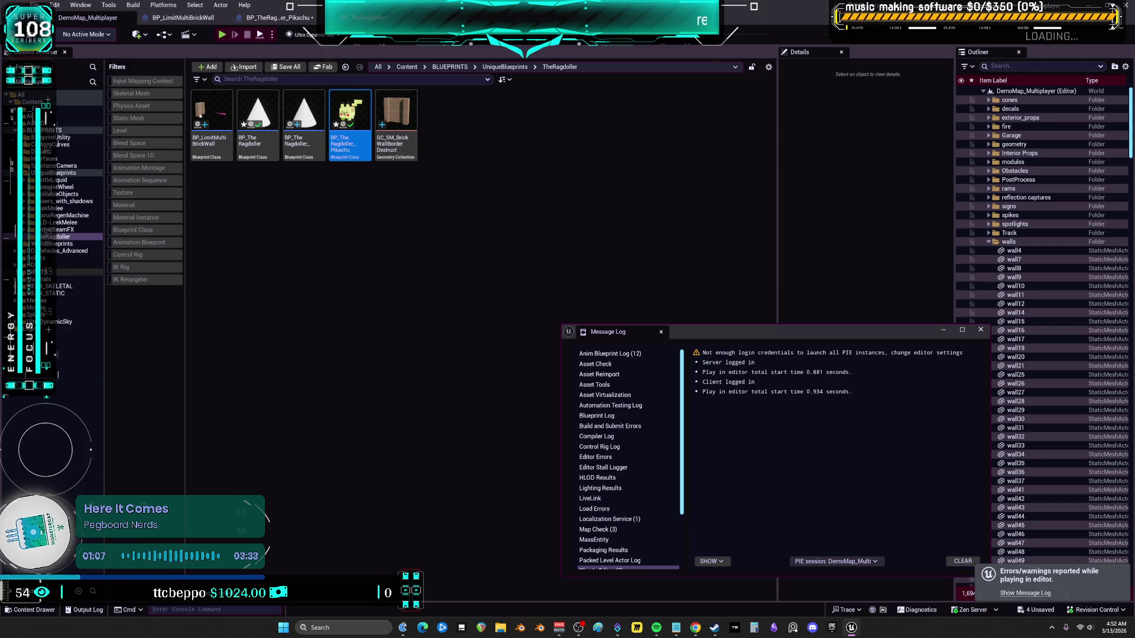
# Open the BP_ThirdPersonMikuRacer blueprint from the MESH_SKELETAL/MikuRacer folder
pyautogui.rightClick(26, 252)
pyautogui.press('Escape')
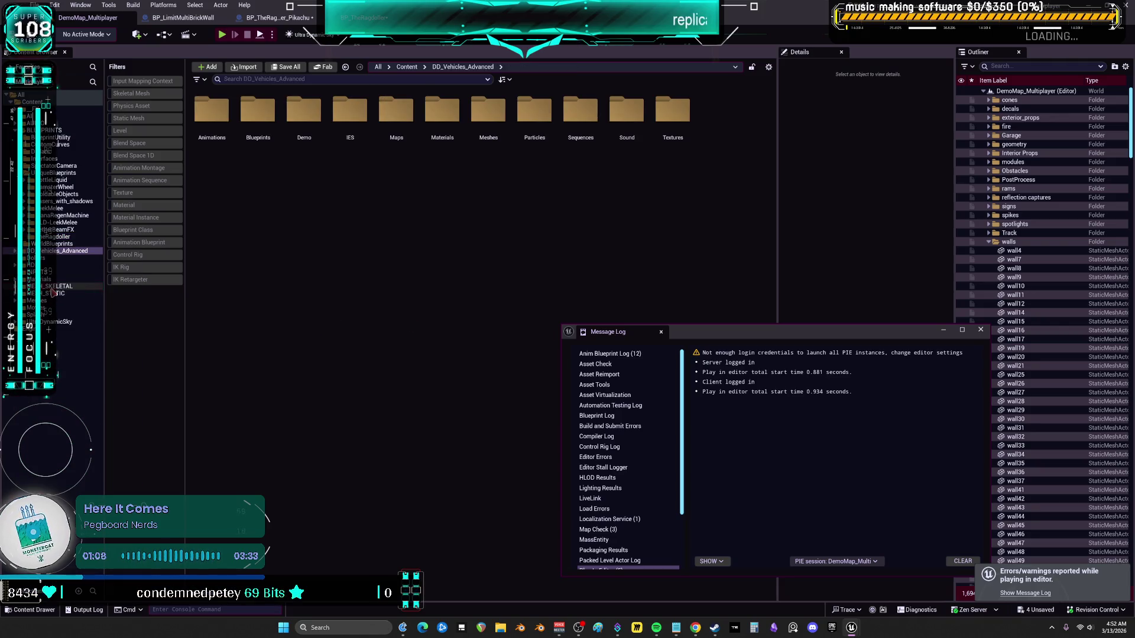
pyautogui.click(57, 286)
pyautogui.click(300, 104)
pyautogui.doubleClick(300, 105)
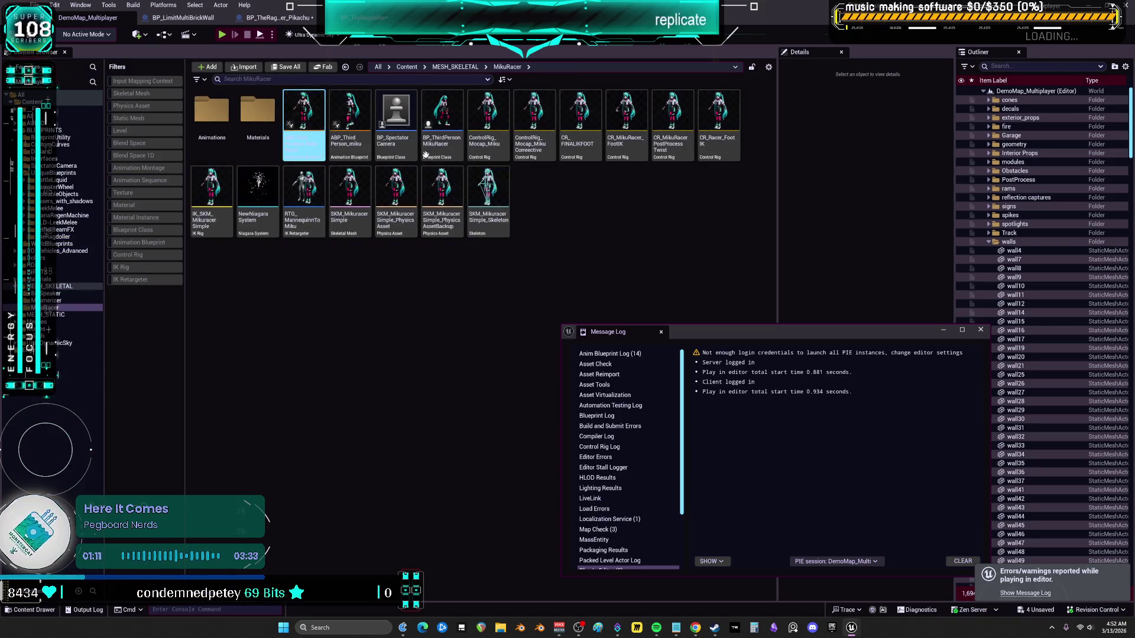
pyautogui.doubleClick(447, 122)
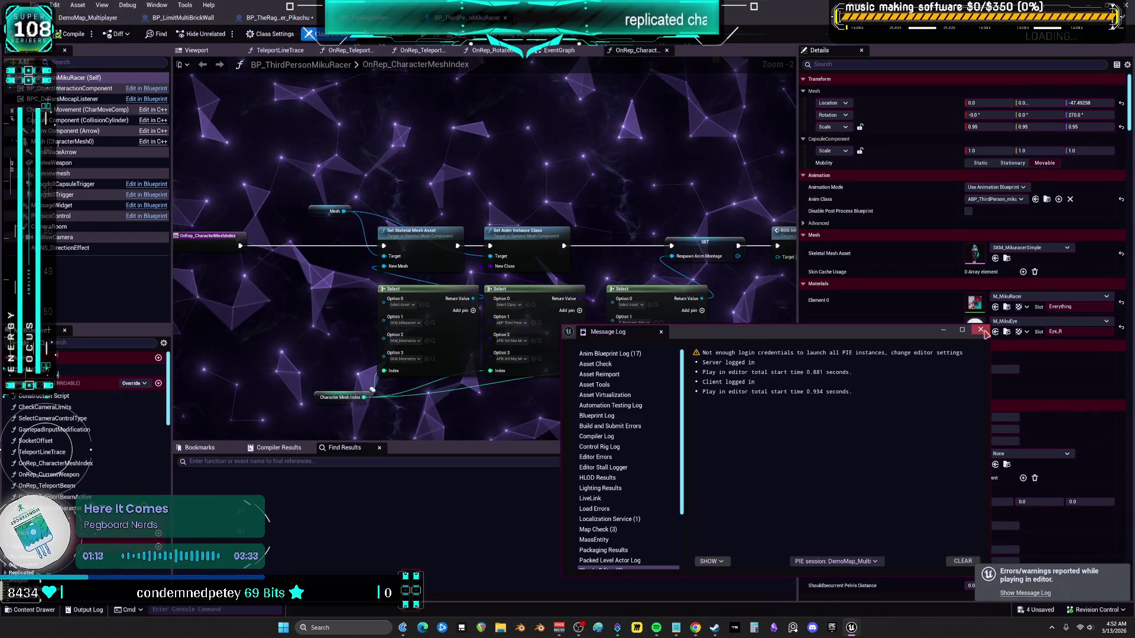
# Set the CapsuleComponent's Trigger collision response to Overlap, then go back to the level
pyautogui.scroll(-5, 924, 360)
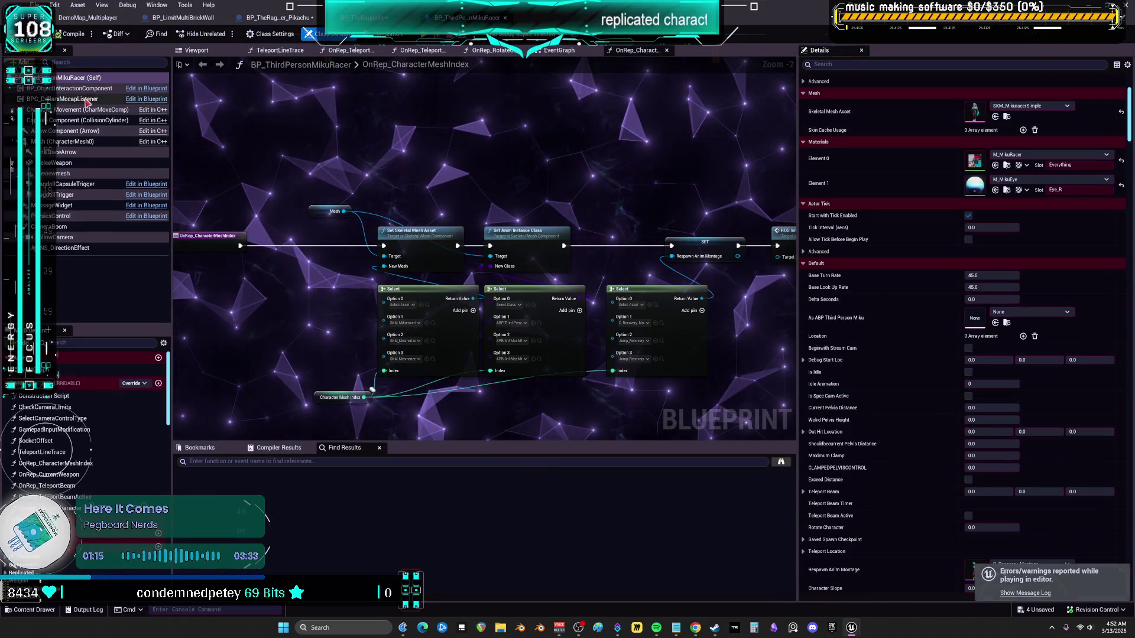
pyautogui.scroll(-10, 873, 317)
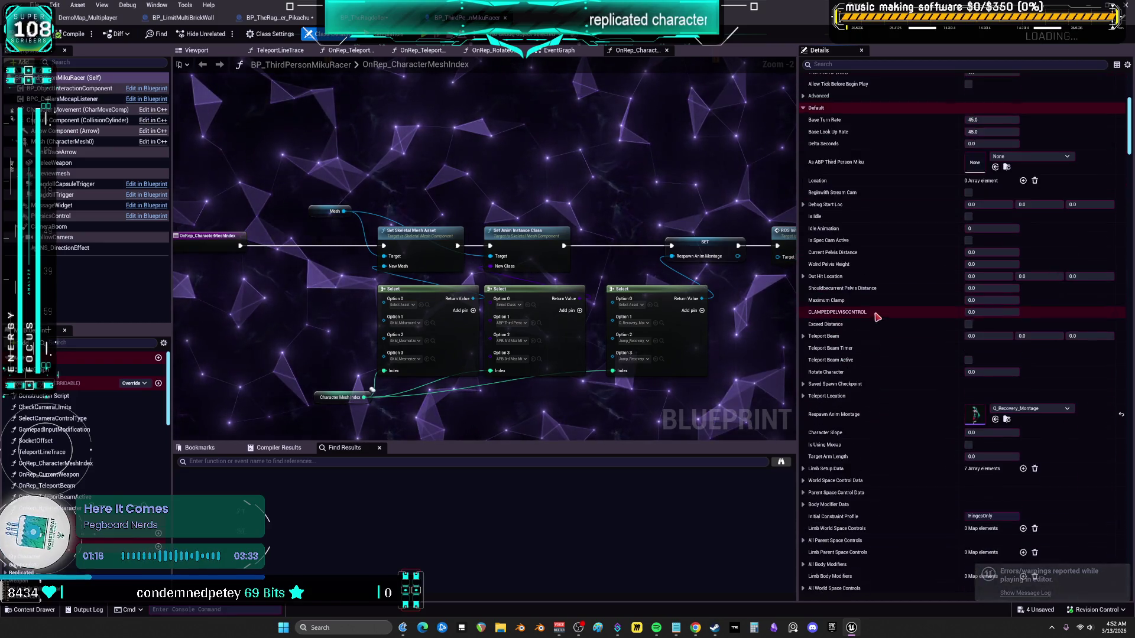
pyautogui.click(63, 111)
pyautogui.click(62, 120)
pyautogui.scroll(-10, 906, 337)
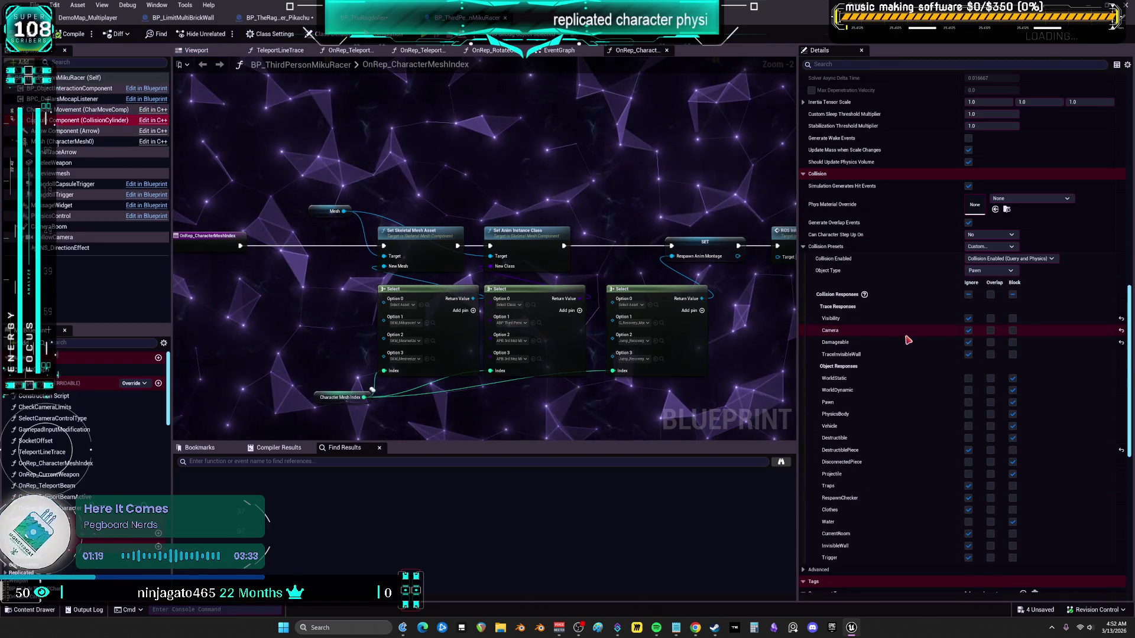
pyautogui.click(991, 558)
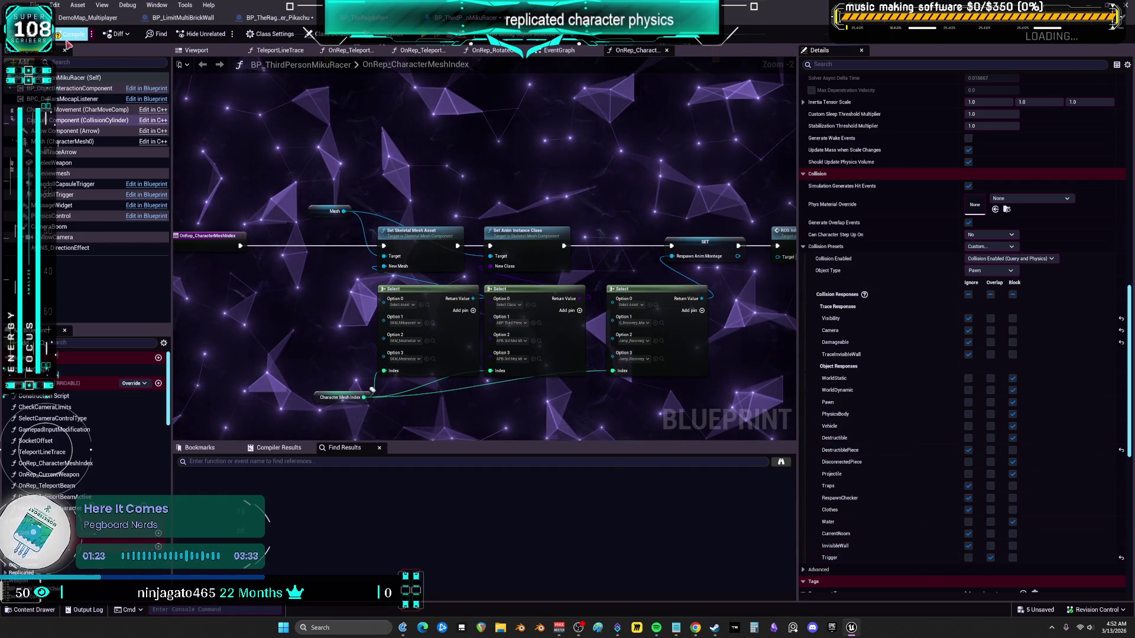
pyautogui.click(89, 18)
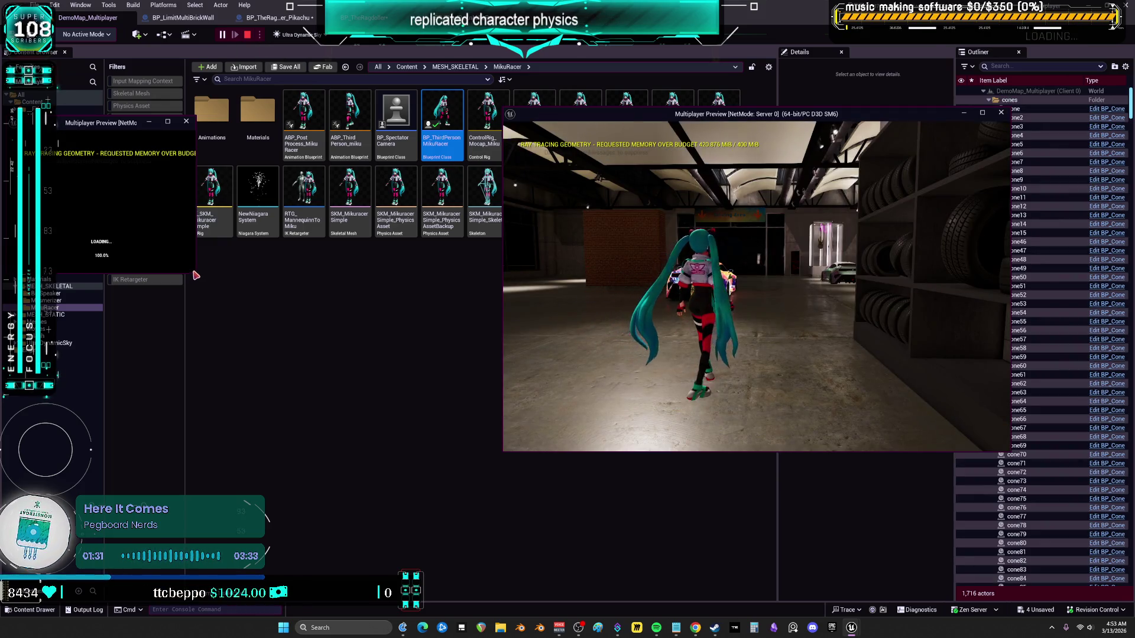
# Enlarge the client preview, then walk and jump the server character through the garage
pyautogui.moveTo(196, 276)
pyautogui.mouseDown()
pyautogui.moveTo(406, 412)
pyautogui.moveTo(495, 452)
pyautogui.mouseUp()
pyautogui.click(653, 403)
pyautogui.press('w')
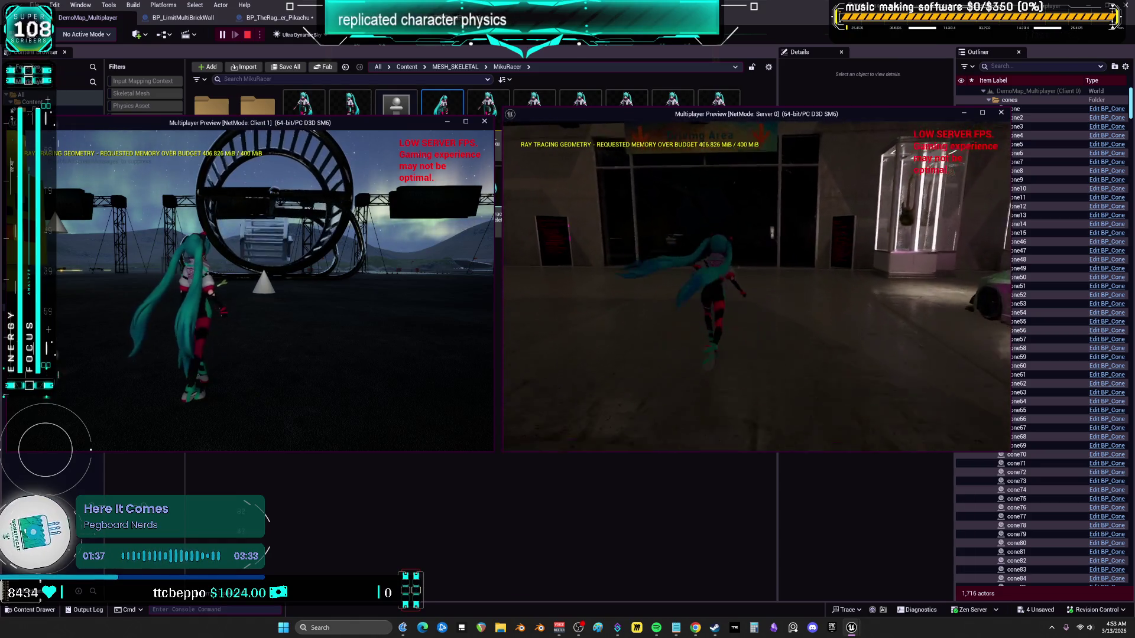
pyautogui.press('space')
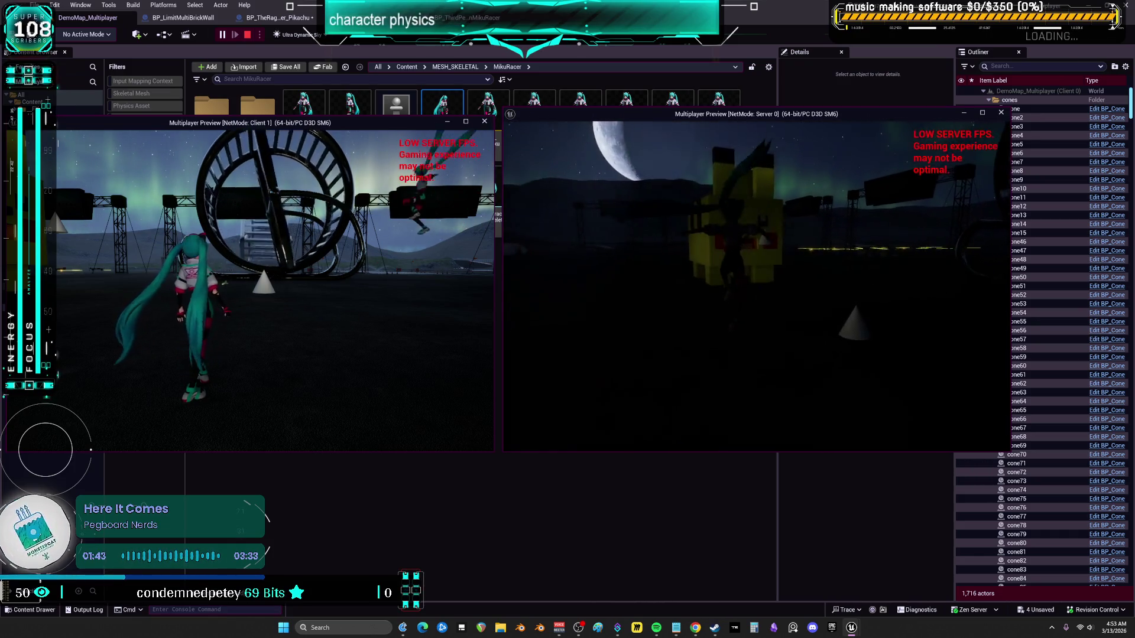
# Disable the breakpoint on the ragdoller's Begin Overlap event
pyautogui.click(502, 413)
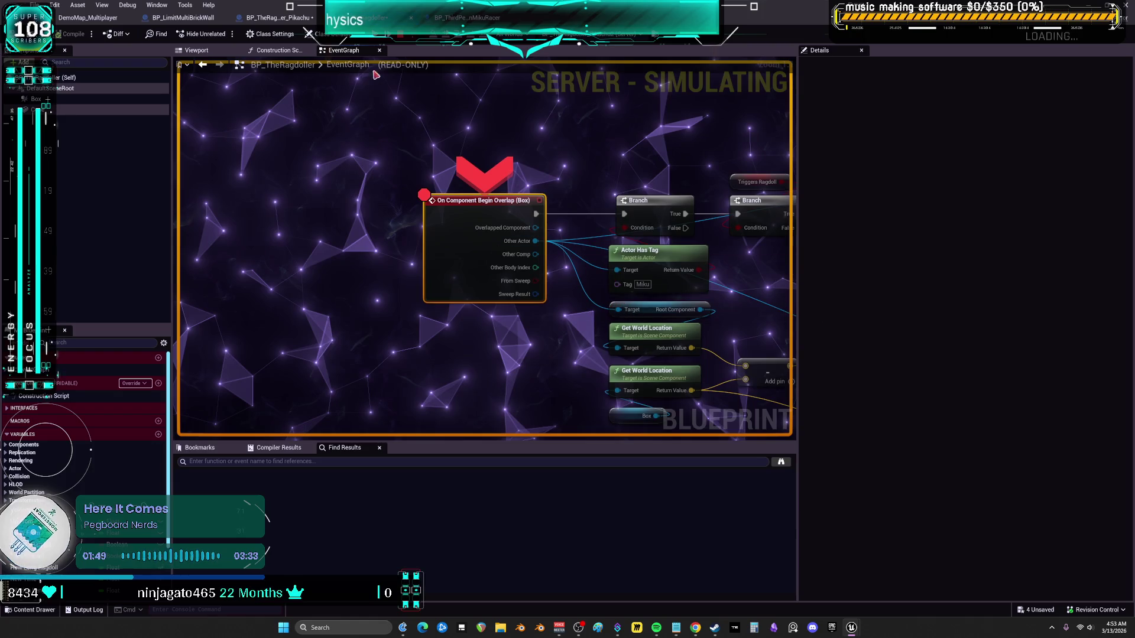
pyautogui.rightClick(435, 206)
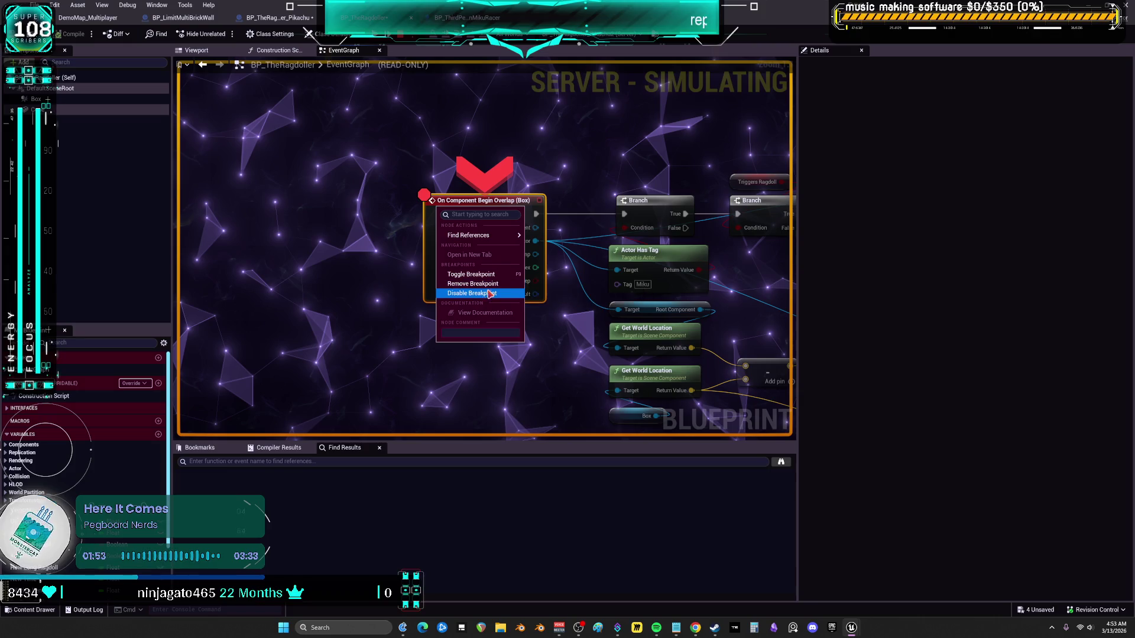
pyautogui.click(488, 284)
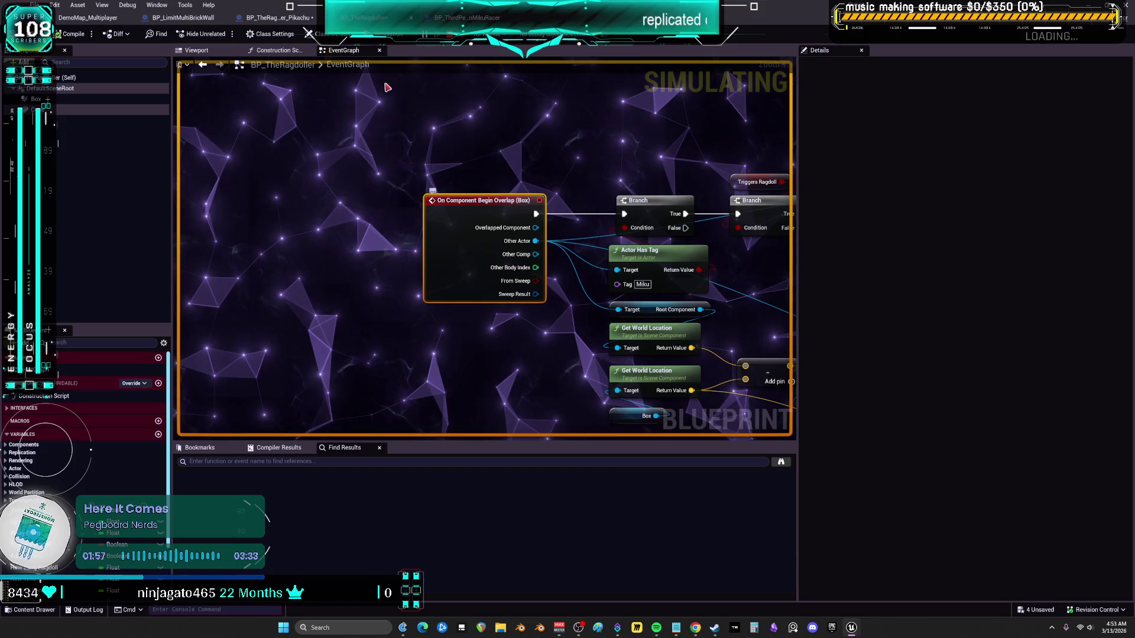
pyautogui.moveTo(534, 161); pyautogui.dragTo(471, 167)
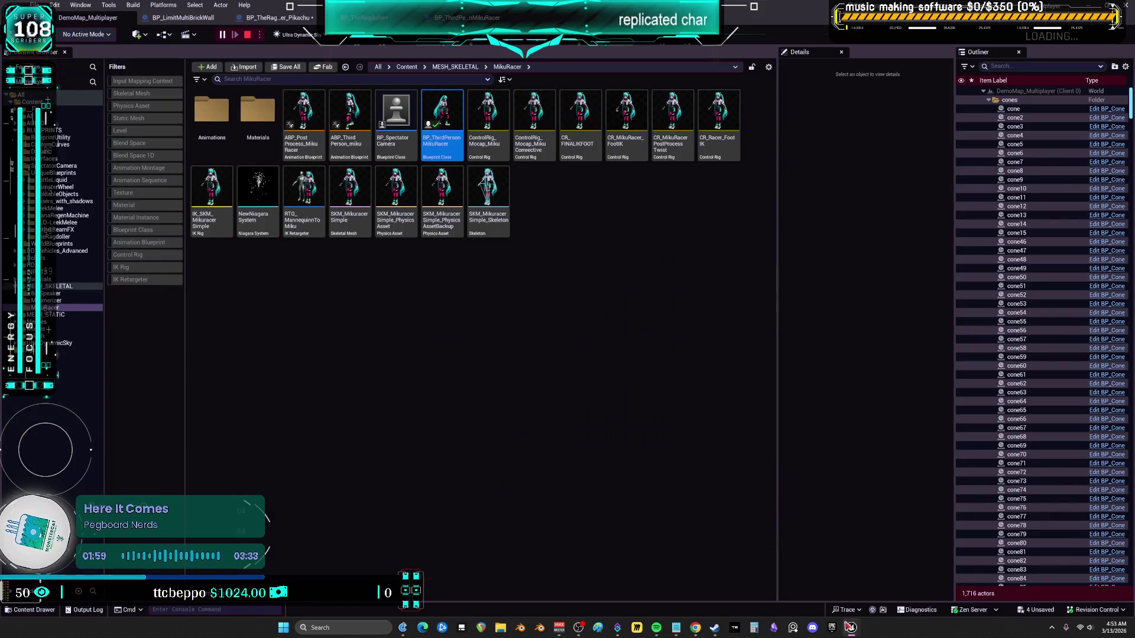
# Stop the play session from the client window and close the message logs
pyautogui.moveTo(851, 626)
pyautogui.click(888, 609)
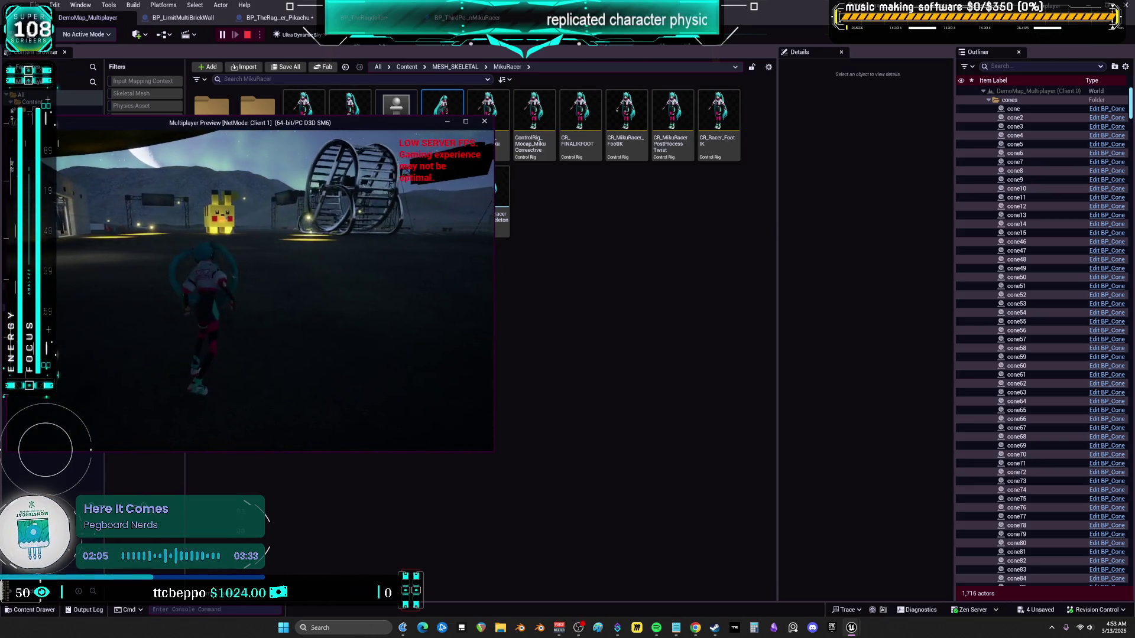
pyautogui.press('Escape')
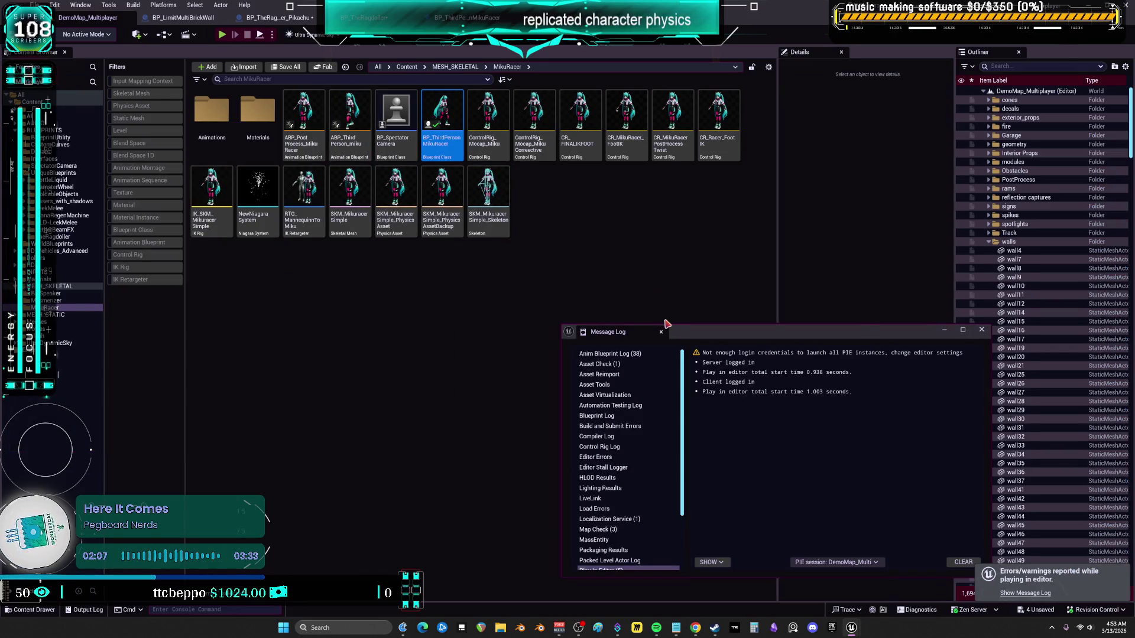
pyautogui.click(980, 330)
pyautogui.click(473, 171)
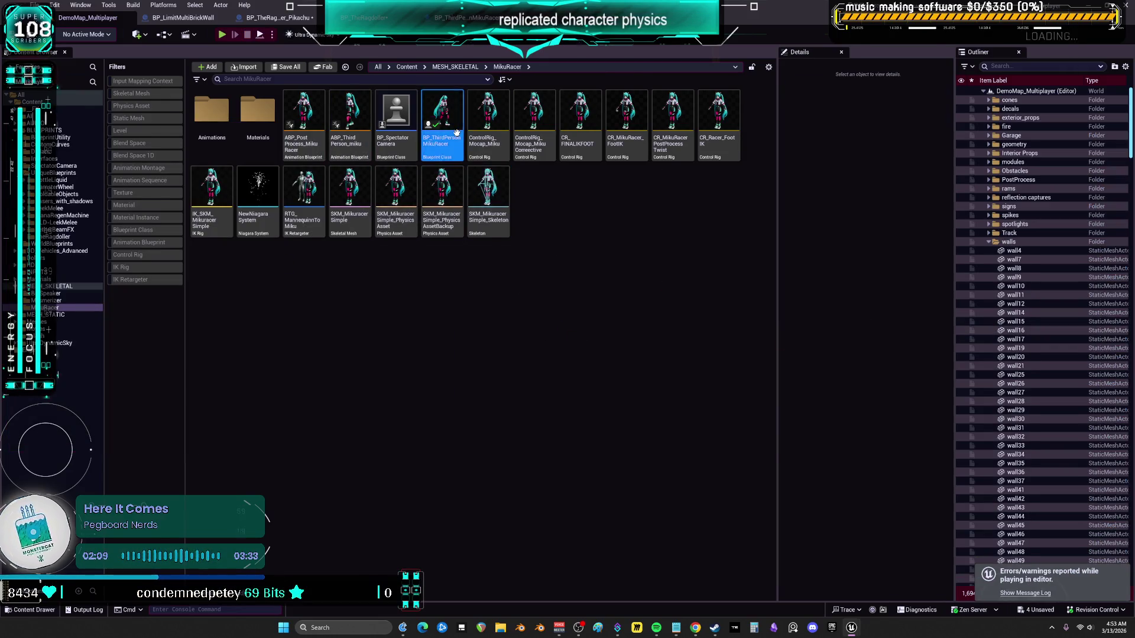
# Look over the overlap logic in the Pikachu ragdoller and BP_TheRagdoller event graphs
pyautogui.doubleClick(457, 133)
pyautogui.click(278, 17)
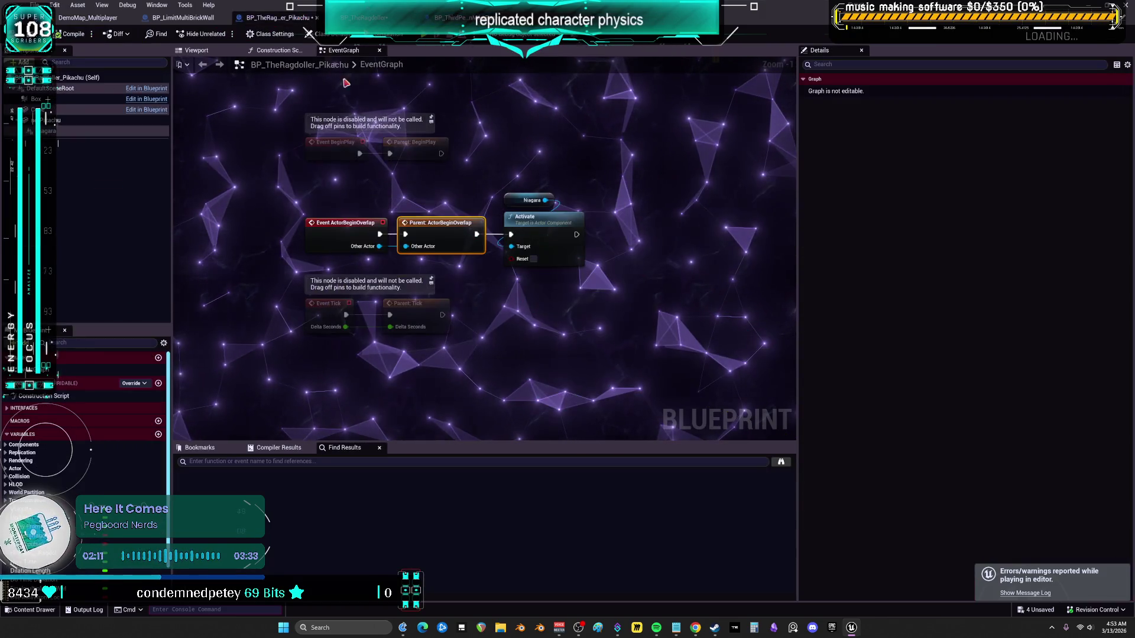
pyautogui.click(367, 18)
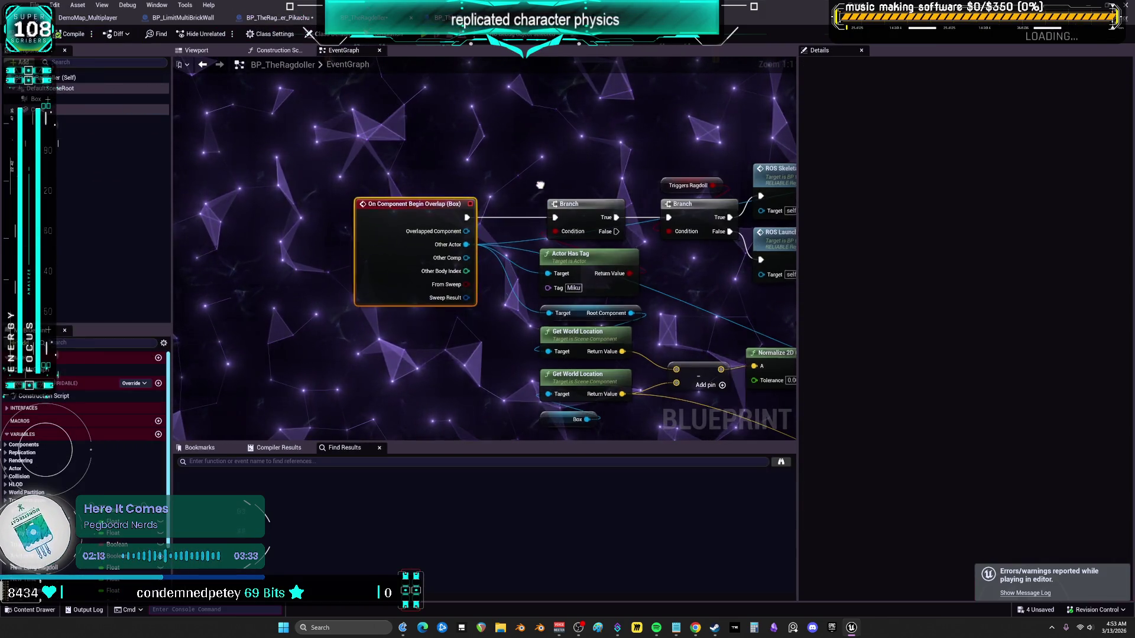
pyautogui.scroll(-2, 542, 188)
pyautogui.moveTo(448, 147)
pyautogui.mouseDown()
pyautogui.moveTo(283, 170)
pyautogui.moveTo(468, 167)
pyautogui.mouseUp()
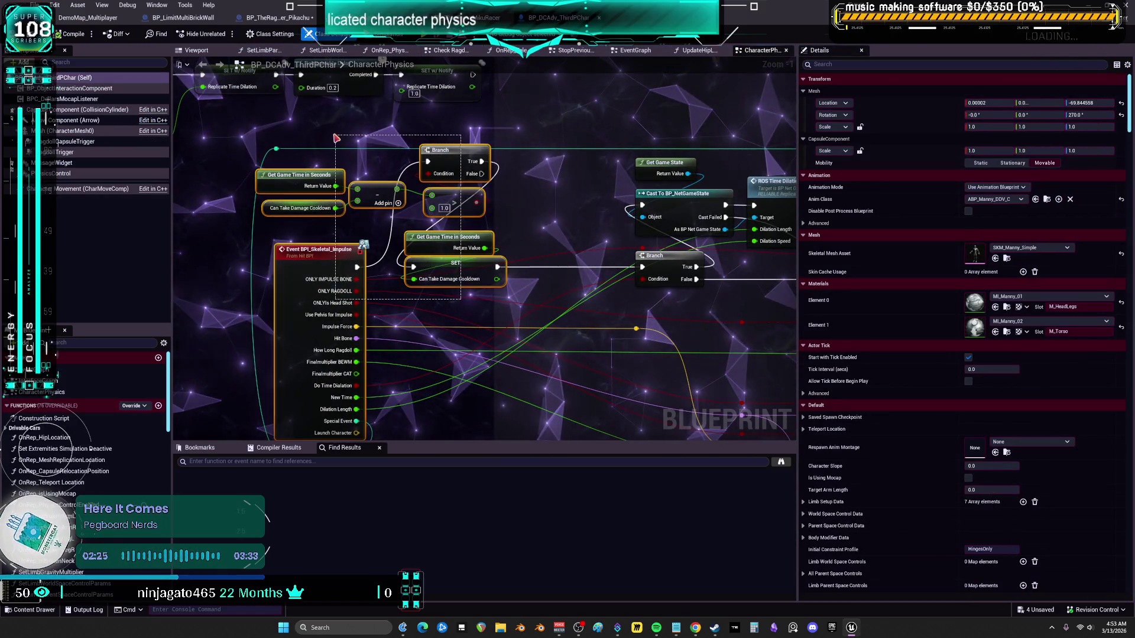
# Move the Event BP_Skeletal_Impulse node and its reroute knots to the left
pyautogui.click(377, 126)
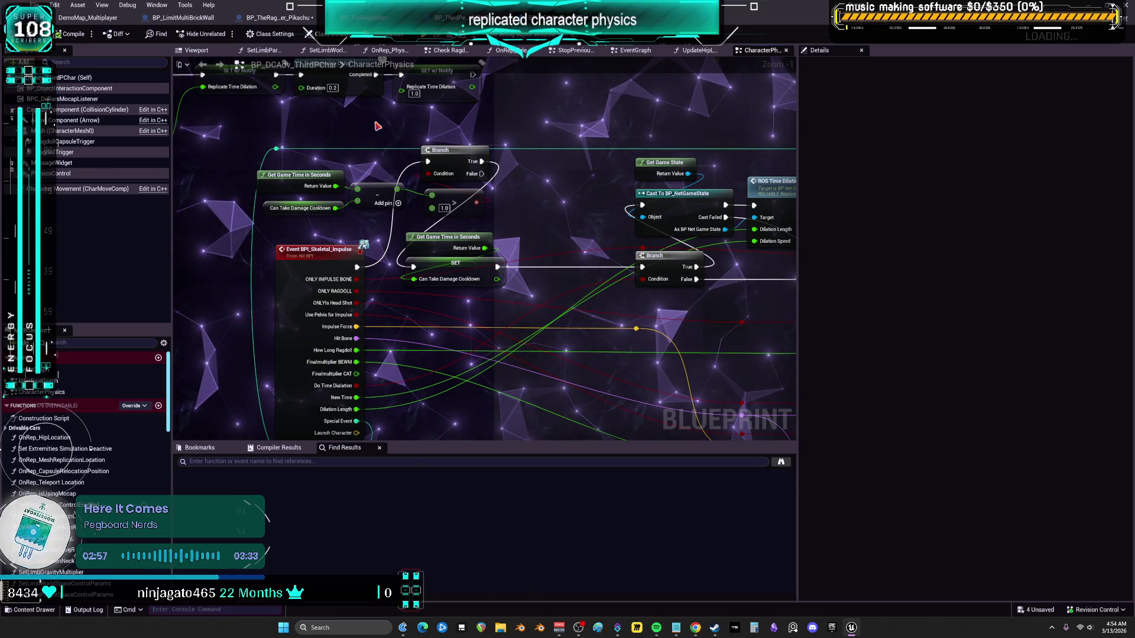
pyautogui.moveTo(798, 258); pyautogui.dragTo(908, 257)
pyautogui.scroll(-5, 519, 250)
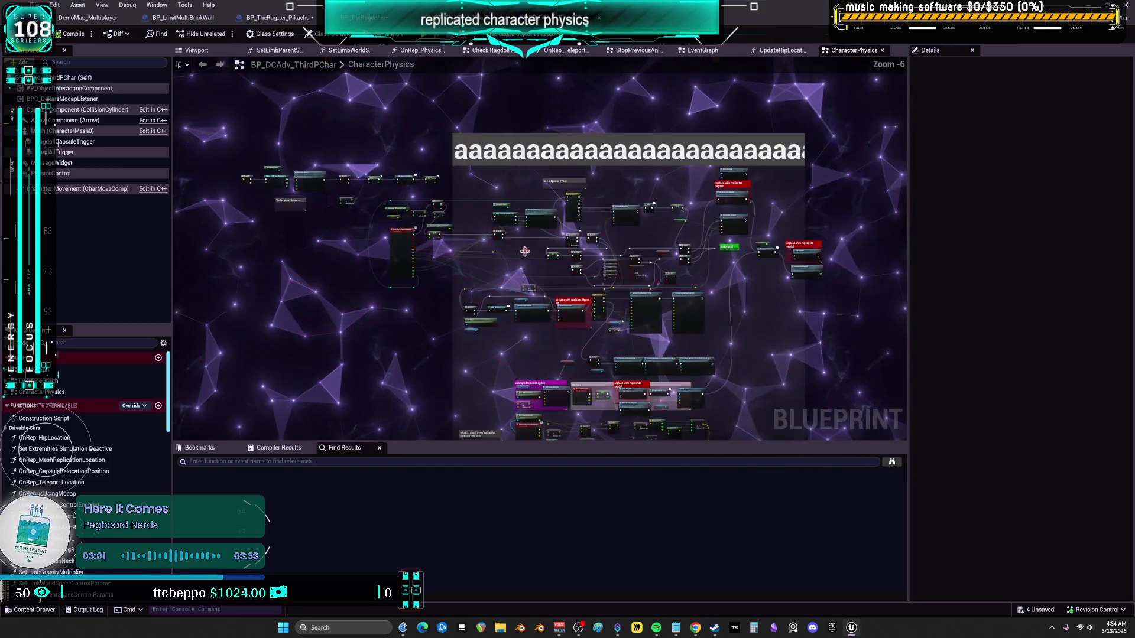
pyautogui.scroll(3, 519, 251)
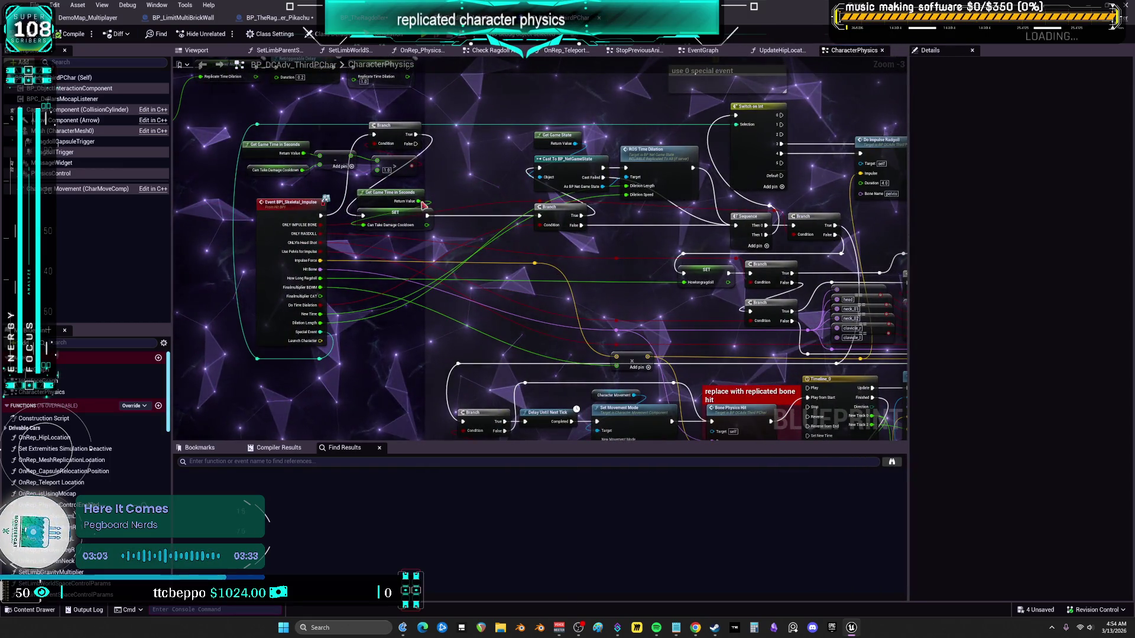
pyautogui.moveTo(396, 206); pyautogui.dragTo(401, 206)
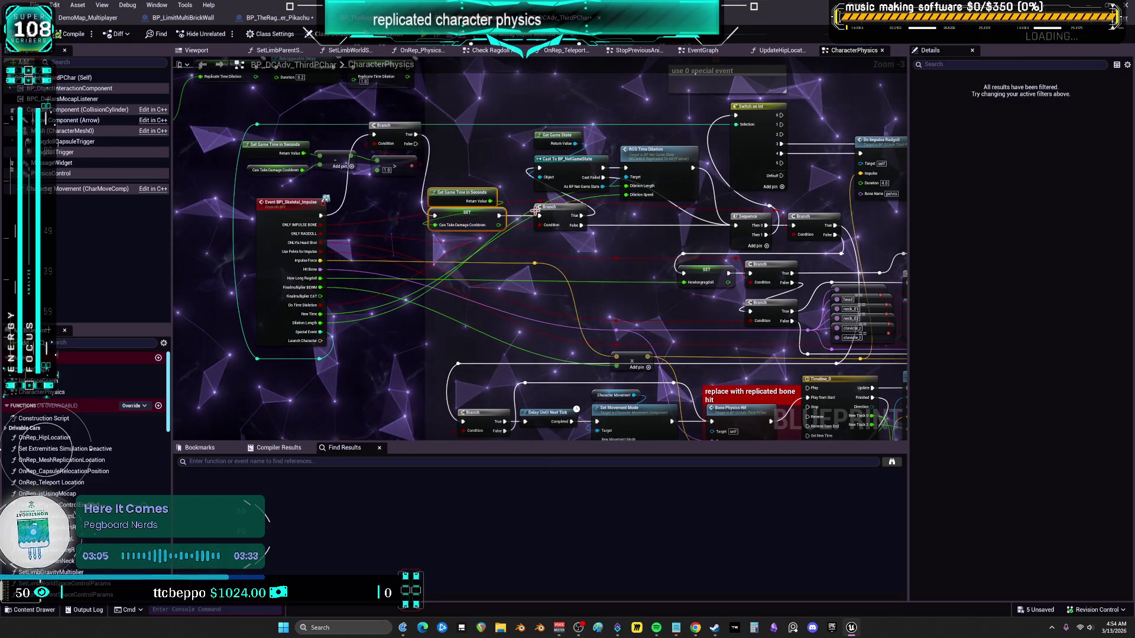
pyautogui.moveTo(395, 255)
pyautogui.mouseDown()
pyautogui.moveTo(301, 238)
pyautogui.moveTo(326, 236)
pyautogui.mouseUp()
pyautogui.moveTo(385, 403); pyautogui.dragTo(264, 324)
pyautogui.keyDown('shift'); pyautogui.click(302, 137); pyautogui.keyUp('shift')
pyautogui.moveTo(301, 137); pyautogui.dragTo(220, 137)
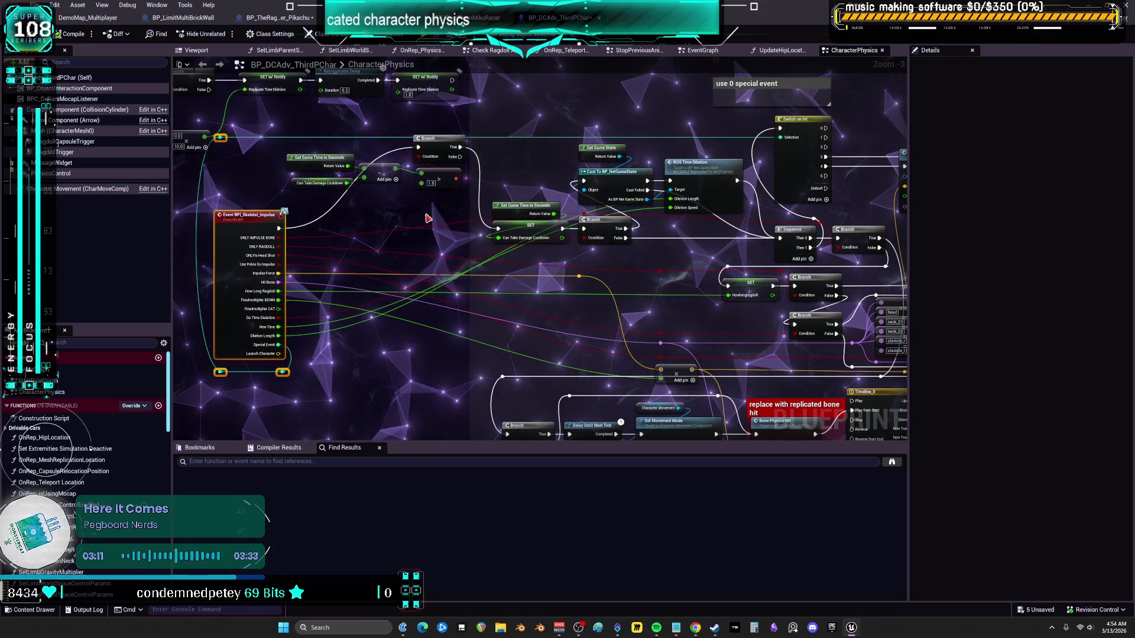
# Place the cooldown time-check nodes above the Skeletal Impulse event
pyautogui.moveTo(449, 198); pyautogui.dragTo(307, 145)
pyautogui.moveTo(458, 139); pyautogui.dragTo(458, 214)
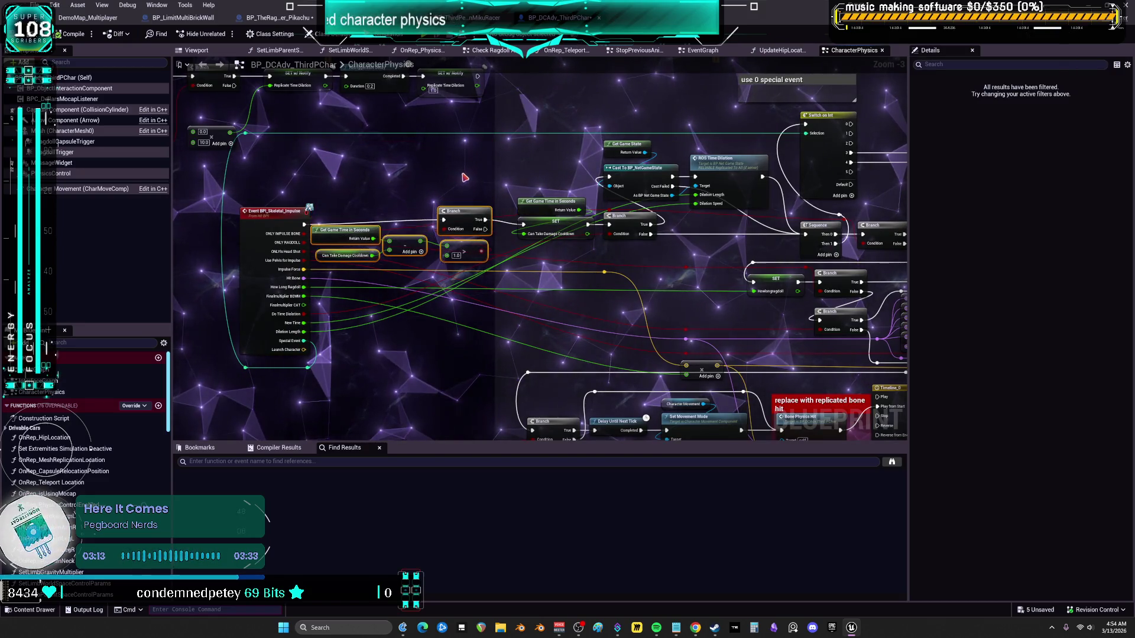
pyautogui.click(412, 209)
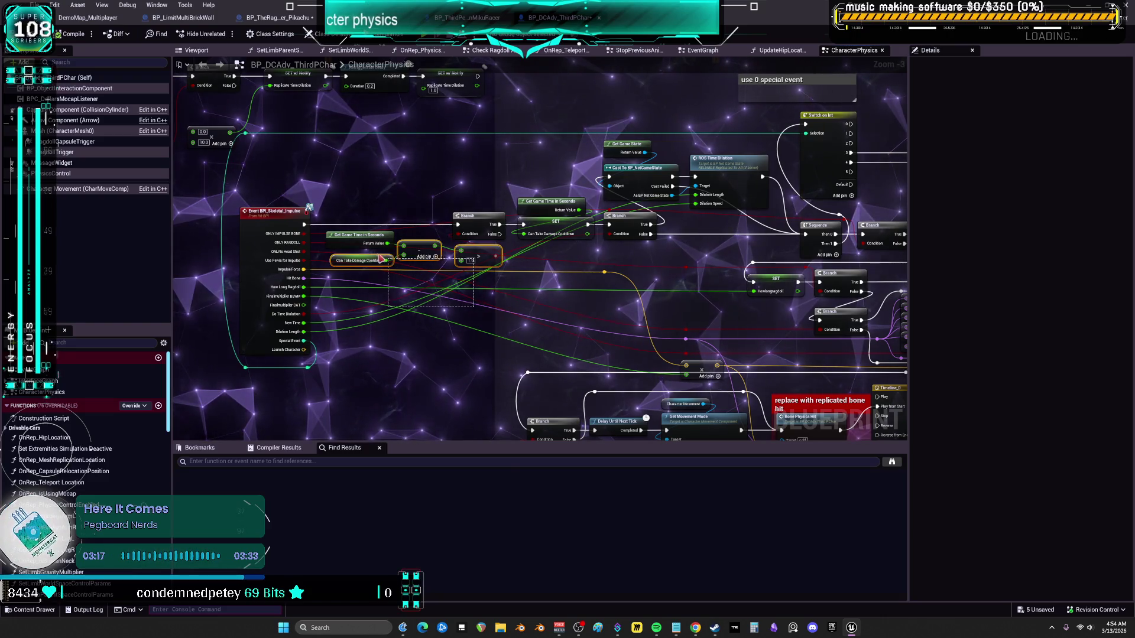
pyautogui.moveTo(360, 247); pyautogui.dragTo(360, 185)
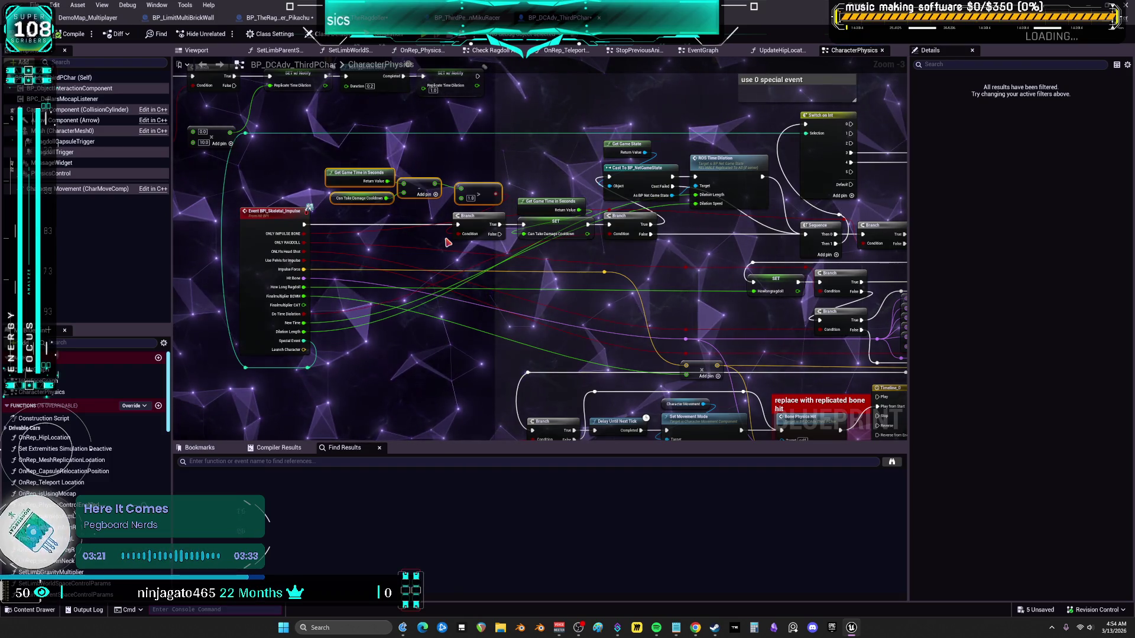
pyautogui.moveTo(218, 272); pyautogui.dragTo(218, 270)
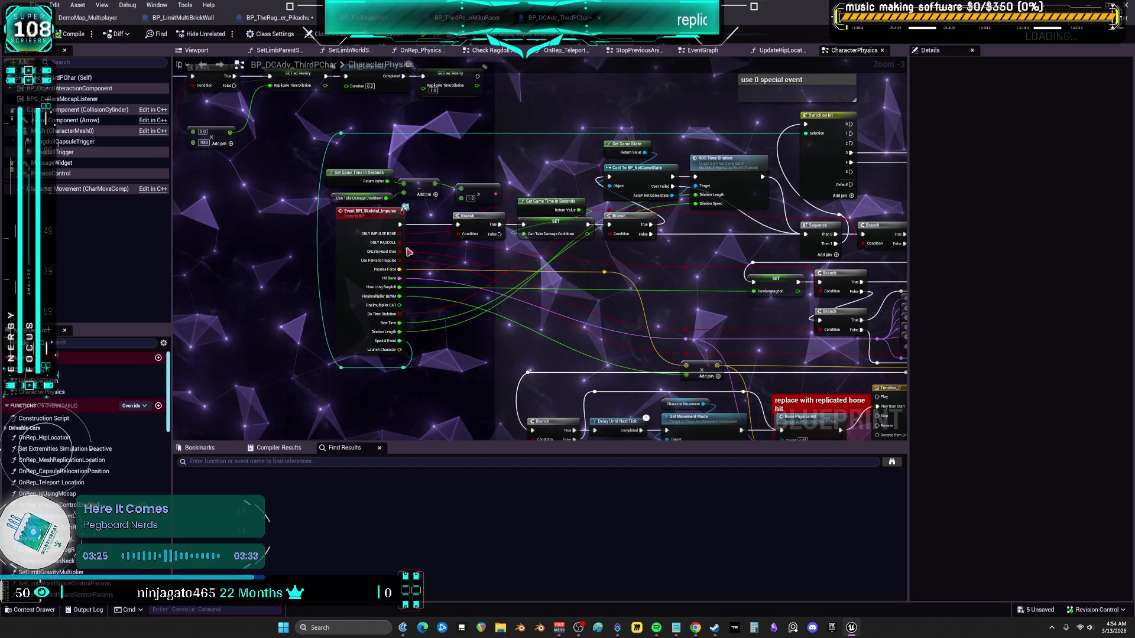
# Align the add, Get Game Time in Seconds and Can Take Damage Cooldown nodes neatly
pyautogui.moveTo(428, 186); pyautogui.dragTo(481, 168)
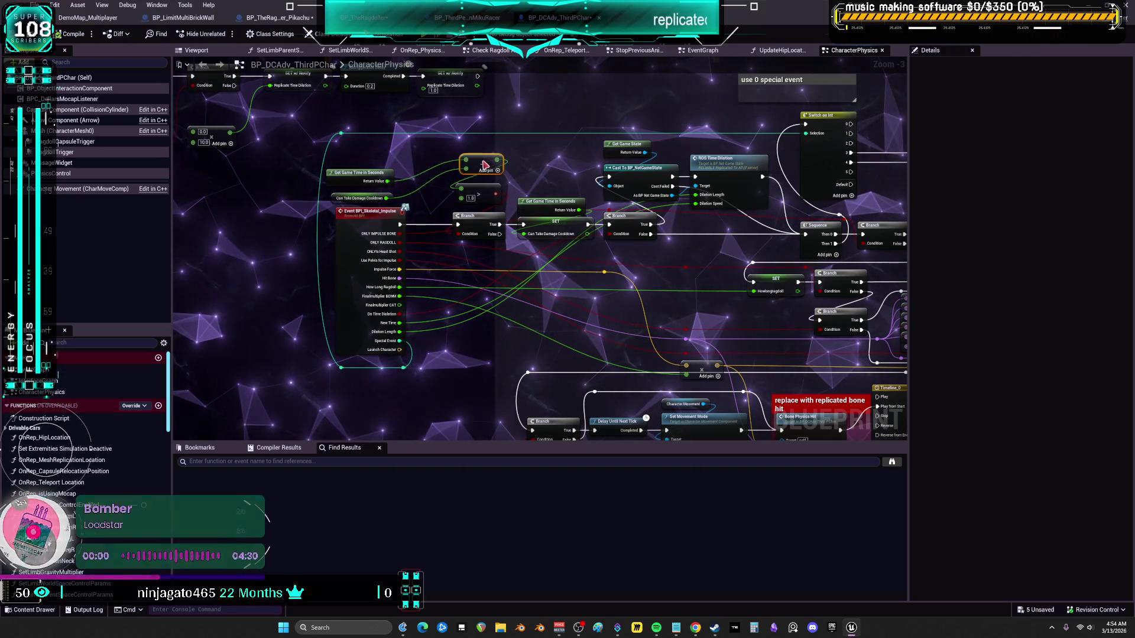
pyautogui.click(360, 198)
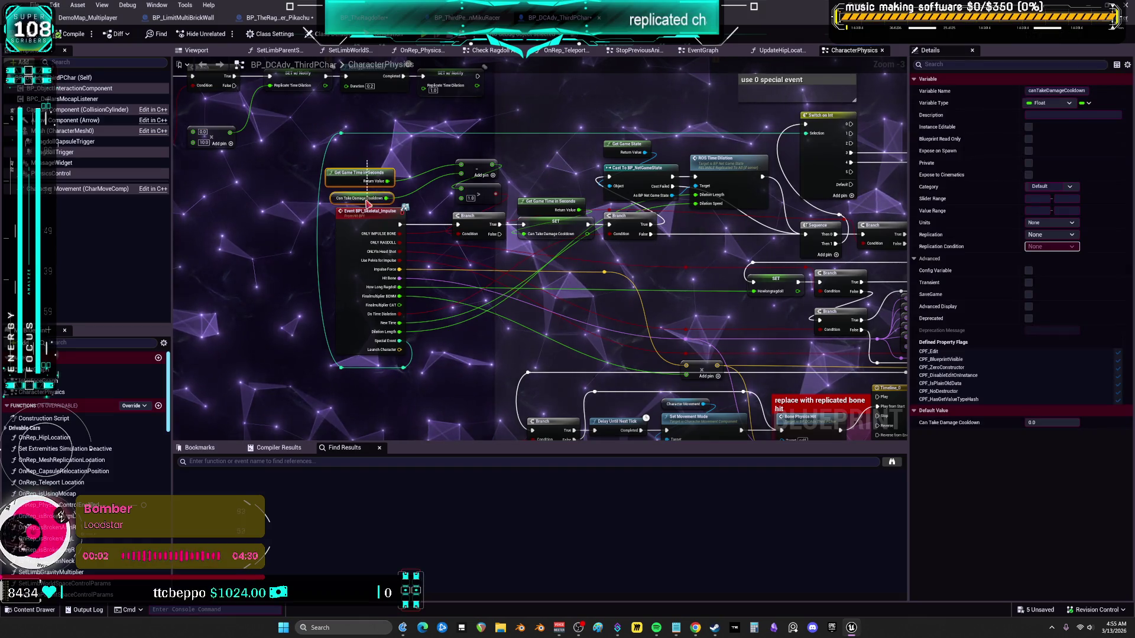
pyautogui.click(369, 177)
pyautogui.click(455, 155)
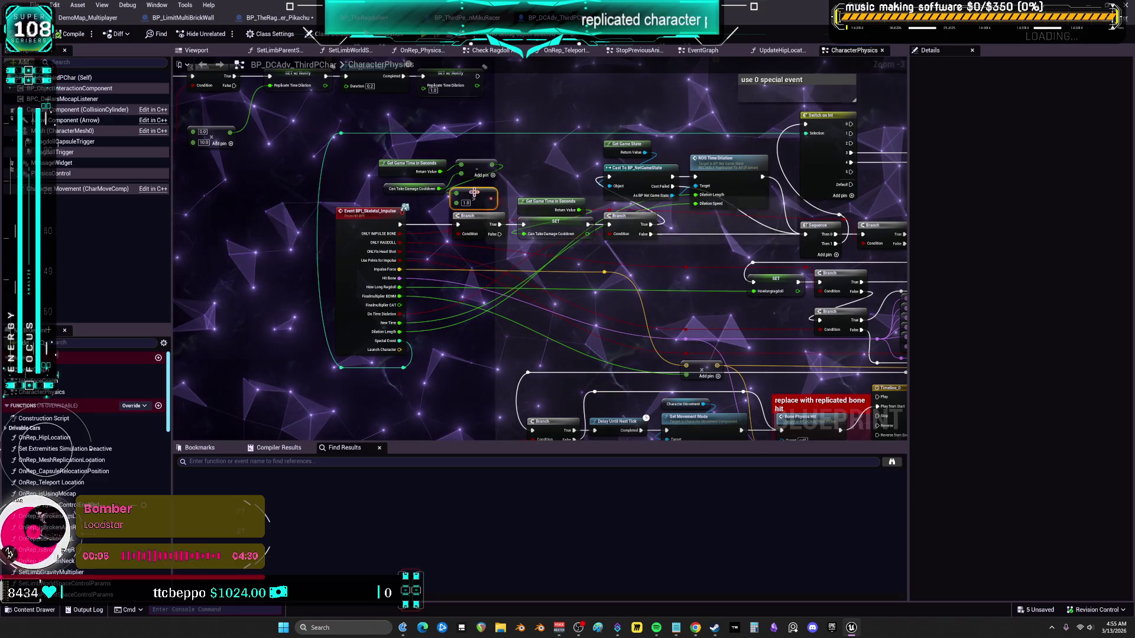
pyautogui.moveTo(402, 161); pyautogui.dragTo(412, 183)
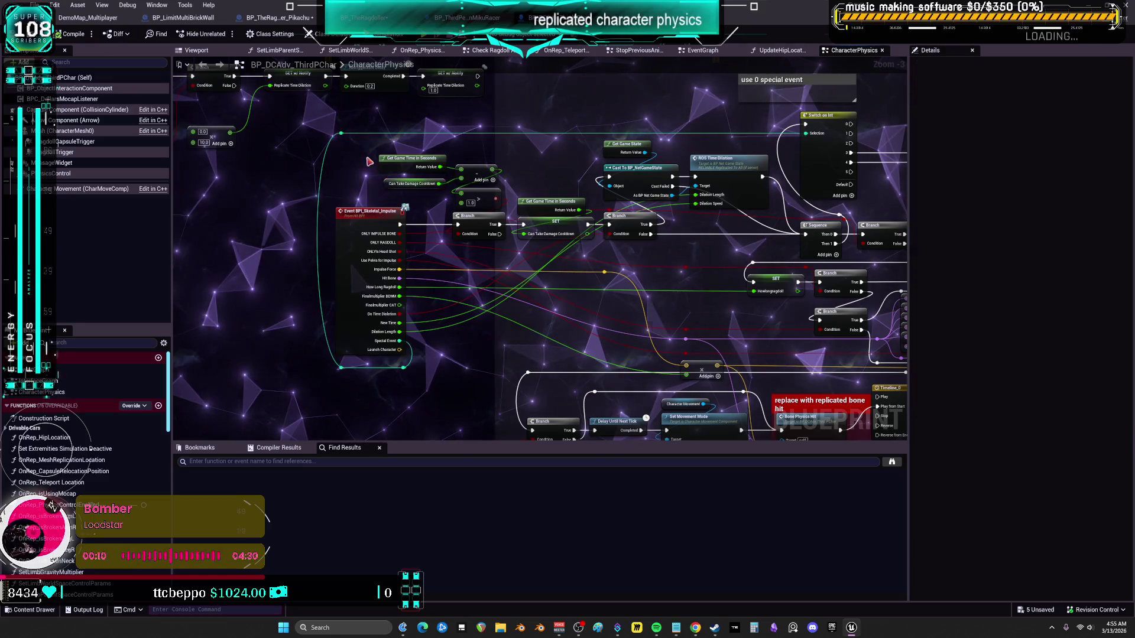
pyautogui.click(354, 193)
pyautogui.moveTo(302, 239)
pyautogui.mouseDown()
pyautogui.moveTo(414, 376)
pyautogui.moveTo(378, 296)
pyautogui.moveTo(345, 133)
pyautogui.mouseUp()
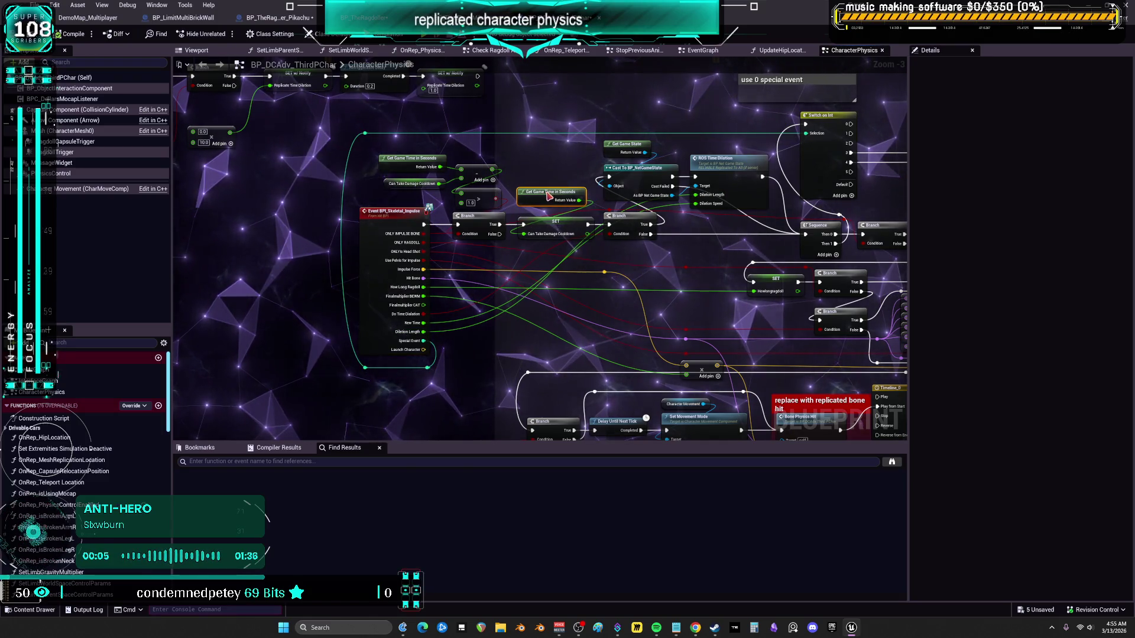
# Remove the breakpoint from the Branch node in BP_LimitMultiBrickWall
pyautogui.hotkey('ctrl', 'Tab')
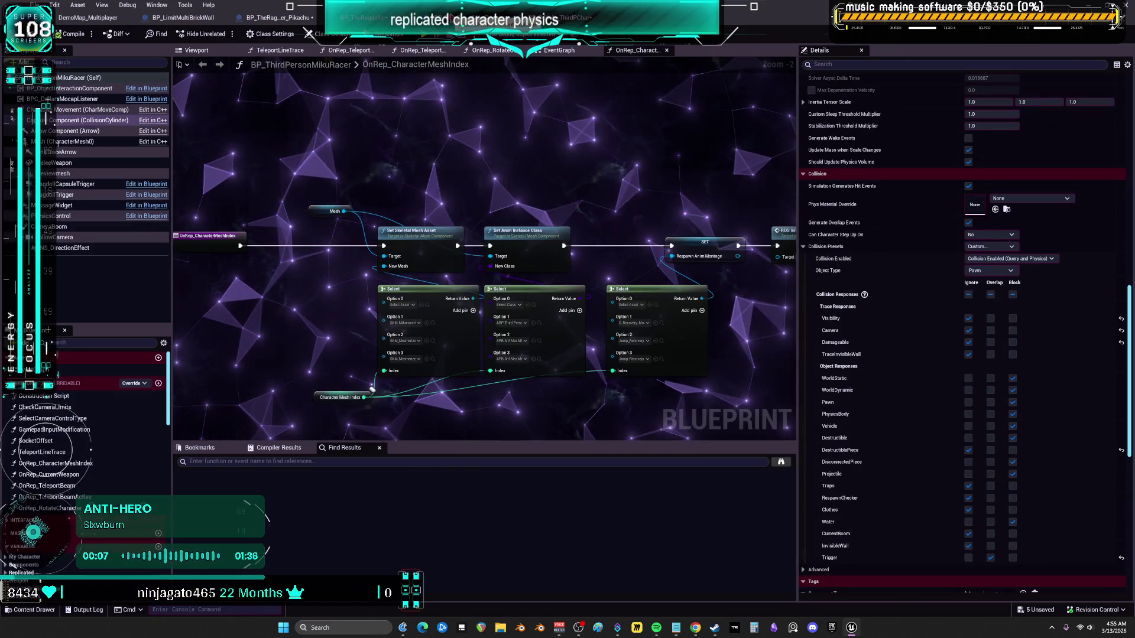
pyautogui.hotkey('ctrl', 'Tab')
pyautogui.hotkey('ctrl', 'Tab')
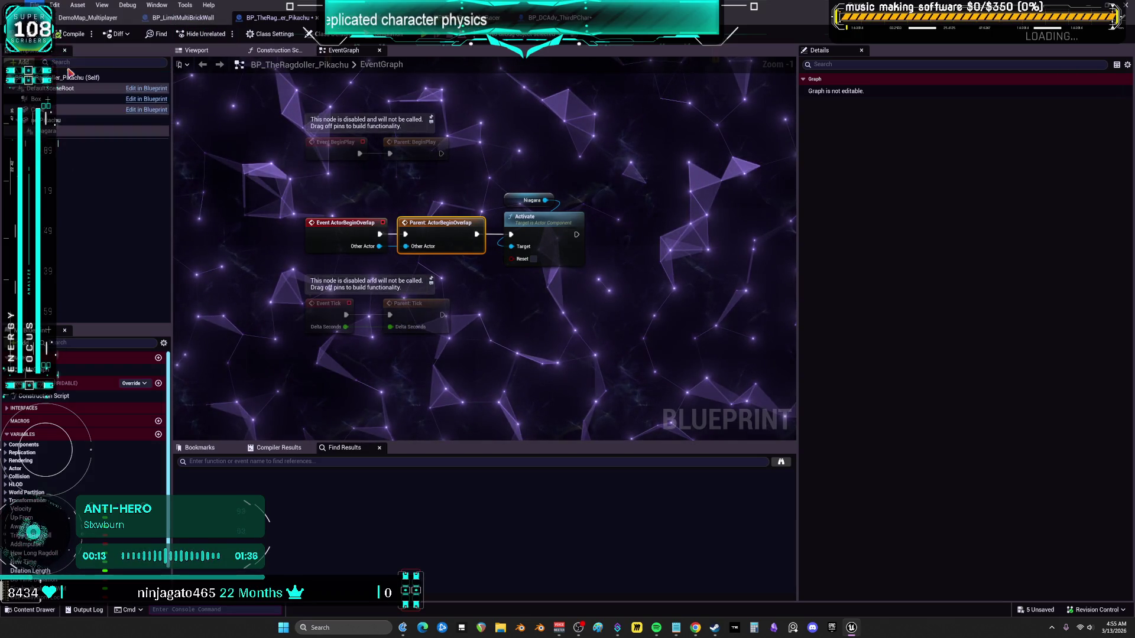
pyautogui.click(201, 19)
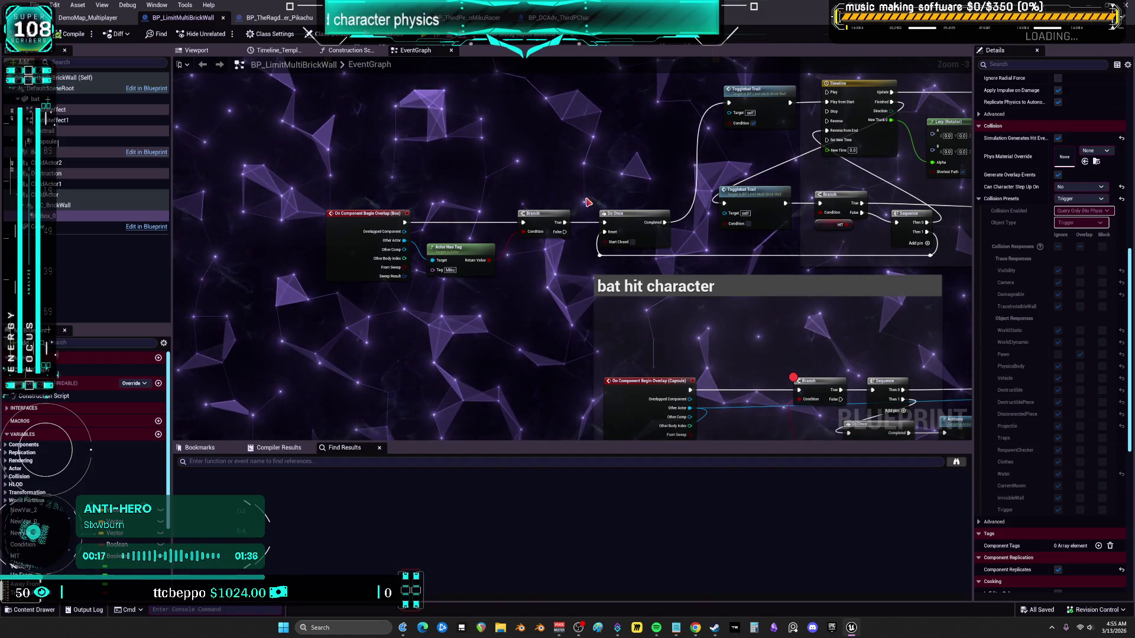
pyautogui.scroll(-2, 587, 202)
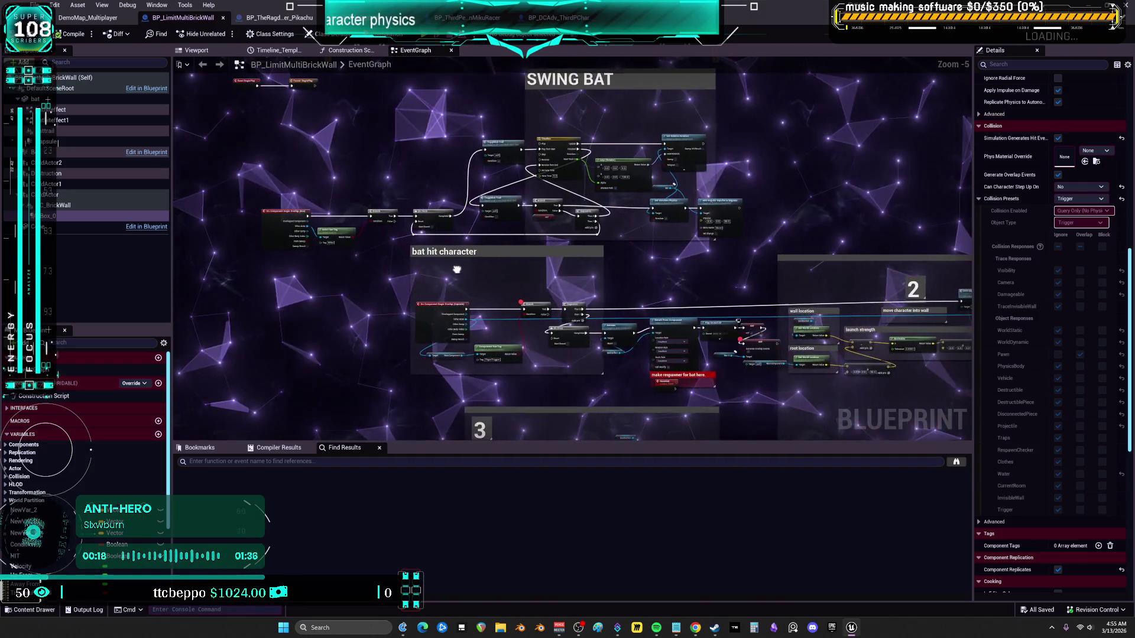
pyautogui.scroll(2, 501, 358)
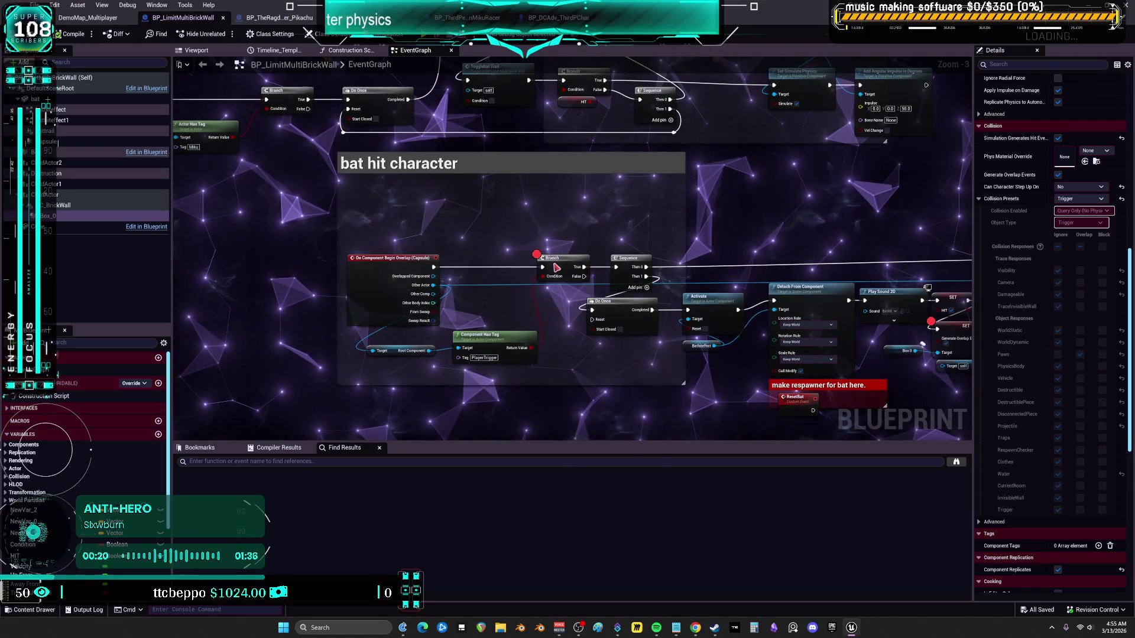
pyautogui.rightClick(556, 269)
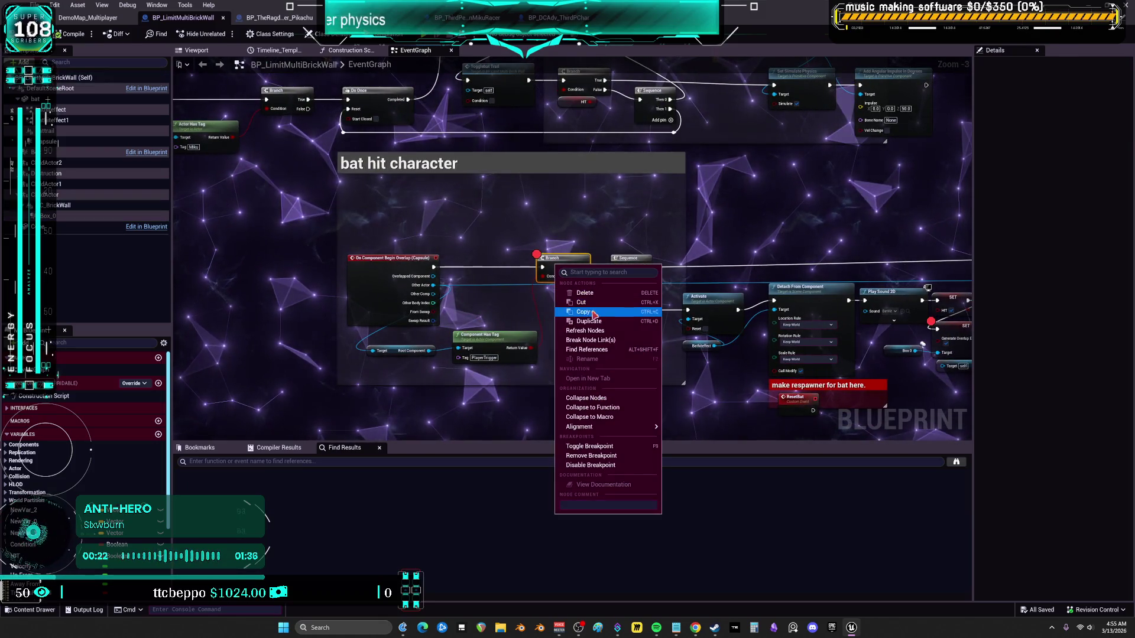
pyautogui.click(591, 456)
# Show the brick wall blueprint's Viewport and select the small cube component
pyautogui.click(196, 50)
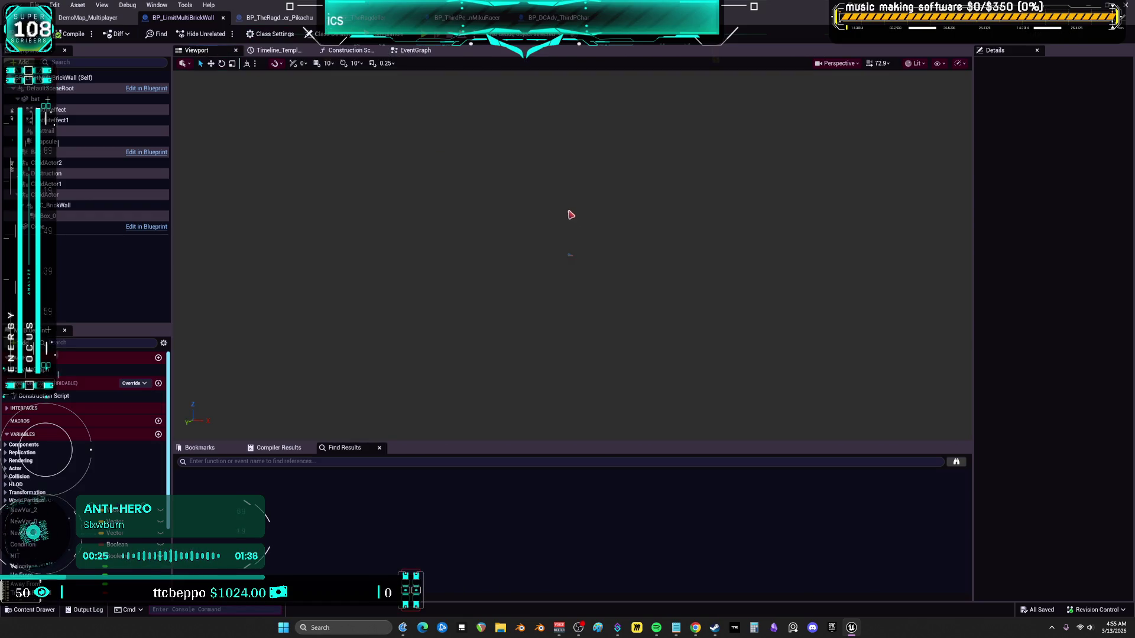
pyautogui.click(571, 255)
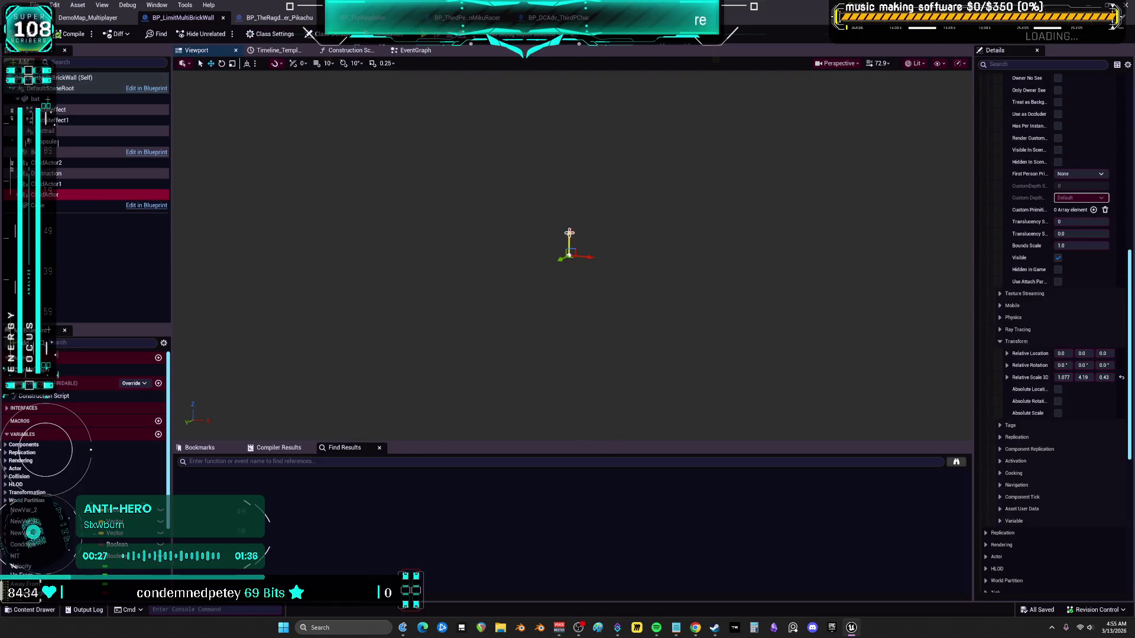
pyautogui.click(575, 255)
pyautogui.scroll(-3, 573, 255)
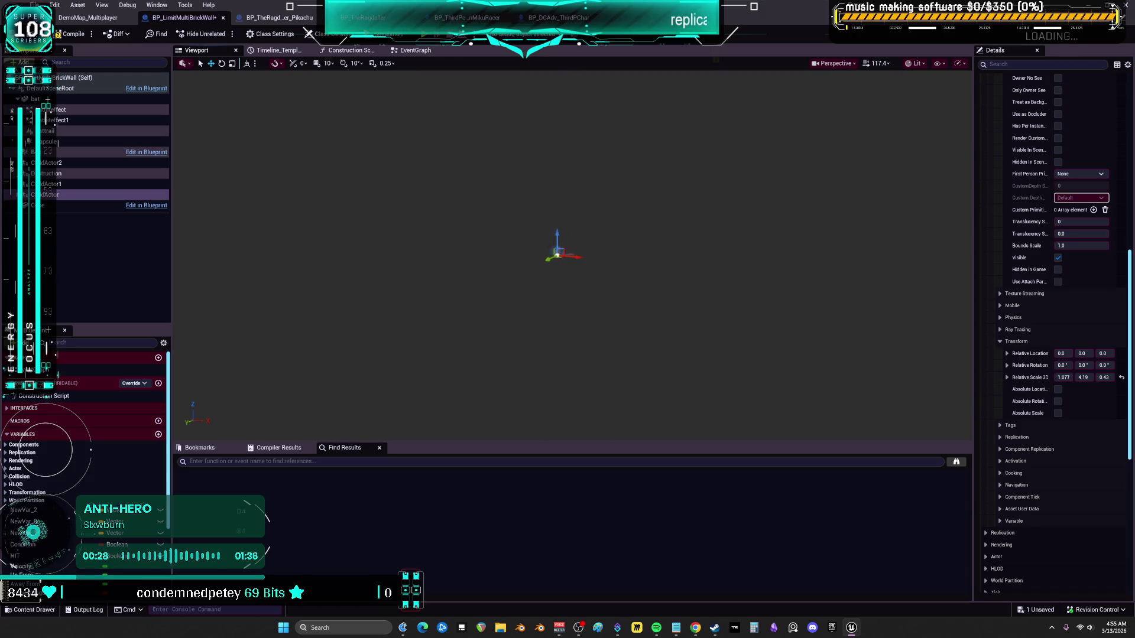
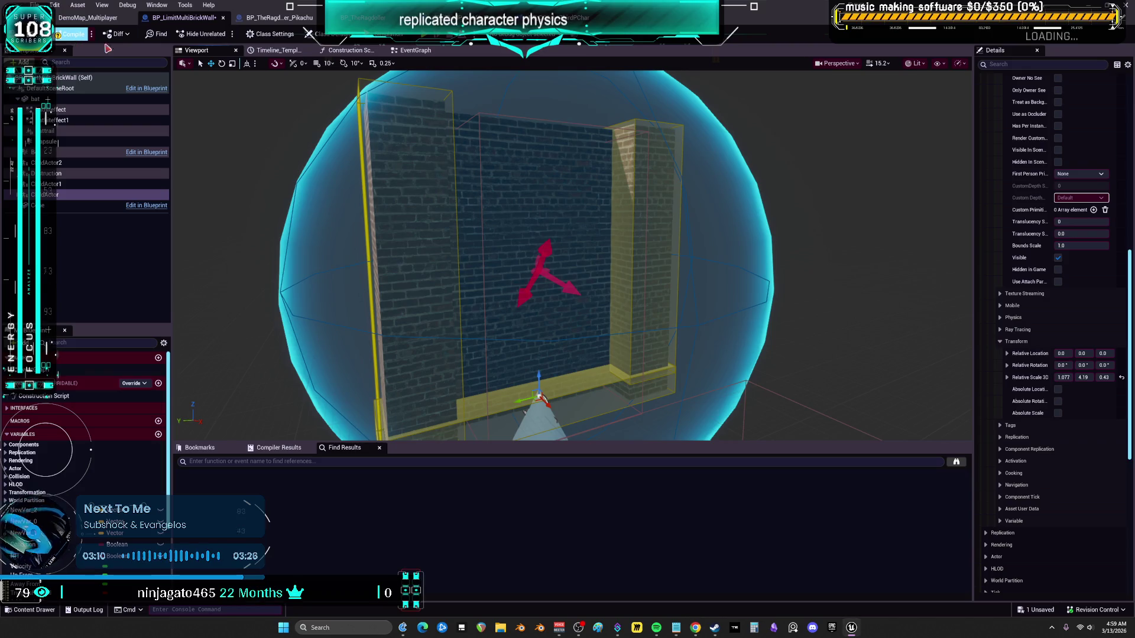
# Select the bat and scroll Details to its Collision section, showing the Trigger preset with overlap events
pyautogui.click(419, 140)
pyautogui.scroll(-5, 419, 140)
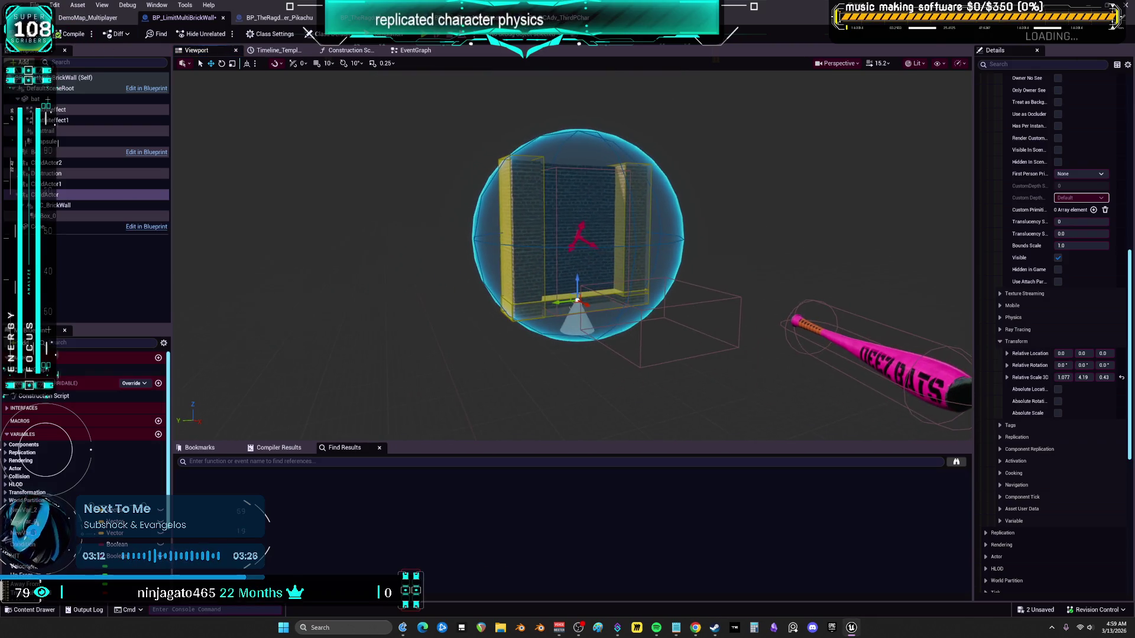
pyautogui.moveTo(418, 139)
pyautogui.mouseDown()
pyautogui.moveTo(585, 155)
pyautogui.moveTo(549, 155)
pyautogui.moveTo(550, 142)
pyautogui.mouseUp()
pyautogui.scroll(-5, 691, 273)
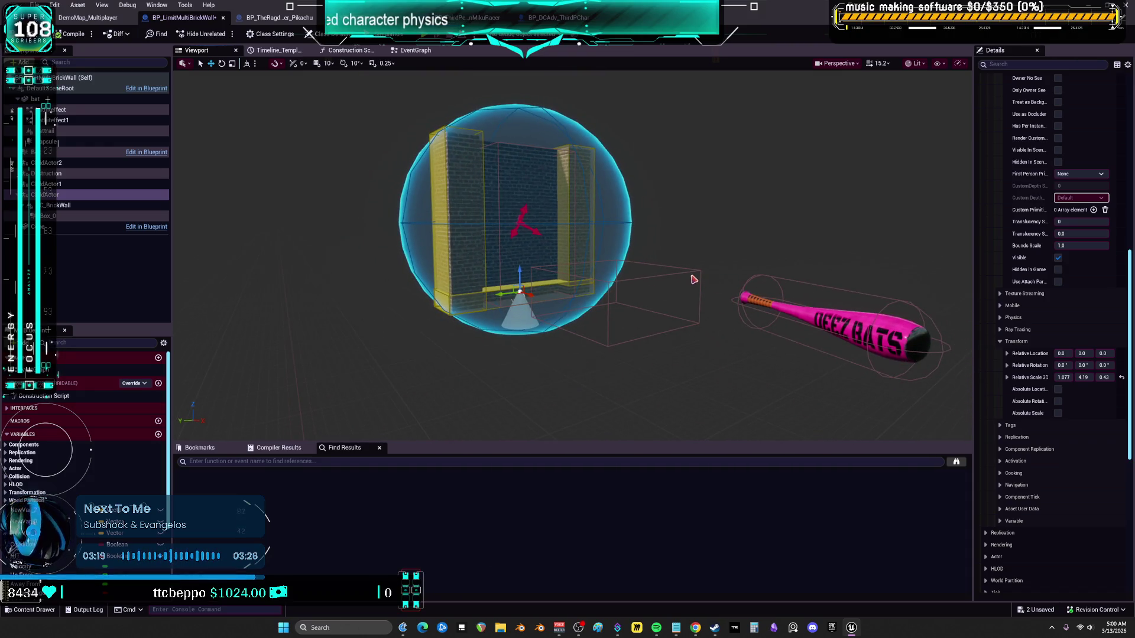
pyautogui.moveTo(692, 272); pyautogui.dragTo(641, 254)
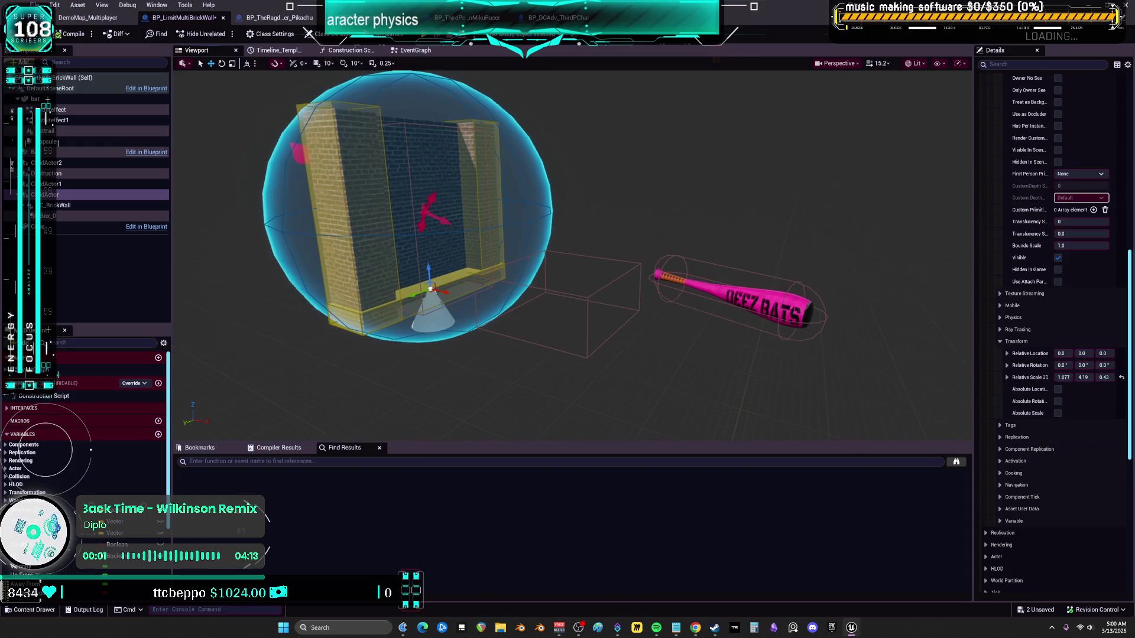
pyautogui.click(718, 310)
pyautogui.moveTo(974, 272); pyautogui.dragTo(886, 278)
pyautogui.scroll(-5, 934, 333)
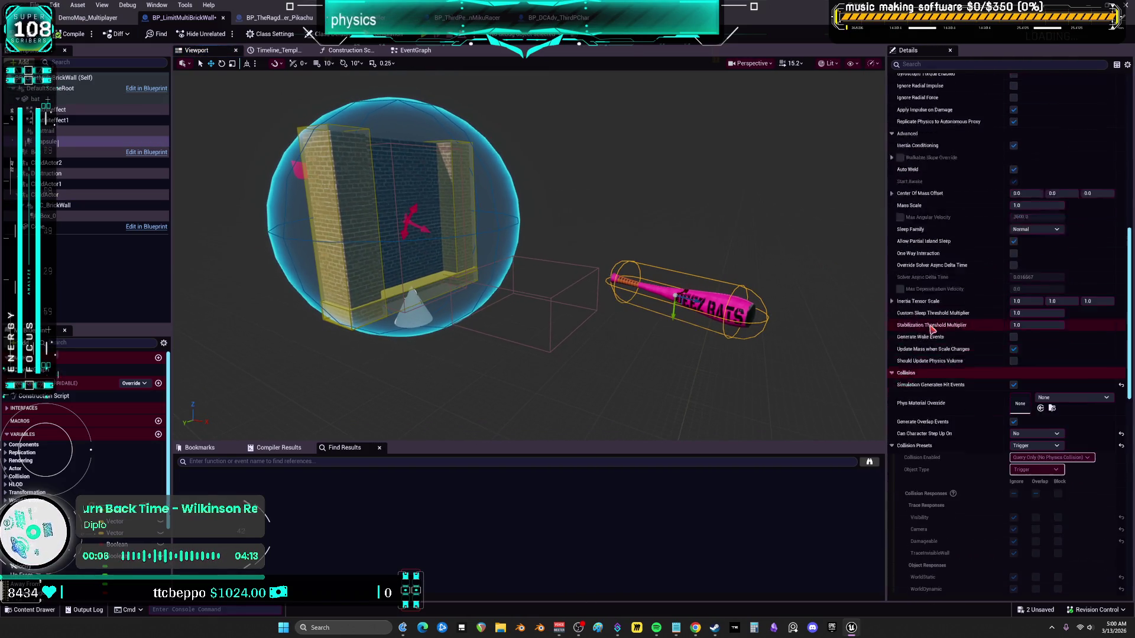
pyautogui.scroll(-2, 934, 333)
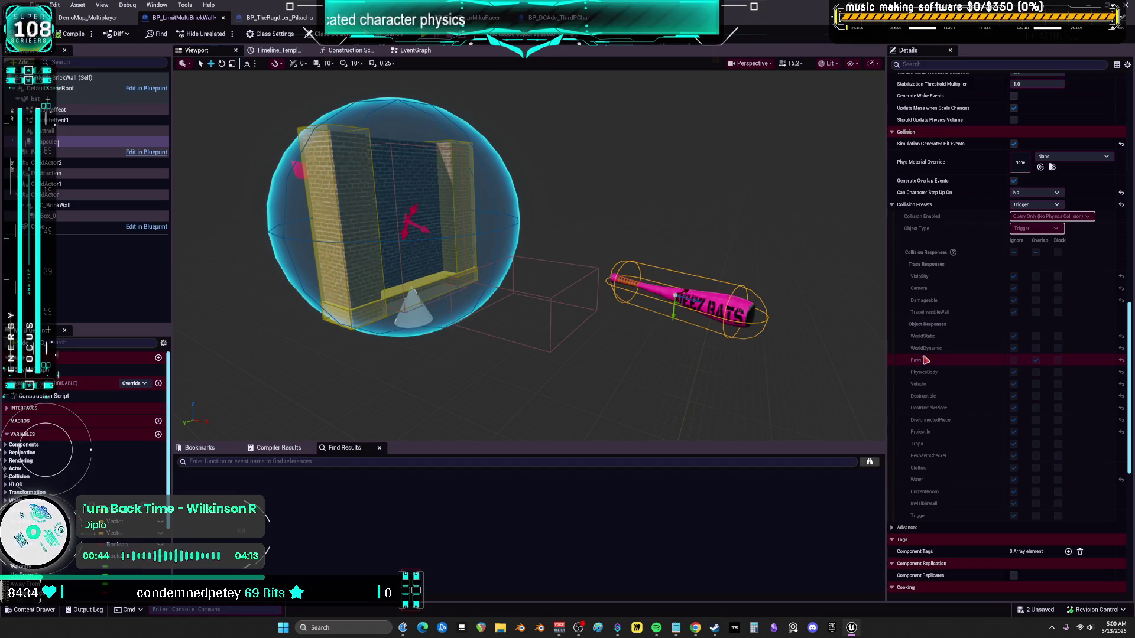
pyautogui.scroll(5, 976, 254)
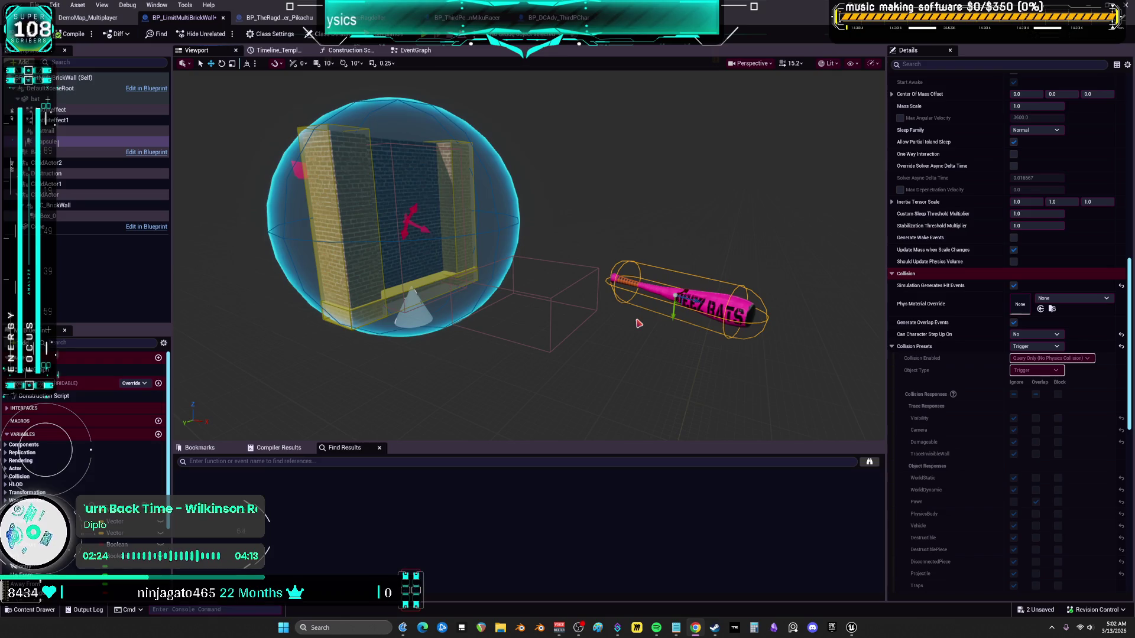
pyautogui.moveTo(532, 266)
pyautogui.mouseDown()
pyautogui.moveTo(437, 266)
pyautogui.moveTo(649, 325)
pyautogui.mouseUp()
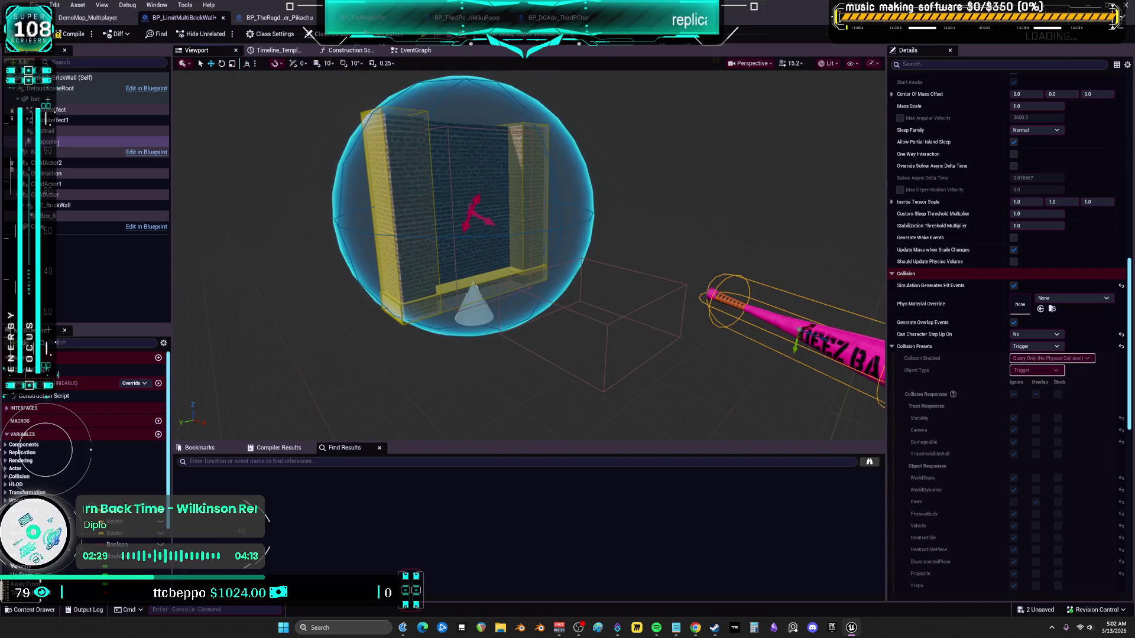
# Select the box collision beside the wall and bring up its collision settings
pyautogui.click(660, 314)
pyautogui.click(657, 304)
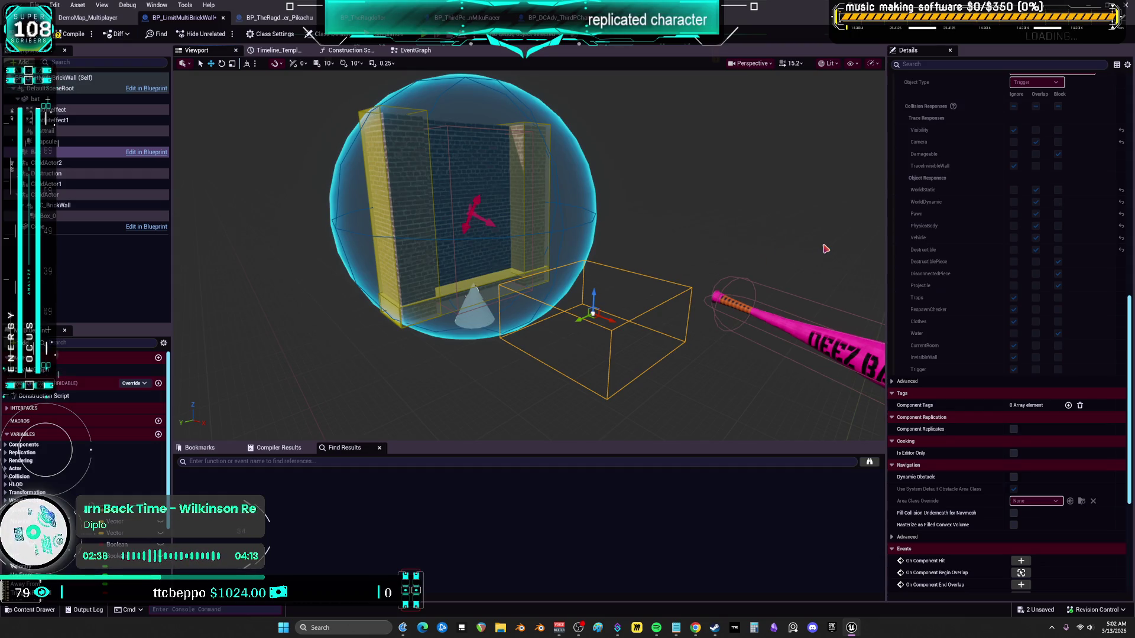
pyautogui.scroll(5, 961, 252)
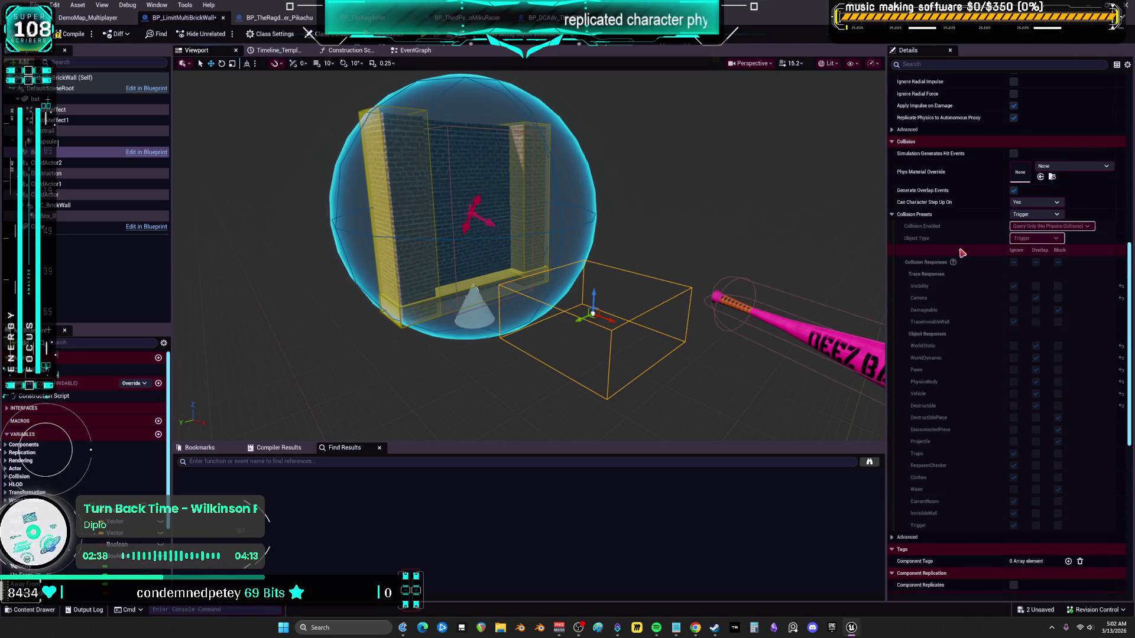
pyautogui.scroll(2, 963, 257)
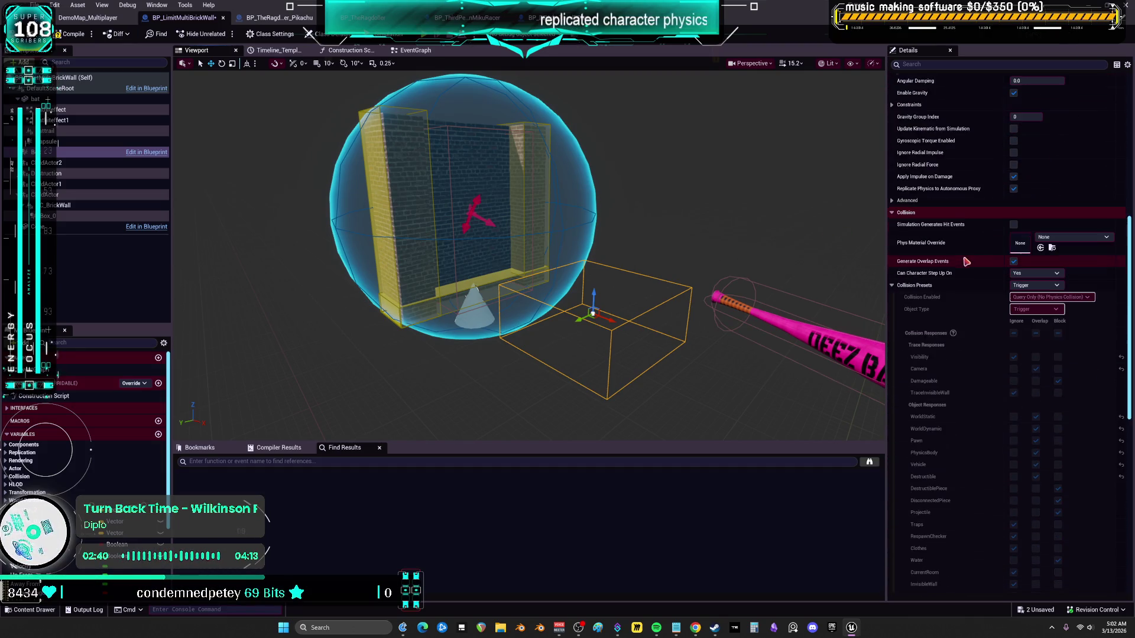
pyautogui.scroll(-1, 964, 267)
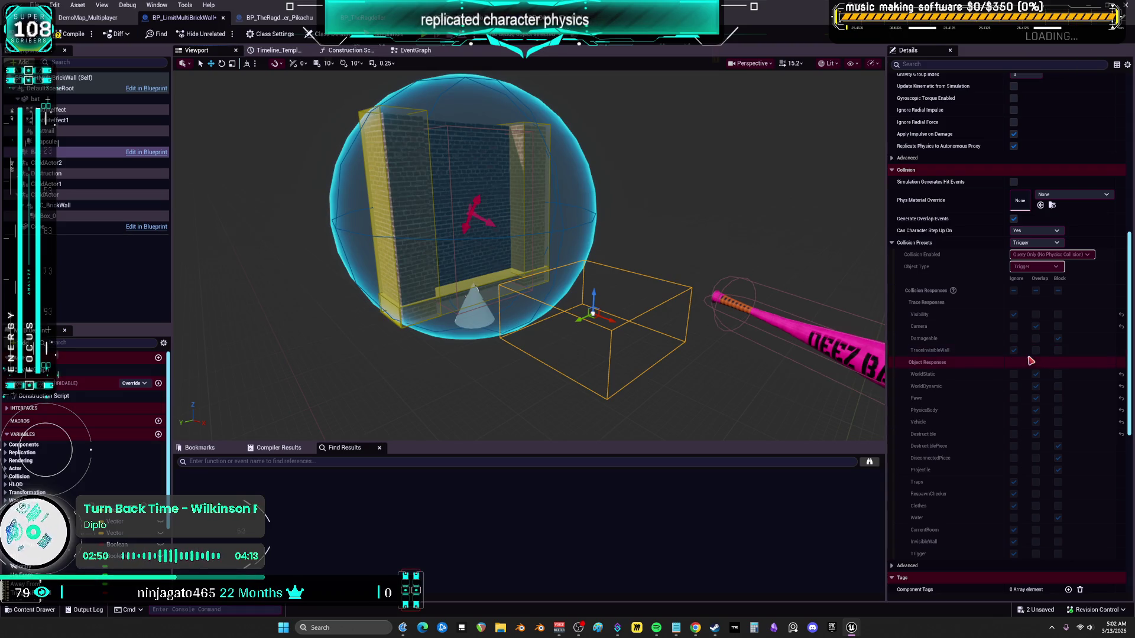
# Switch the box's collision preset to Custom and back to Trigger, then select Box_0
pyautogui.click(1046, 244)
pyautogui.click(1028, 252)
pyautogui.click(1040, 243)
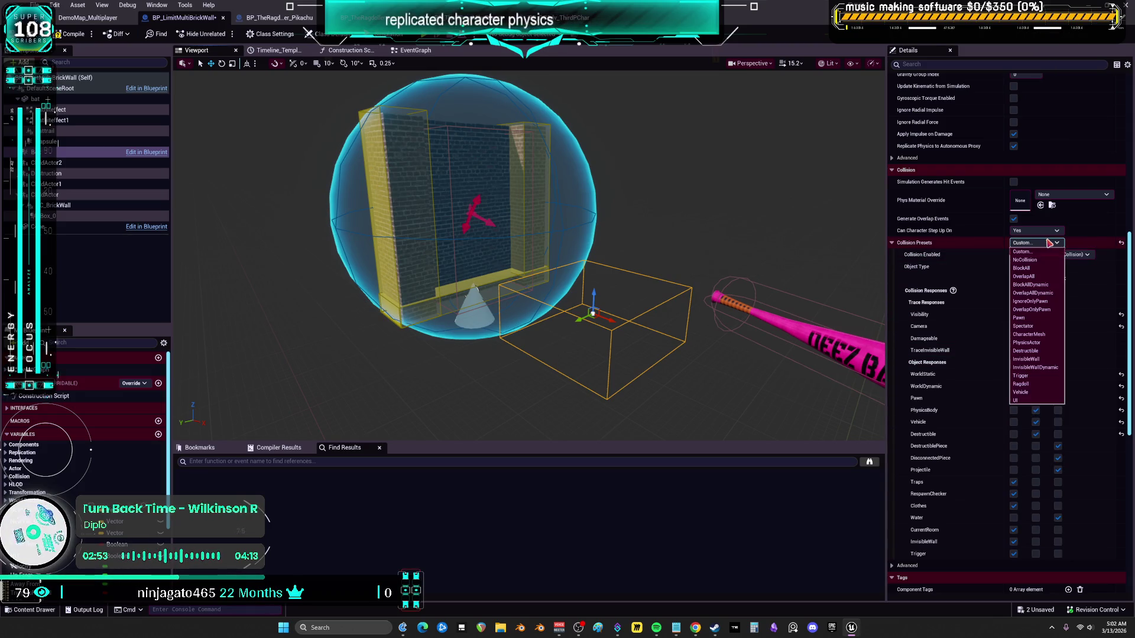
pyautogui.click(1038, 377)
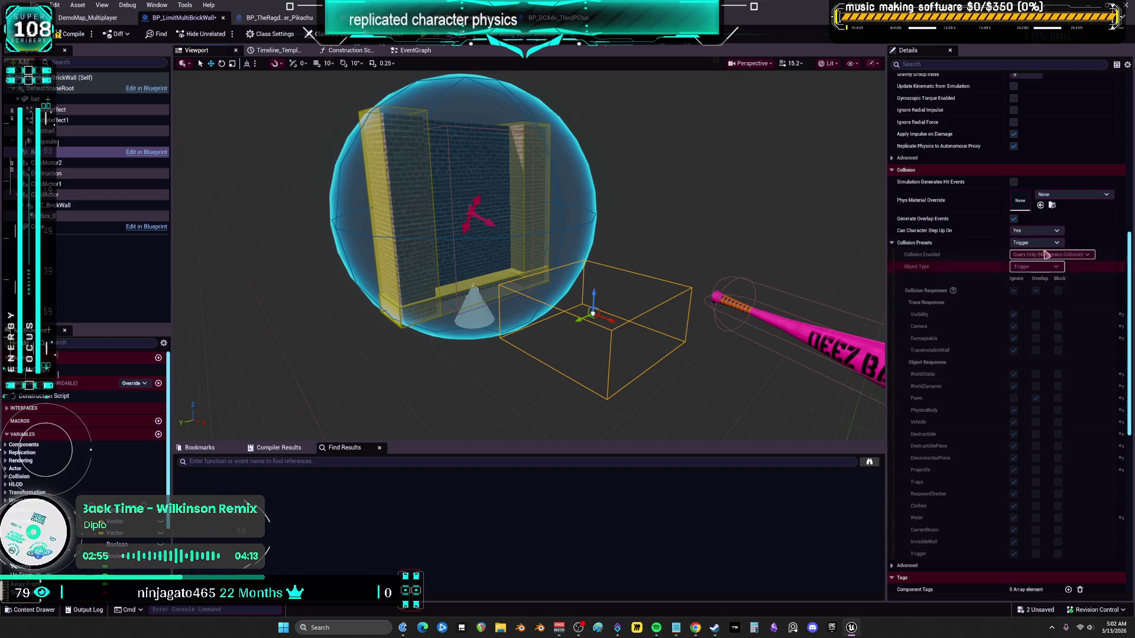
pyautogui.click(63, 217)
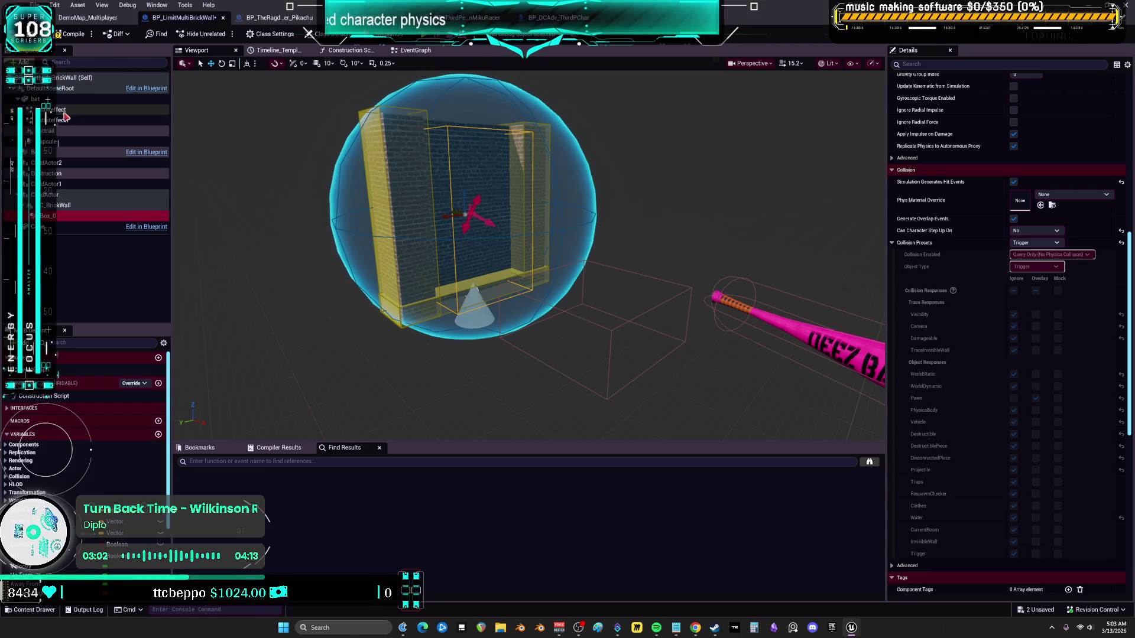
# Inspect the capsule, box collision, C_BrickWall, Box_0 and child actor components in turn
pyautogui.click(88, 141)
pyautogui.scroll(-5, 1033, 407)
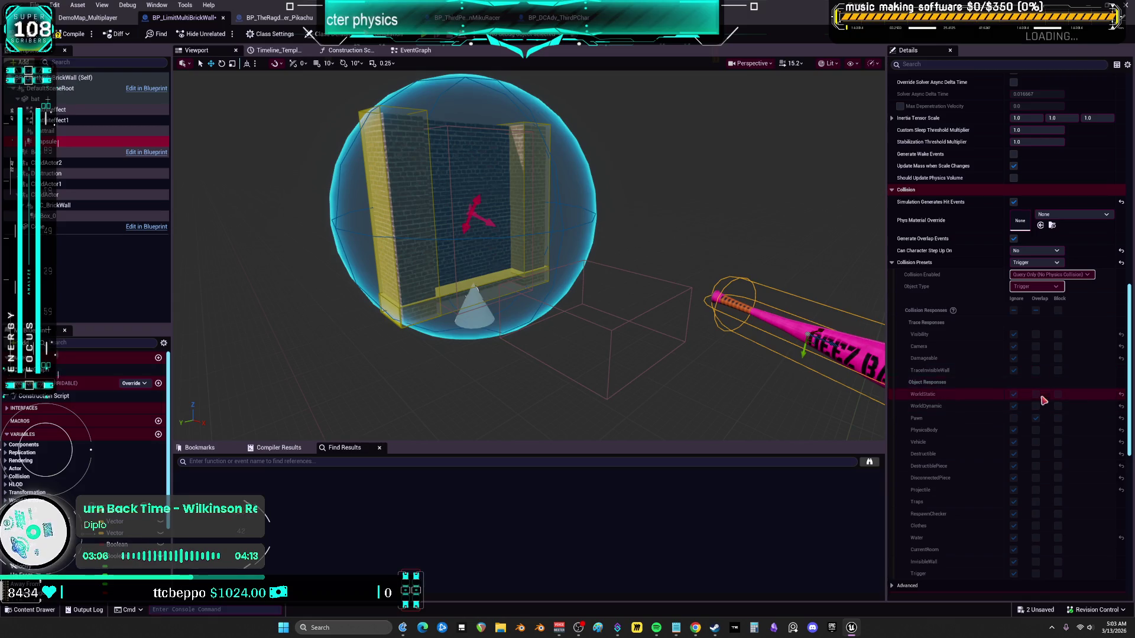
pyautogui.click(618, 327)
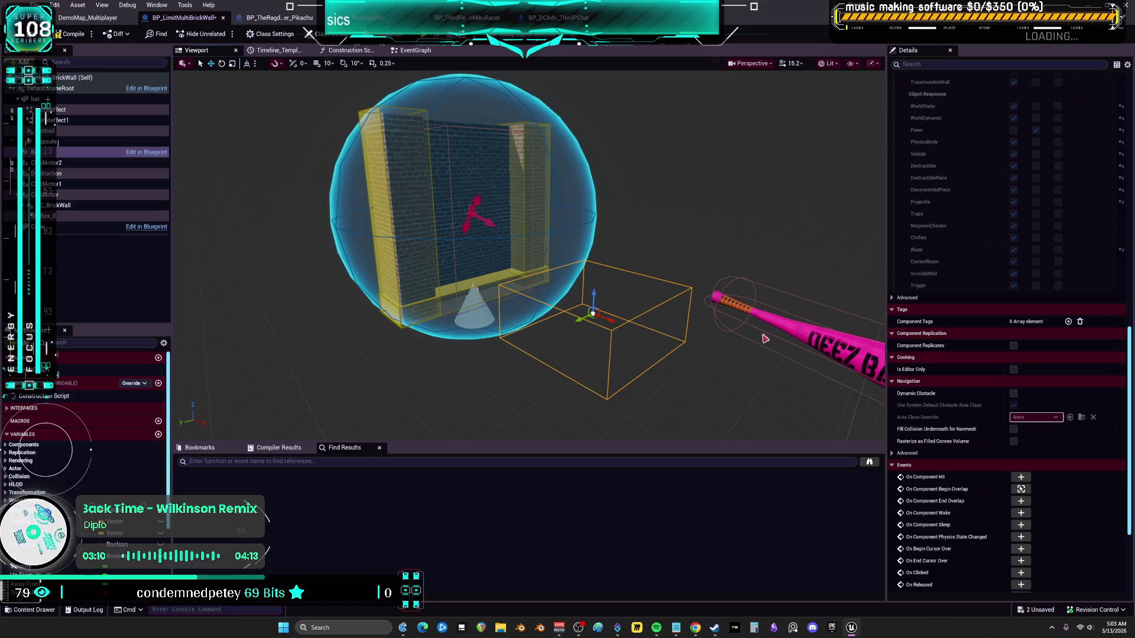
pyautogui.click(447, 147)
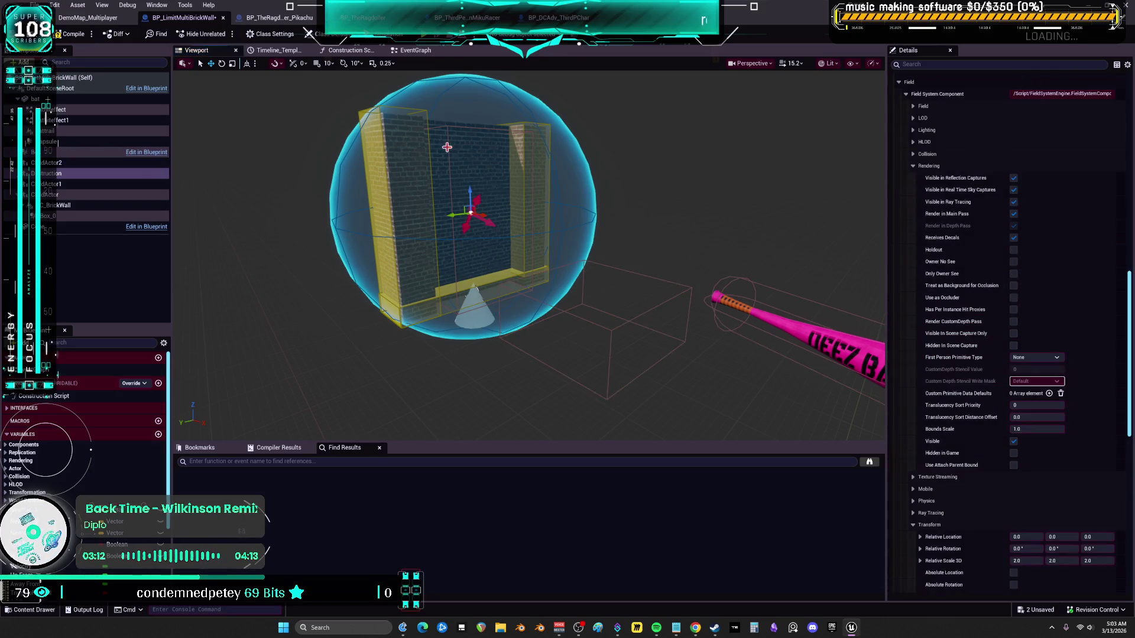
pyautogui.click(59, 207)
pyautogui.click(58, 215)
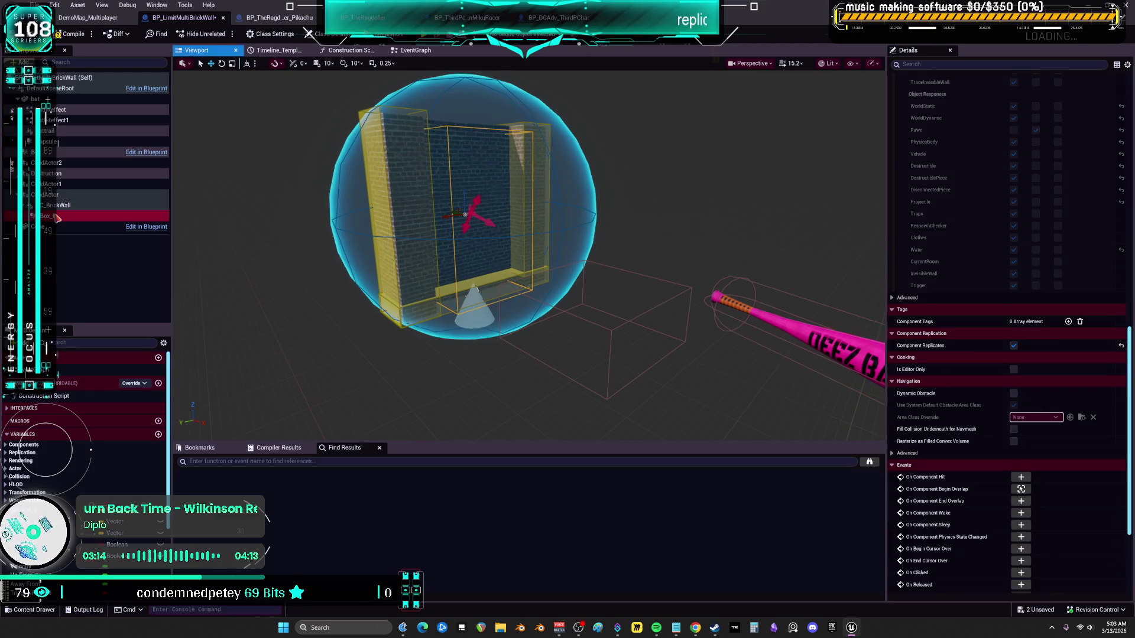
pyautogui.click(59, 152)
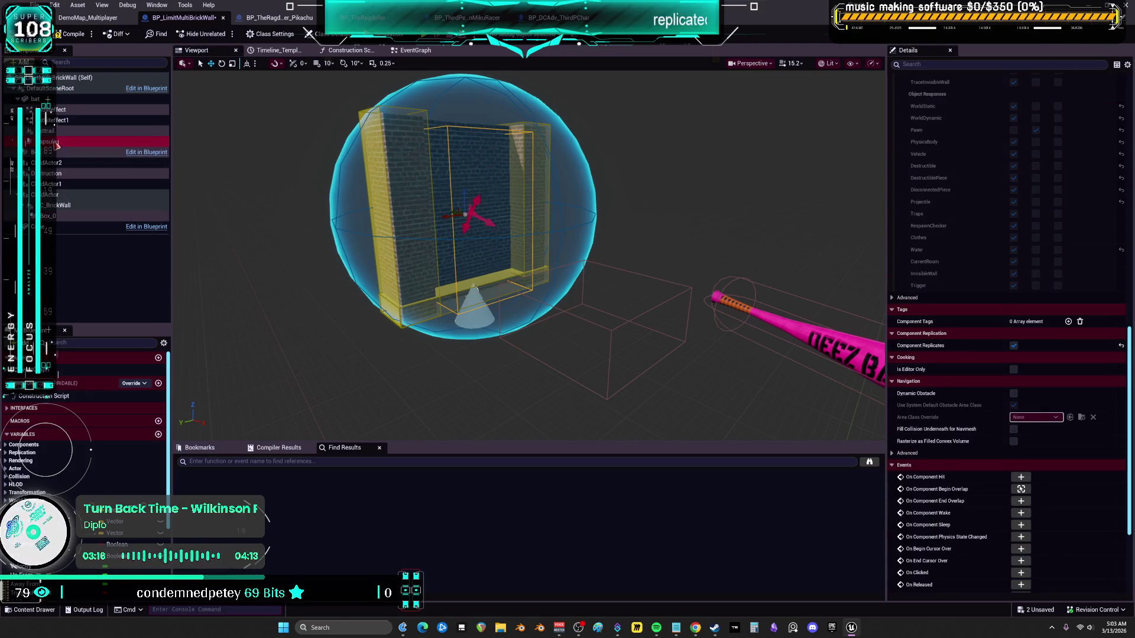
# Switch to the brick wall blueprint's Event Graph
pyautogui.scroll(2, 944, 203)
pyautogui.scroll(6, 951, 216)
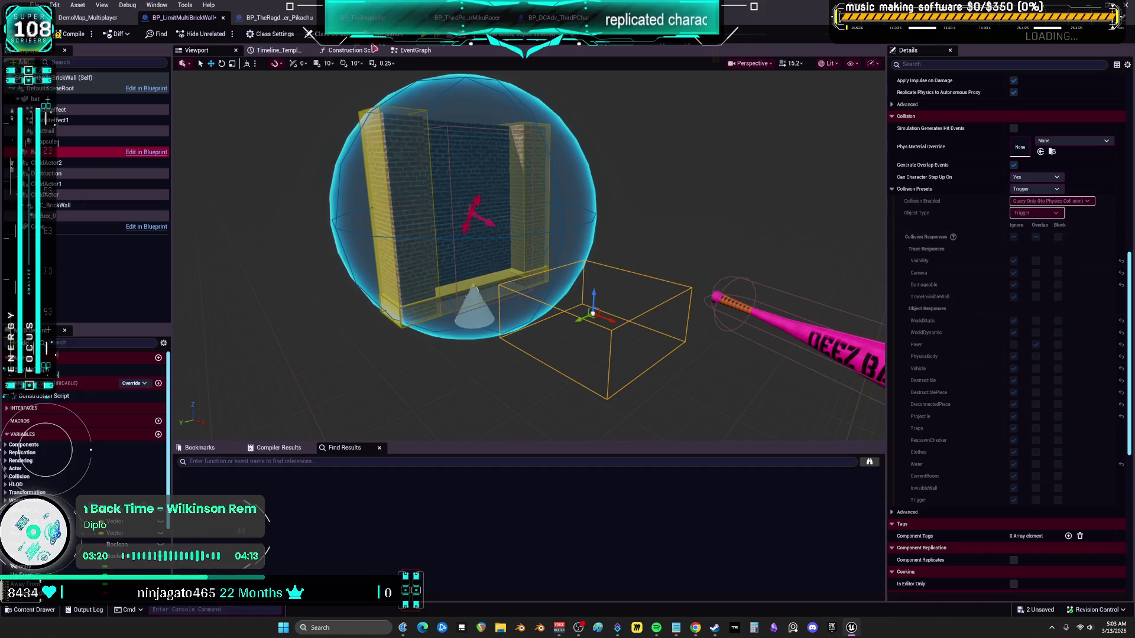
pyautogui.click(409, 51)
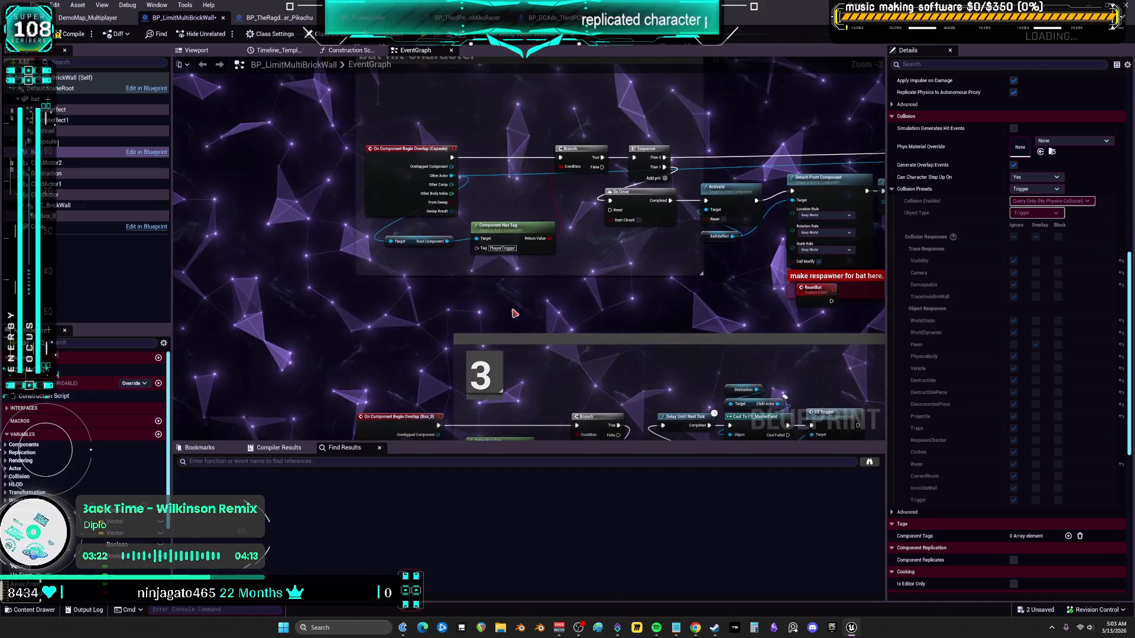
# Add an AAA node from the graph action list and move it up and left
pyautogui.rightClick(514, 314)
pyautogui.rightClick(310, 305)
pyautogui.write('AAA')
pyautogui.press('Return')
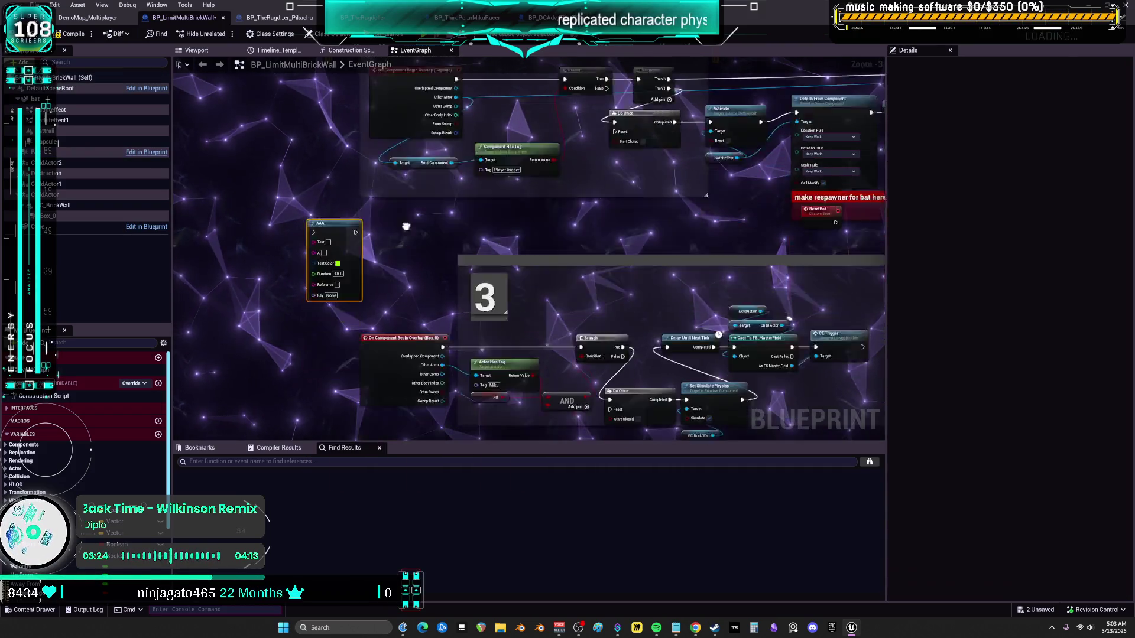
pyautogui.scroll(-3, 334, 237)
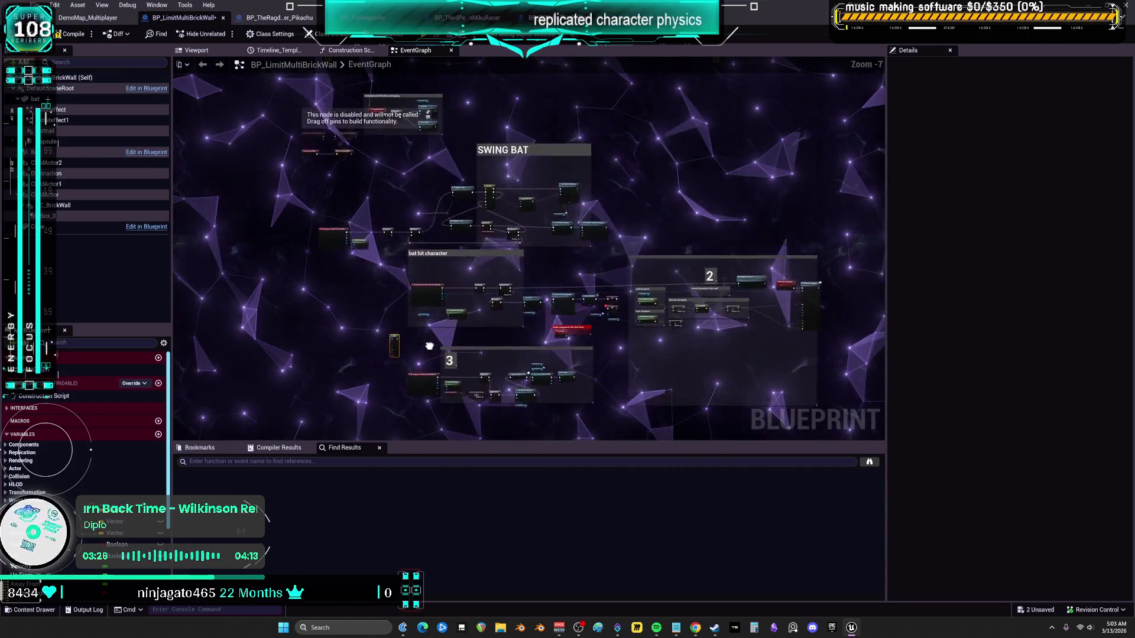
pyautogui.scroll(2, 371, 337)
pyautogui.moveTo(371, 336)
pyautogui.mouseDown()
pyautogui.moveTo(344, 261)
pyautogui.moveTo(342, 188)
pyautogui.mouseUp()
pyautogui.moveTo(347, 150)
pyautogui.mouseDown()
pyautogui.moveTo(433, 250)
pyautogui.moveTo(429, 295)
pyautogui.moveTo(366, 185)
pyautogui.mouseUp()
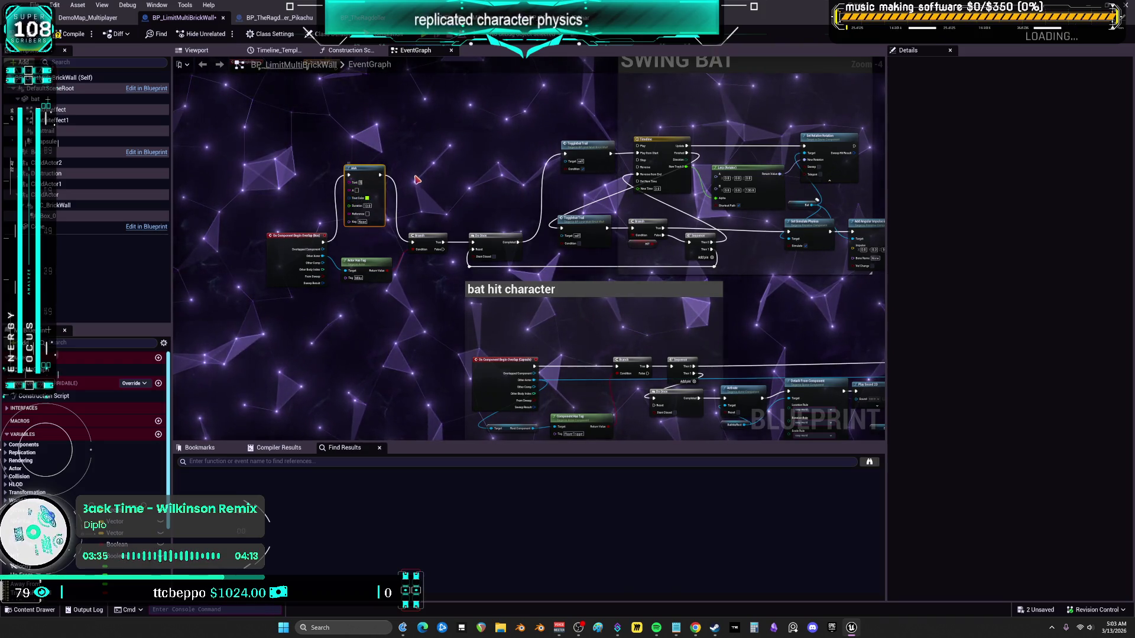
# Paste an AAA print node in the bat hit logic, wiring the overlap event through it into the Branch
pyautogui.moveTo(546, 249); pyautogui.dragTo(404, 132)
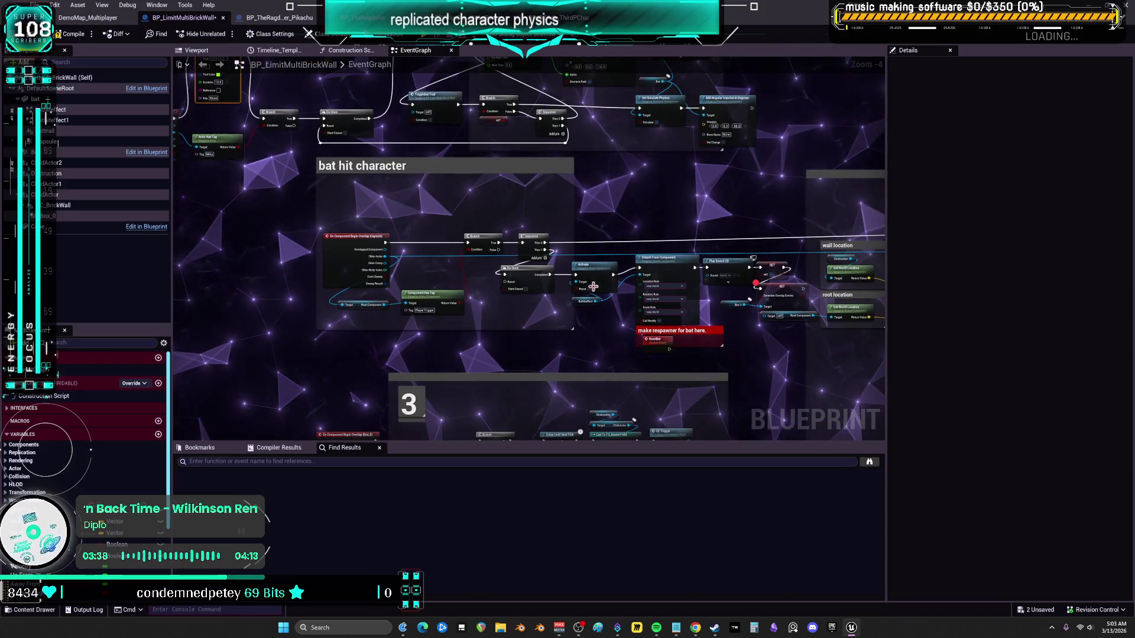
pyautogui.hotkey('ctrl', 'v')
pyautogui.scroll(3, 413, 198)
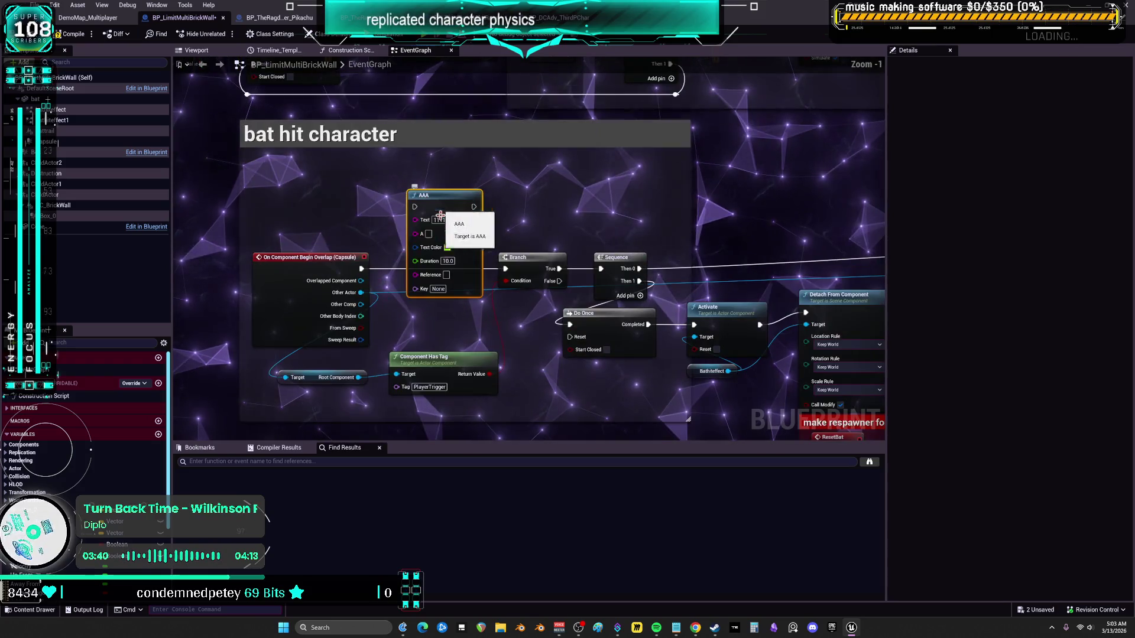
pyautogui.moveTo(471, 206); pyautogui.dragTo(505, 268)
pyautogui.moveTo(362, 268); pyautogui.dragTo(414, 207)
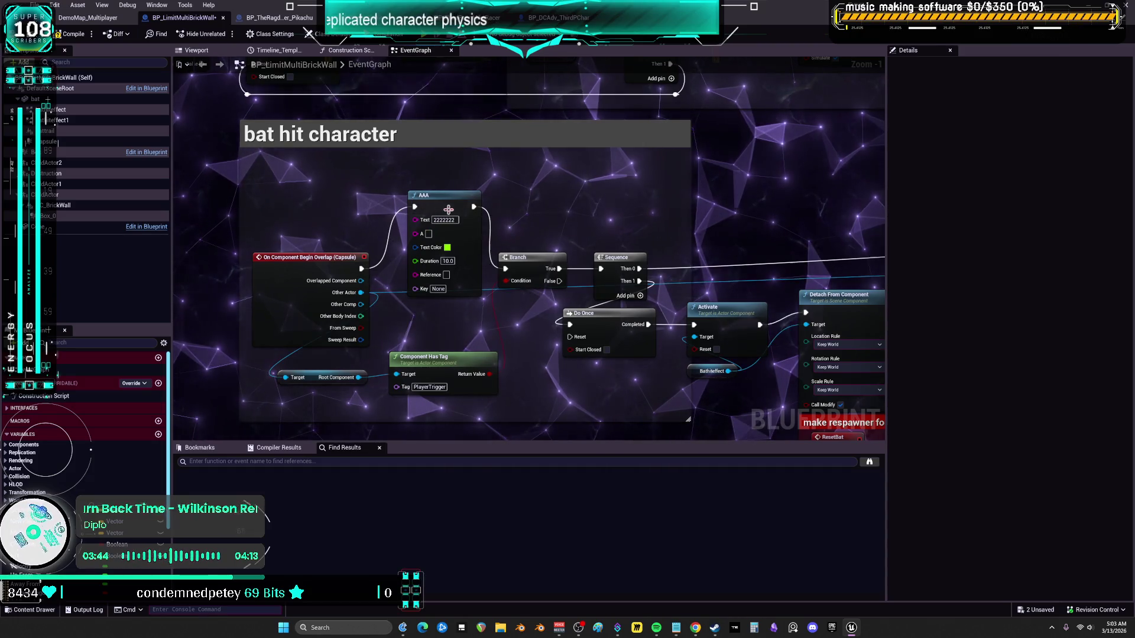
pyautogui.hotkey('shift', '3')
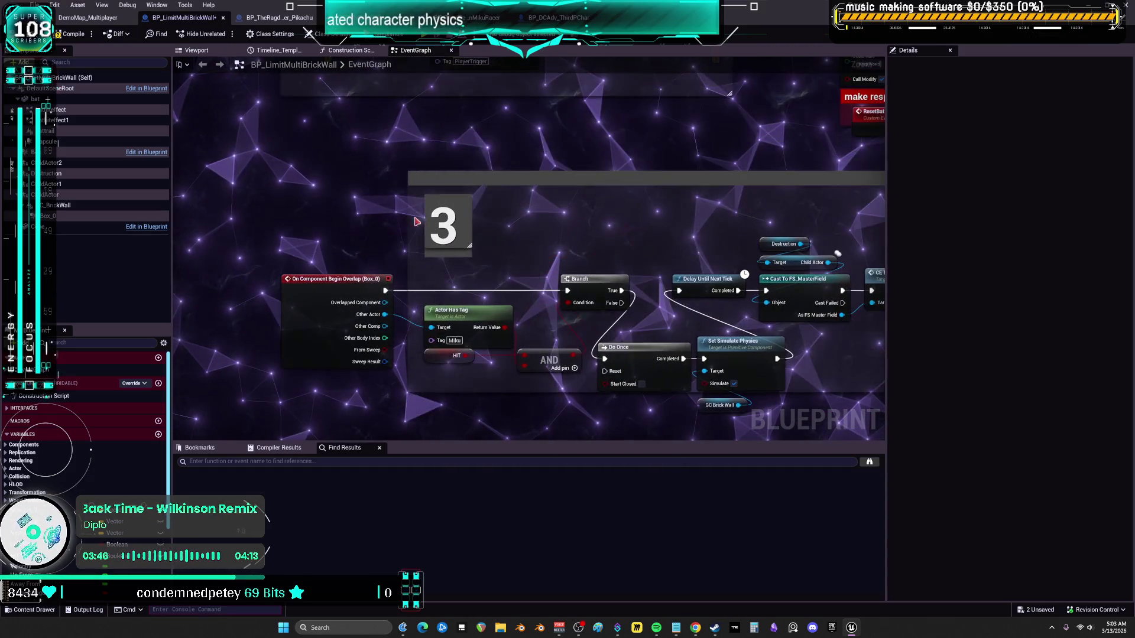
pyautogui.moveTo(486, 175); pyautogui.dragTo(483, 175)
pyautogui.moveTo(384, 291); pyautogui.dragTo(523, 185)
pyautogui.moveTo(385, 291)
pyautogui.mouseDown()
pyautogui.moveTo(417, 215)
pyautogui.moveTo(468, 185)
pyautogui.mouseUp()
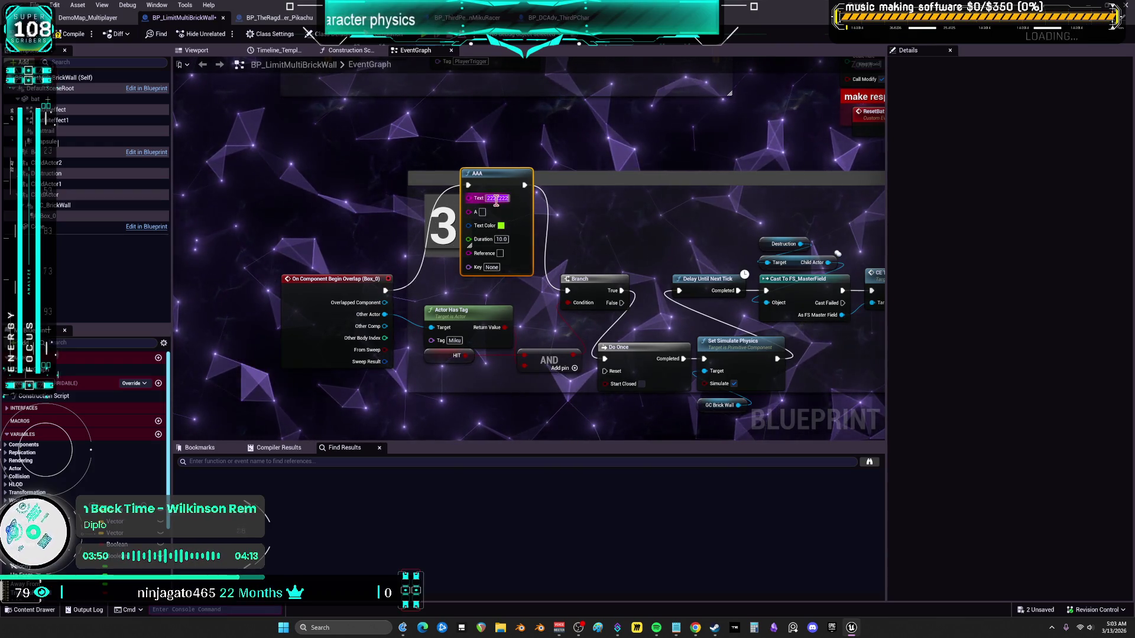
# Set the AAA print node's text to 3333333
pyautogui.click(497, 199)
pyautogui.write('3333333')
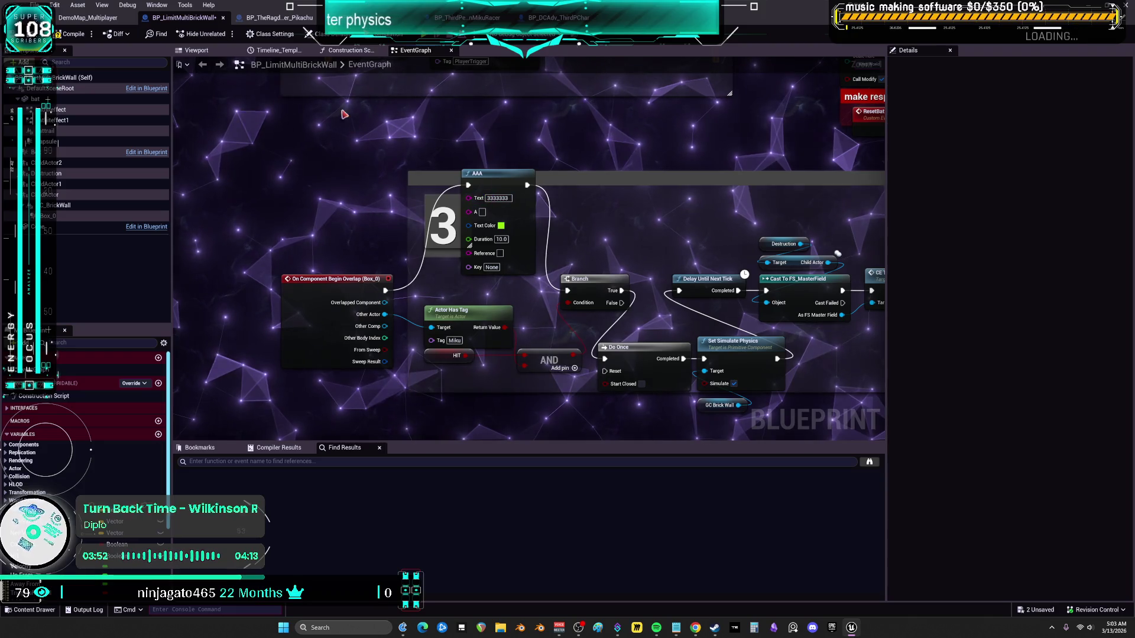
pyautogui.click(423, 123)
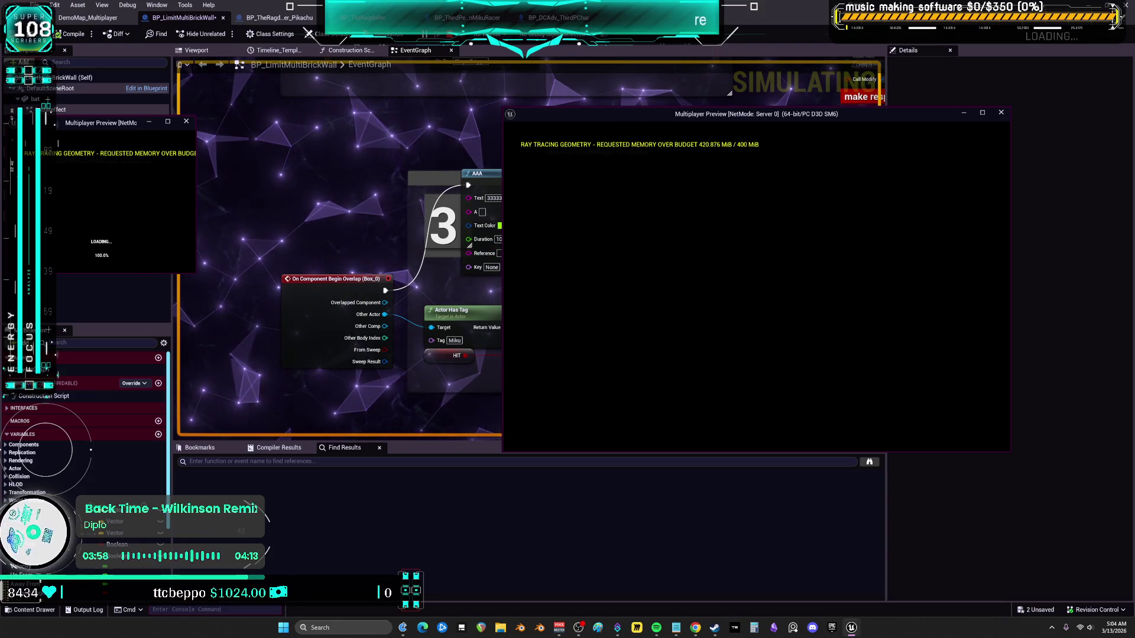
# Run the character forward toward the bat and cone in the server game
pyautogui.press('w')
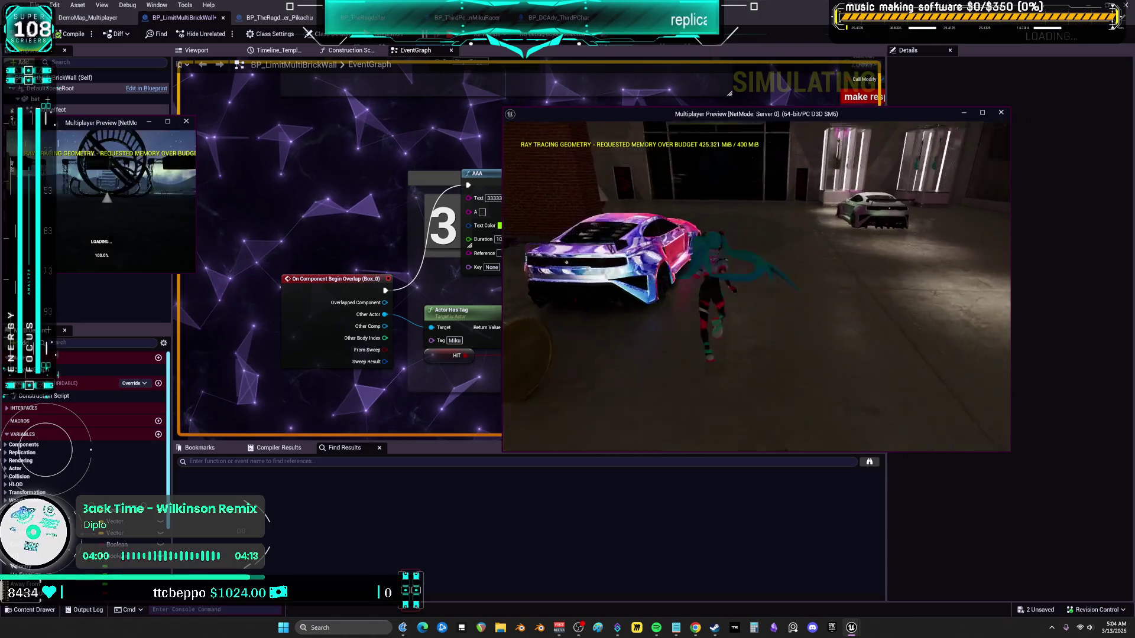
pyautogui.press('w')
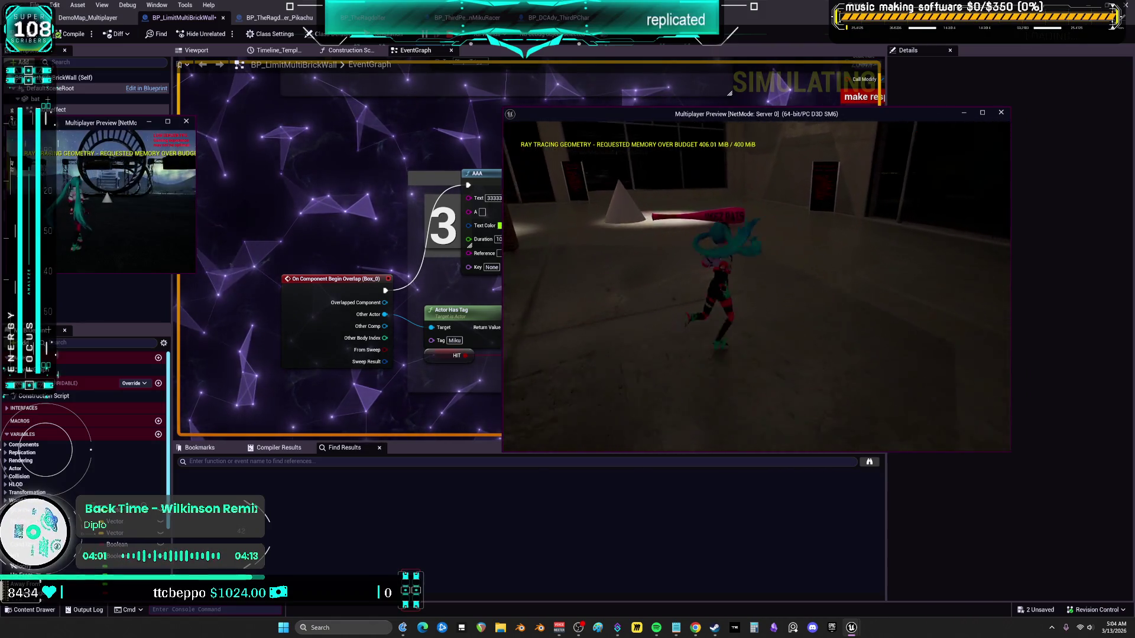
pyautogui.press('w')
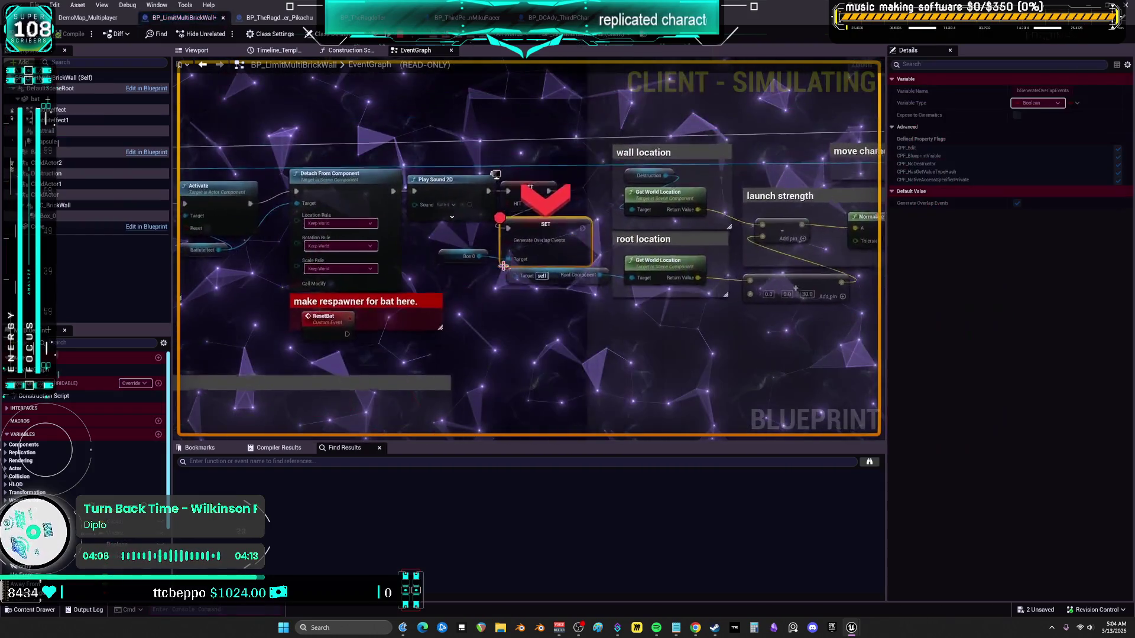
# Remove the breakpoint from the Generate Overlap Events setter and resume the simulation
pyautogui.rightClick(510, 228)
pyautogui.click(544, 313)
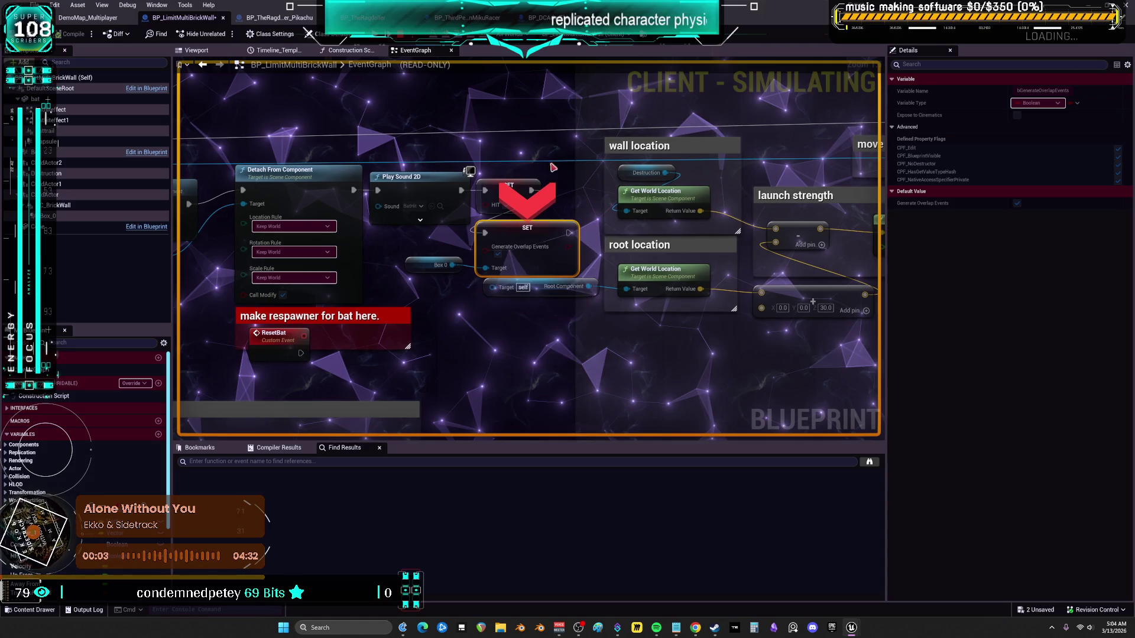
pyautogui.click(380, 39)
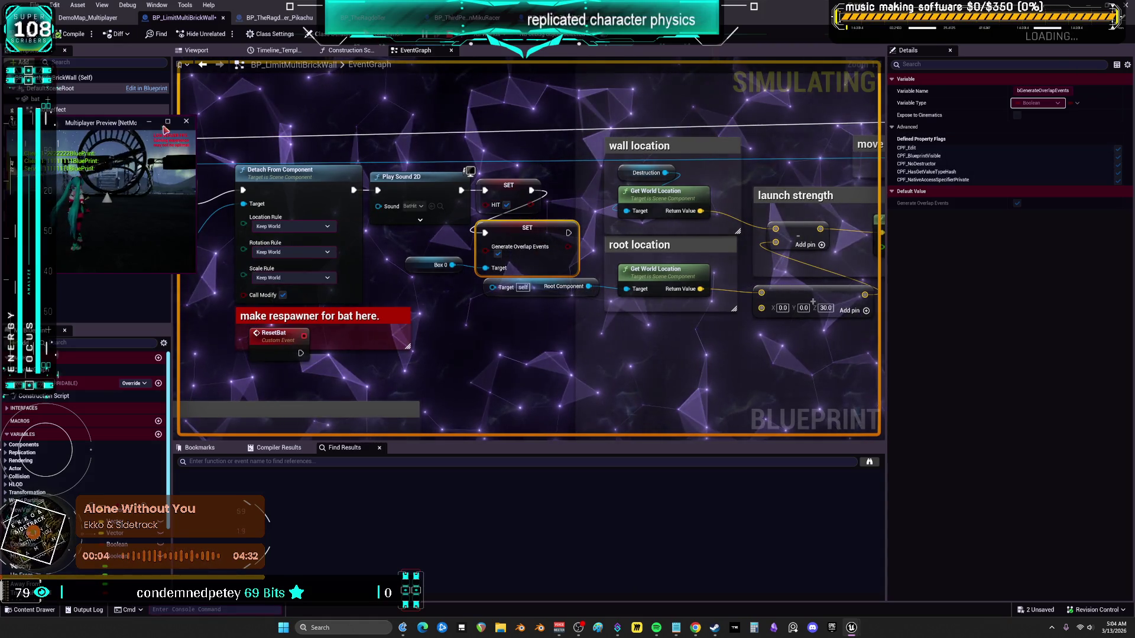
# Walk the character into the garage area in the server window, then stop the play session
pyautogui.moveTo(851, 627)
pyautogui.click(925, 579)
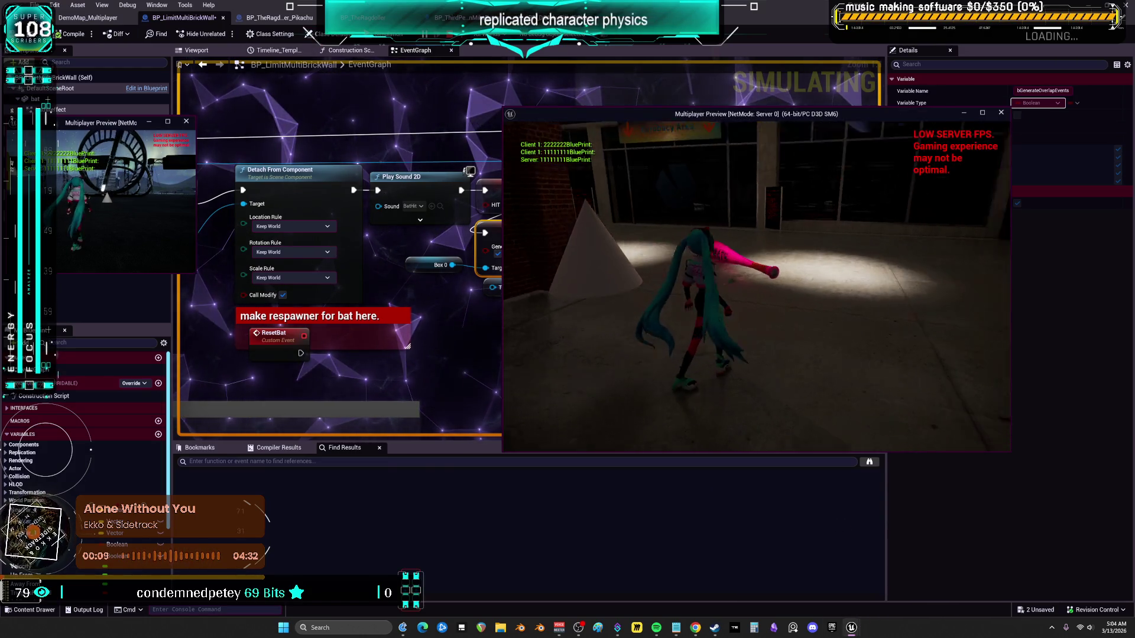
pyautogui.press('w')
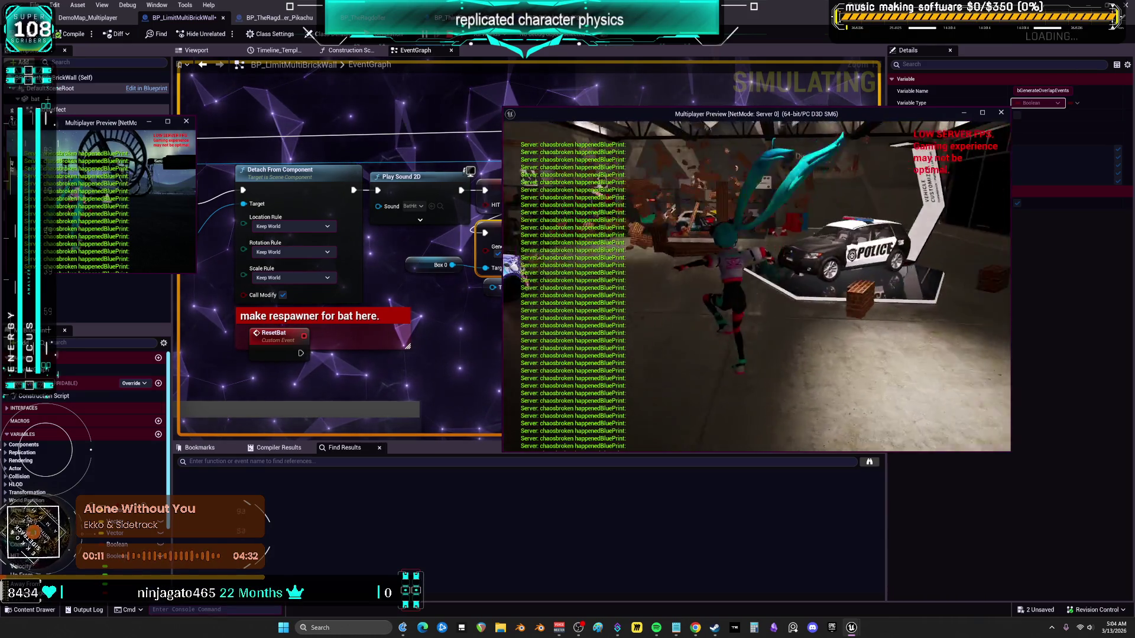
pyautogui.press('w')
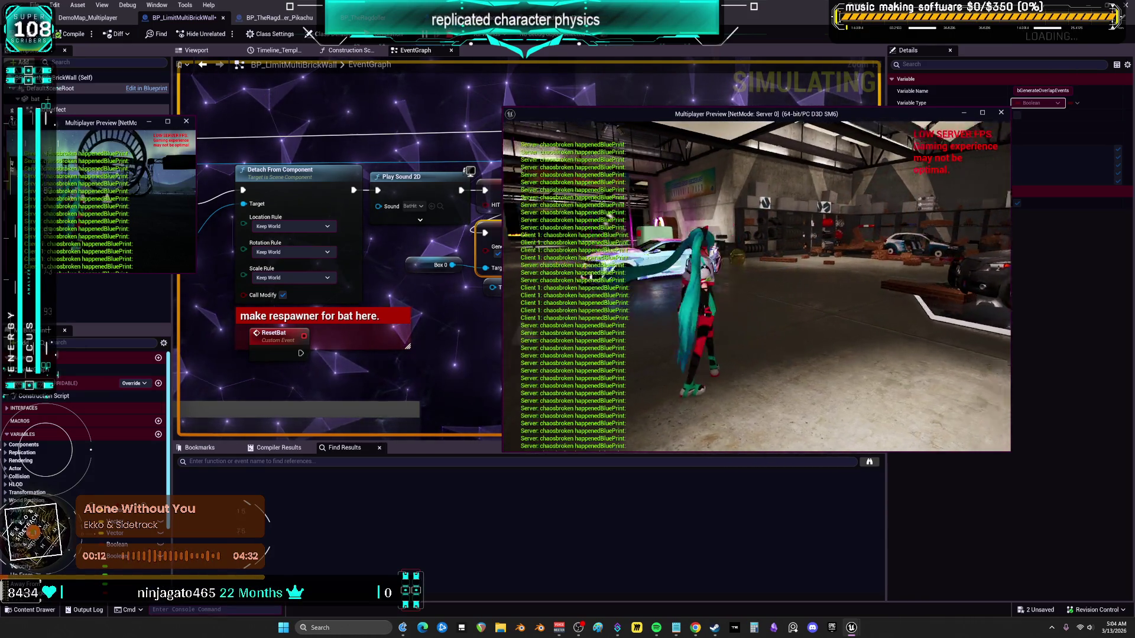
pyautogui.press('w')
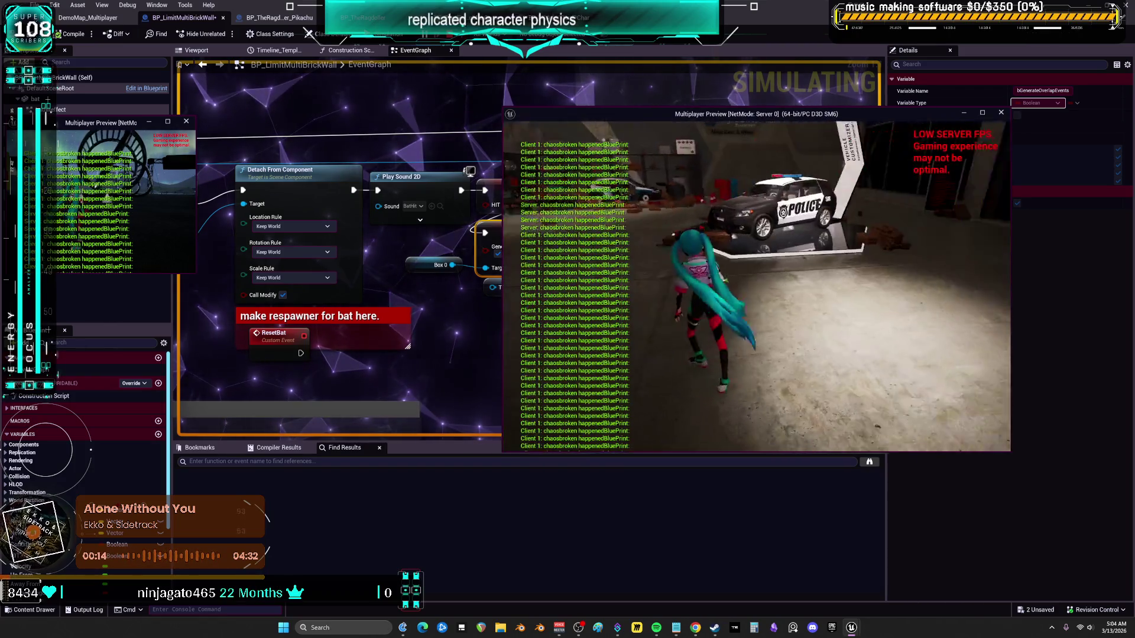
pyautogui.press('Escape')
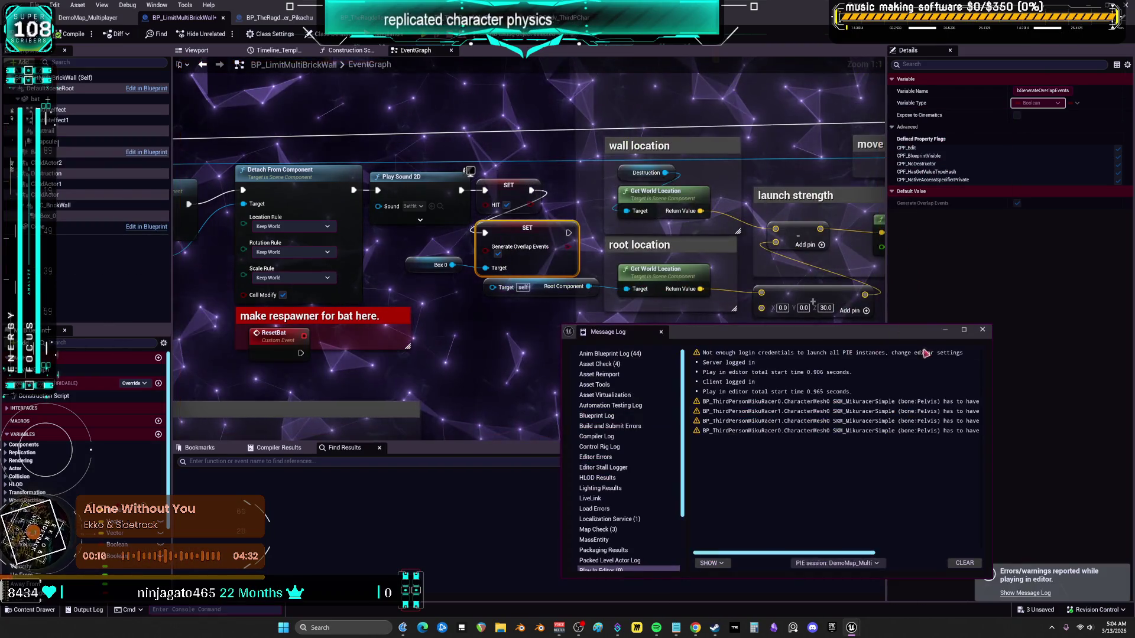
# Close the Message Log window to reveal the brick wall's Event Graph
pyautogui.click(982, 329)
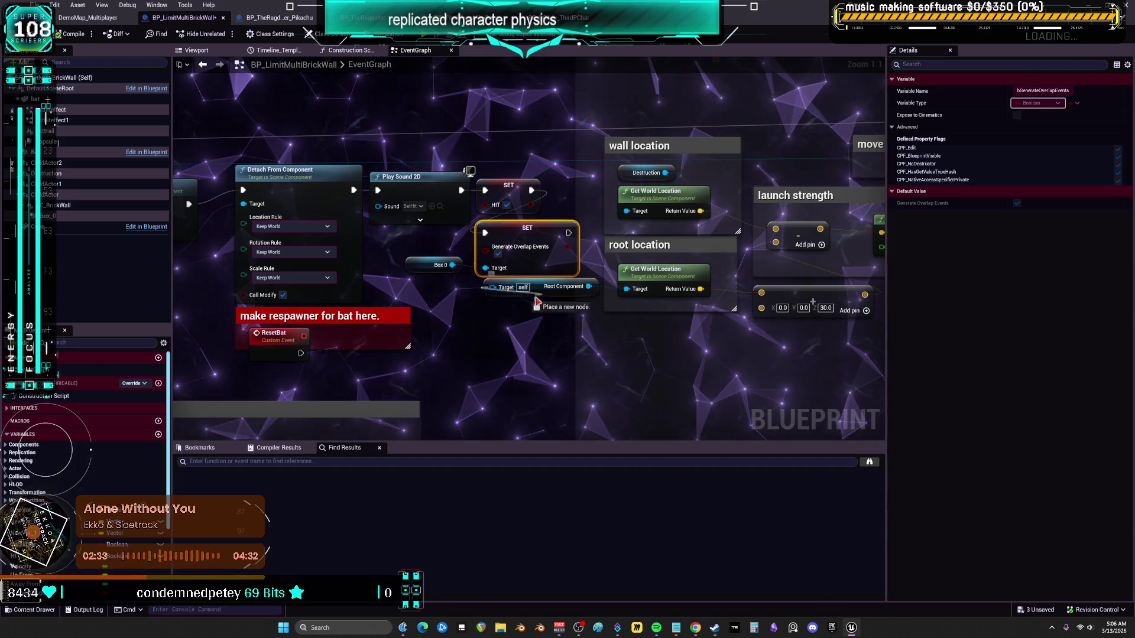
# Place the Root Component getter under the root location group and save the blueprint
pyautogui.moveTo(535, 298); pyautogui.dragTo(539, 336)
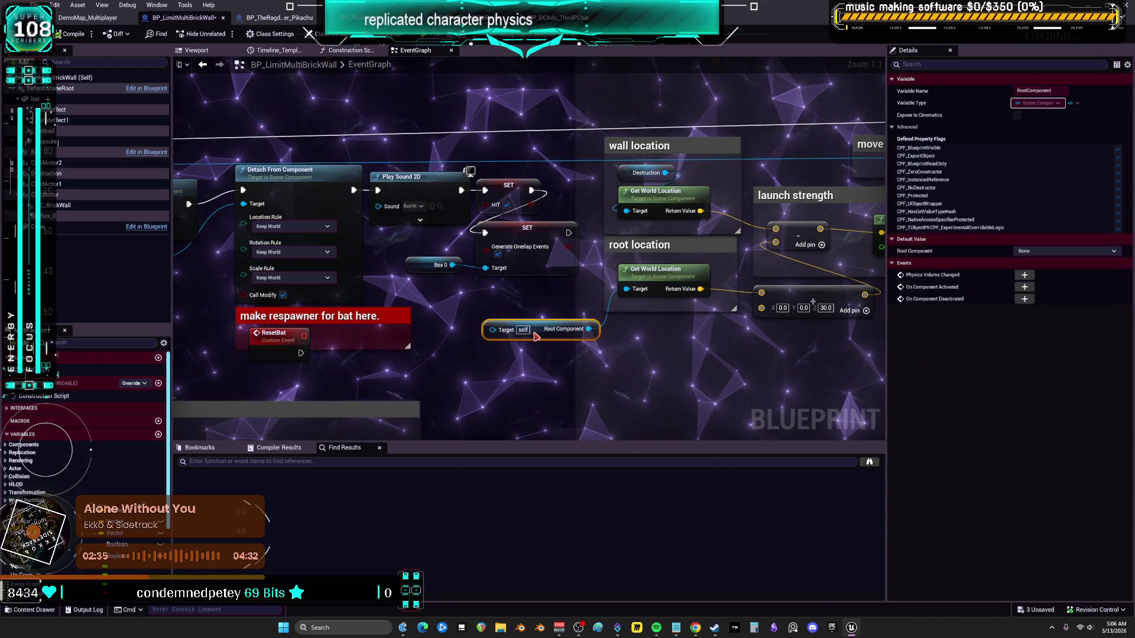
pyautogui.moveTo(660, 356); pyautogui.dragTo(668, 343)
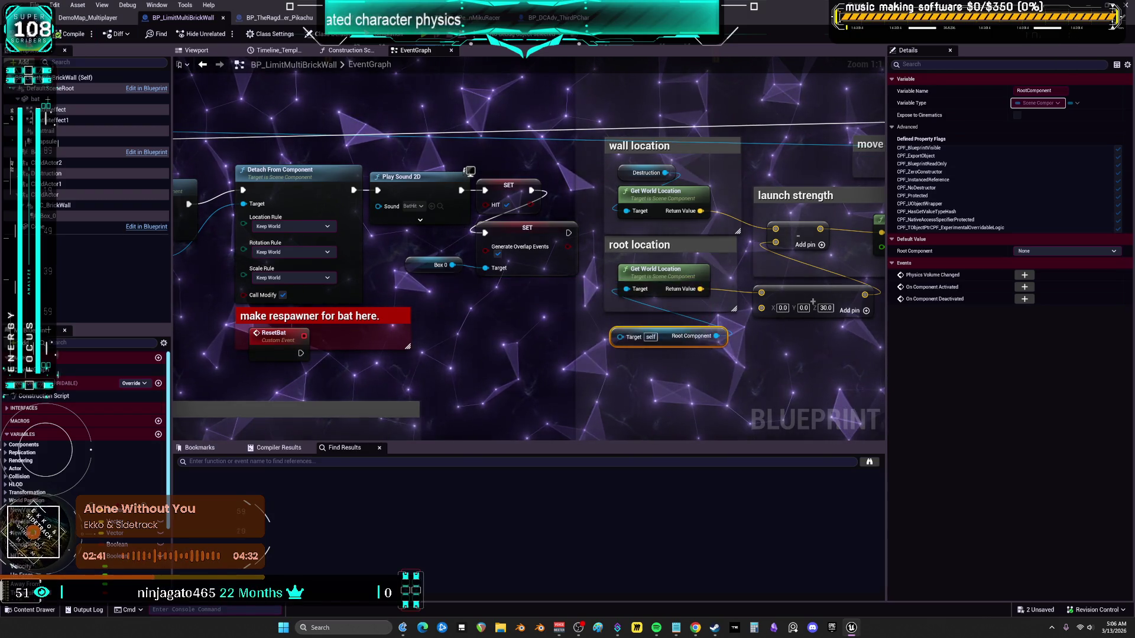
pyautogui.hotkey('ctrl', 's')
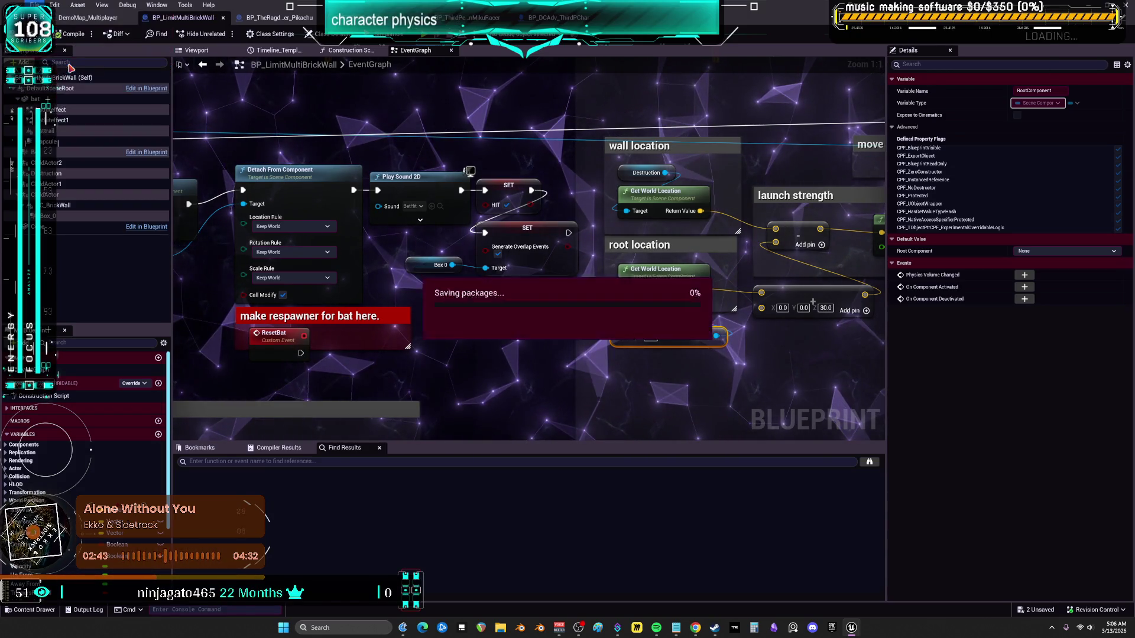
# Move the ResetBat event lower inside its 'make respawner for bat here' comment
pyautogui.moveTo(516, 287); pyautogui.dragTo(565, 256)
pyautogui.scroll(-5, 591, 254)
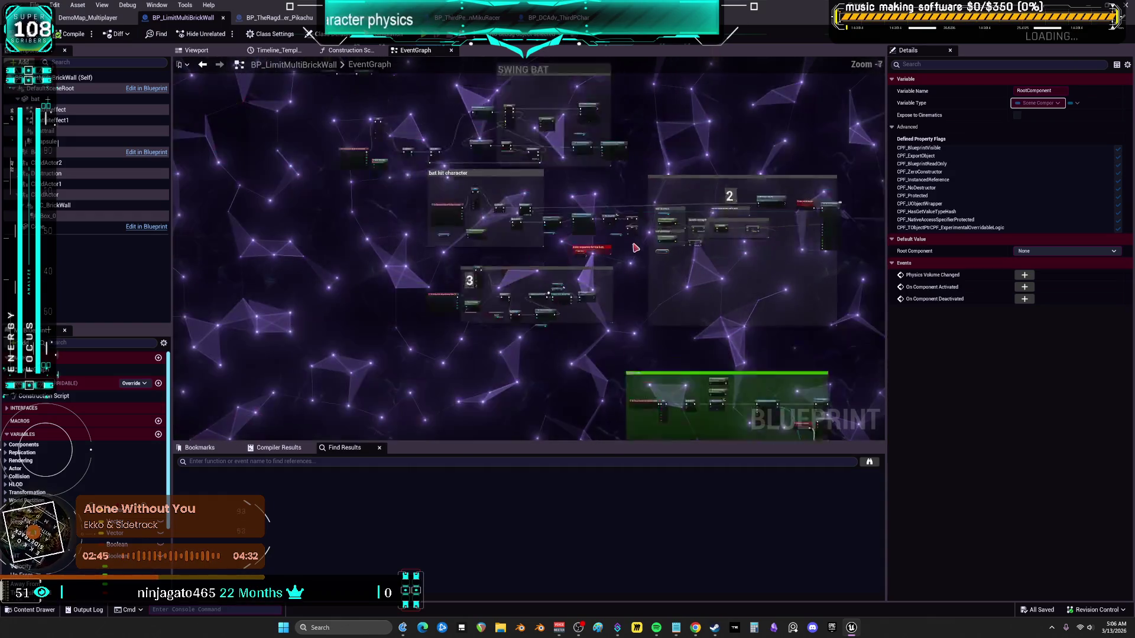
pyautogui.scroll(2, 615, 254)
pyautogui.scroll(-3, 628, 254)
pyautogui.scroll(-4, 627, 254)
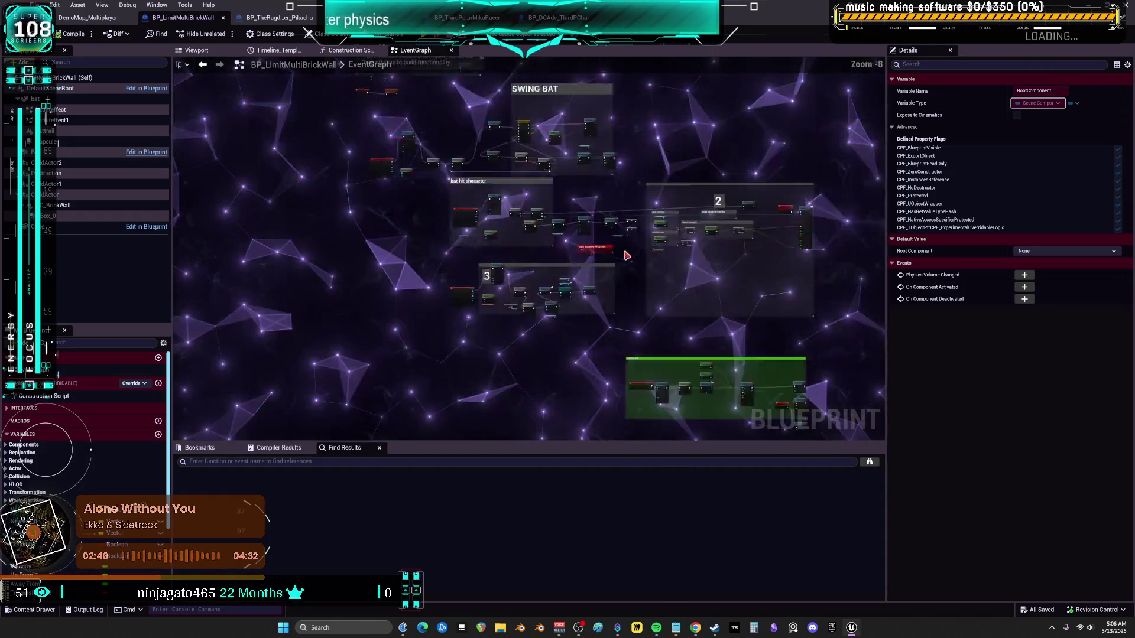
pyautogui.scroll(4, 627, 254)
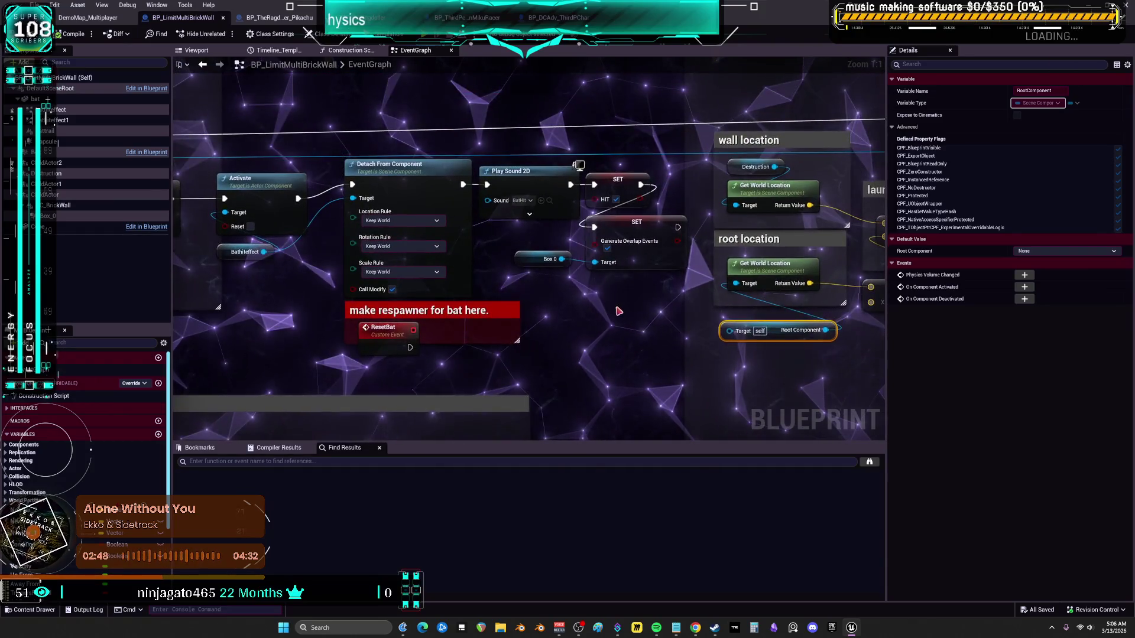
pyautogui.moveTo(433, 300); pyautogui.dragTo(522, 237)
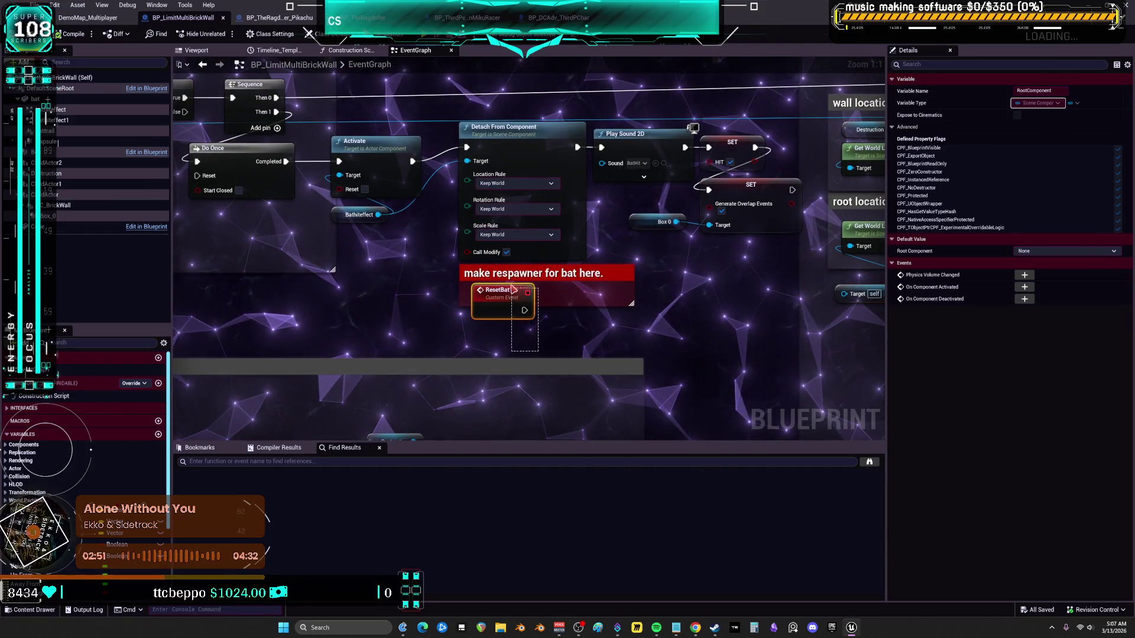
pyautogui.click(508, 275)
pyautogui.moveTo(506, 309); pyautogui.dragTo(507, 324)
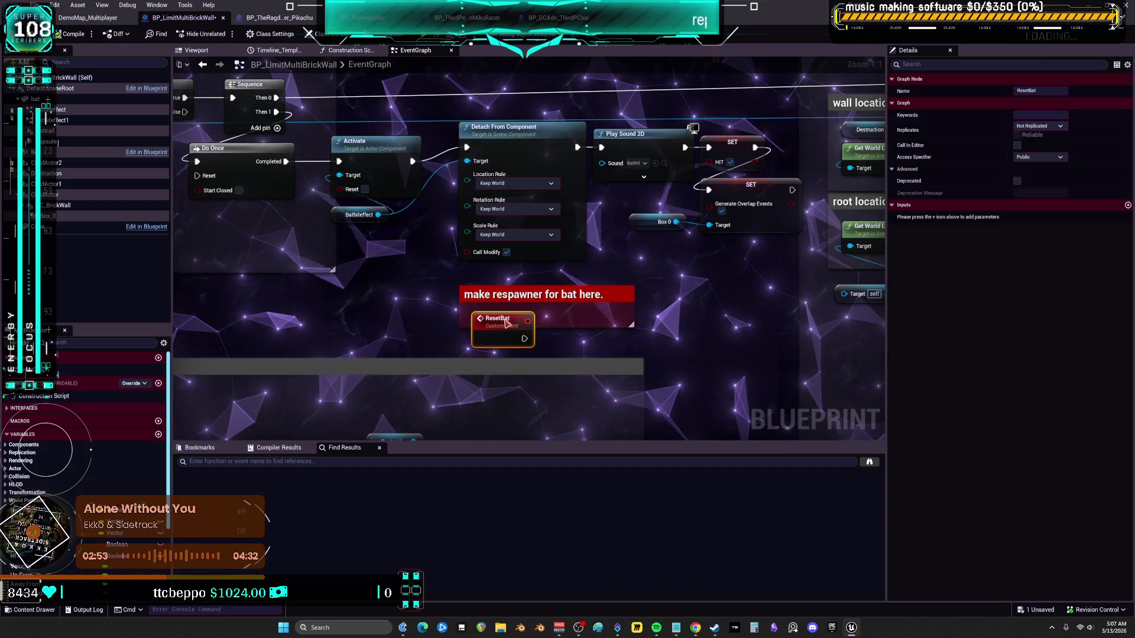
pyautogui.moveTo(642, 260); pyautogui.dragTo(549, 278)
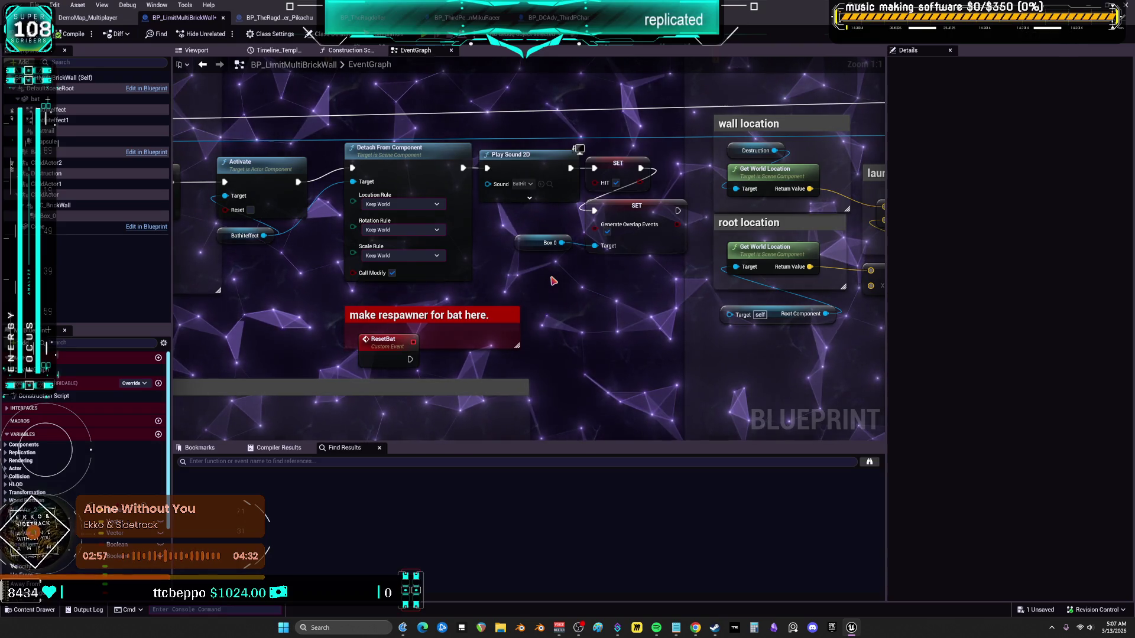
pyautogui.scroll(-2, 573, 226)
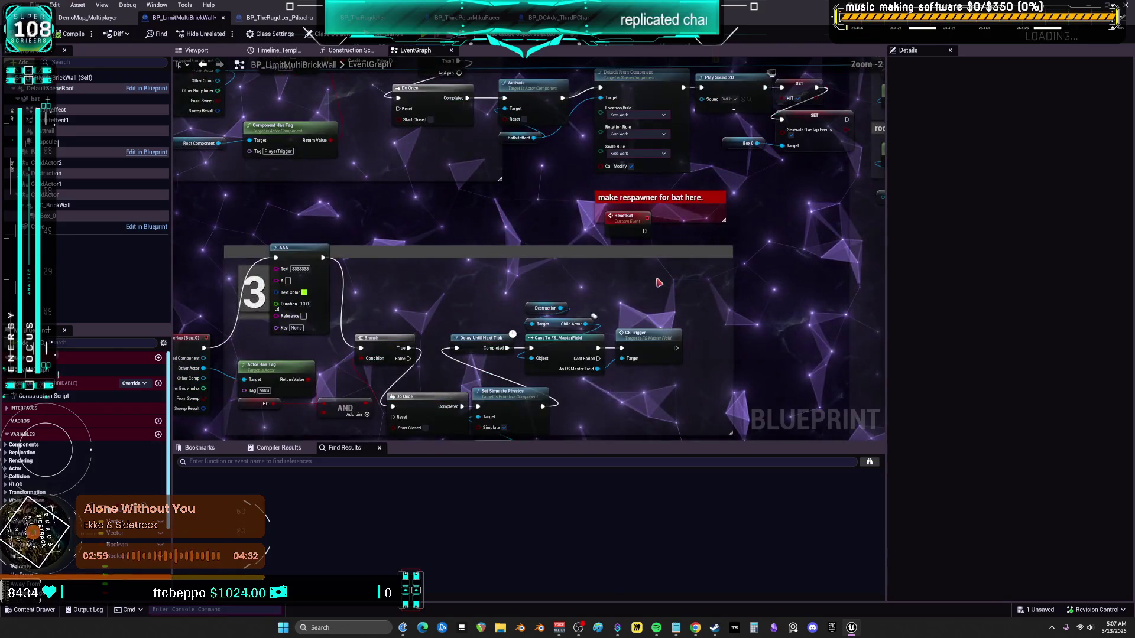
pyautogui.moveTo(729, 284); pyautogui.dragTo(581, 313)
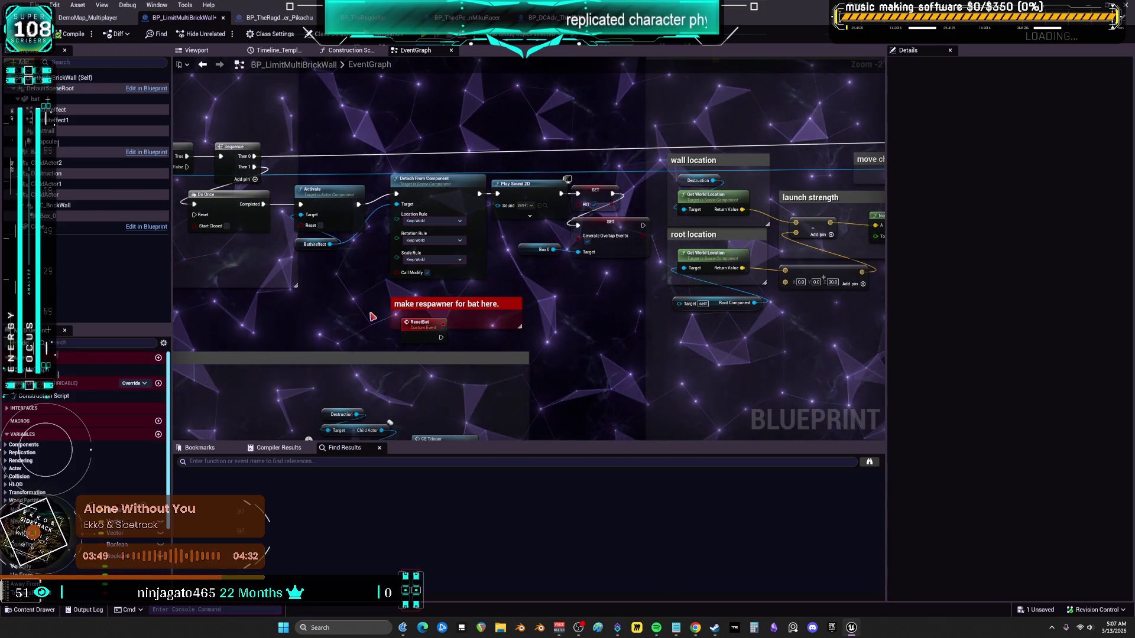
# Drag the AAA print node in the bat hit character group lower
pyautogui.scroll(-3, 373, 318)
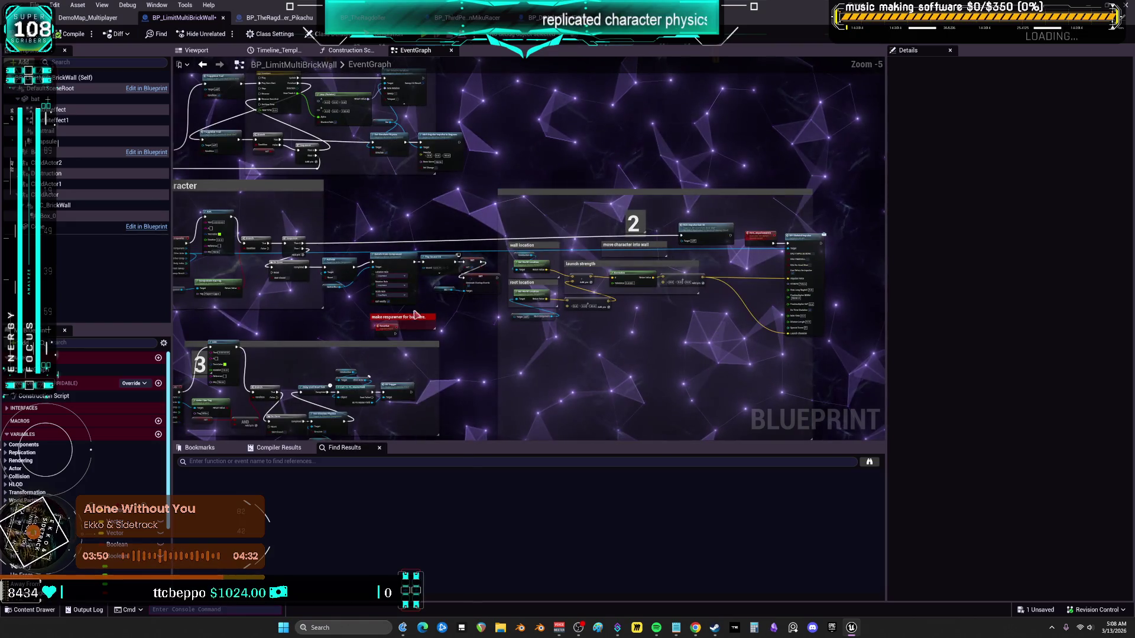
pyautogui.scroll(3, 381, 189)
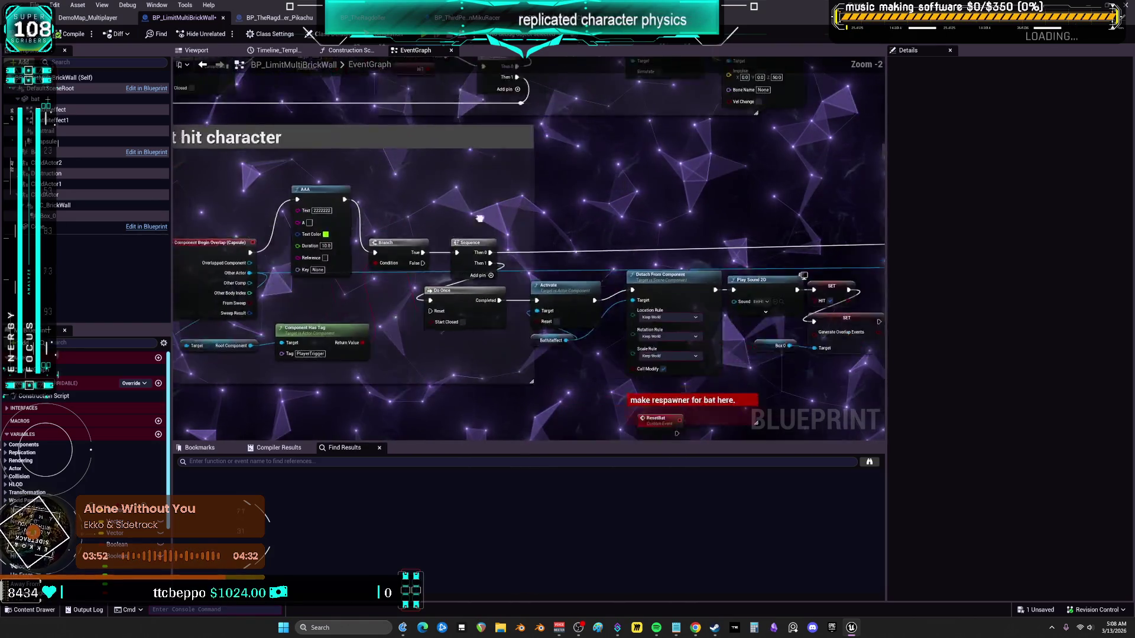
pyautogui.moveTo(381, 189)
pyautogui.mouseDown()
pyautogui.moveTo(383, 221)
pyautogui.moveTo(514, 196)
pyautogui.mouseUp()
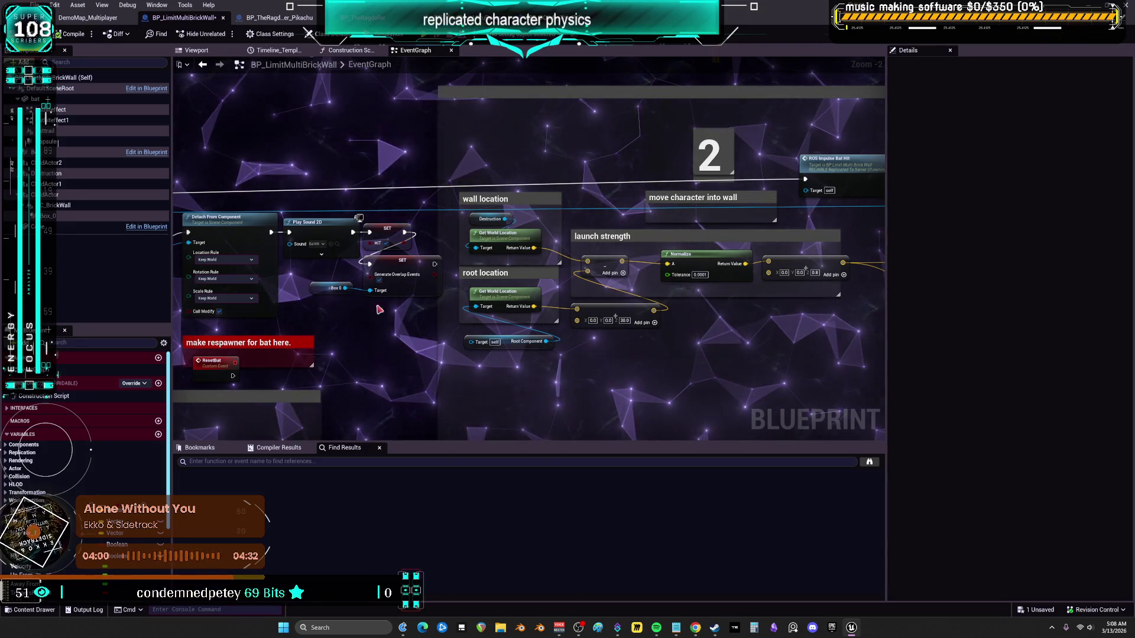
# Rename the Box_0 component to BrickWallBOX
pyautogui.click(331, 287)
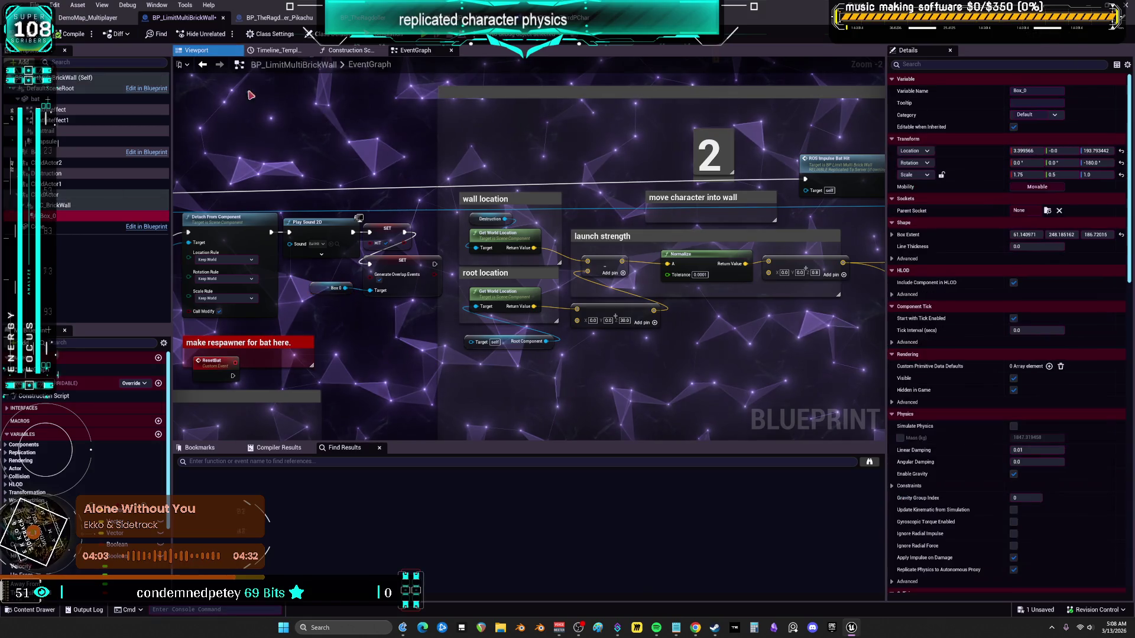
pyautogui.click(209, 51)
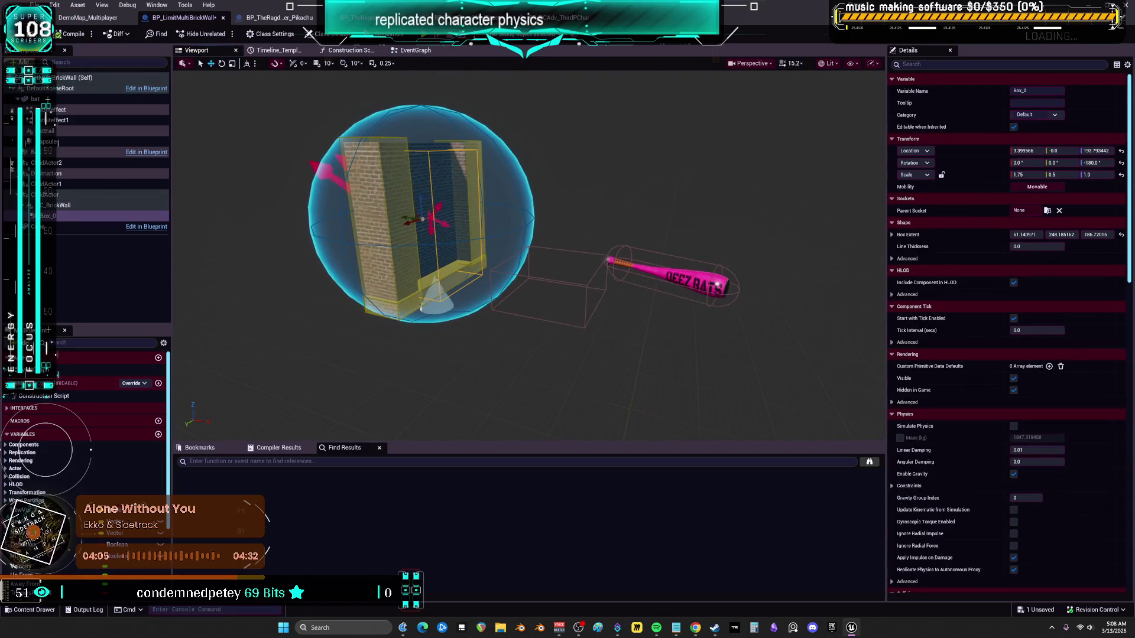
pyautogui.click(58, 218)
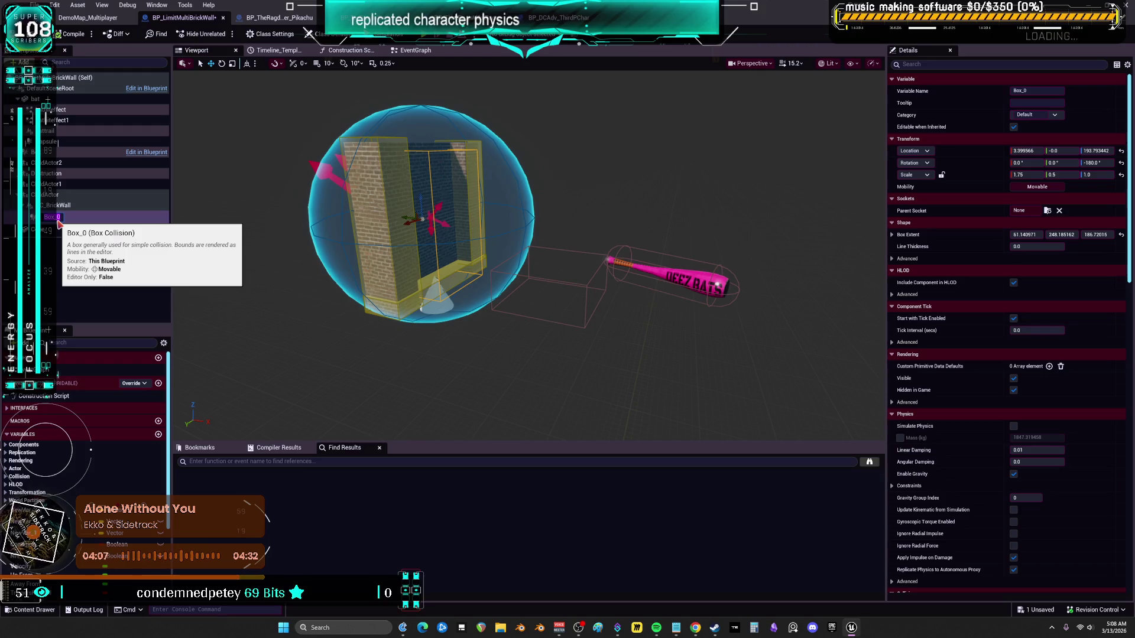
pyautogui.write('BrickWallBOX')
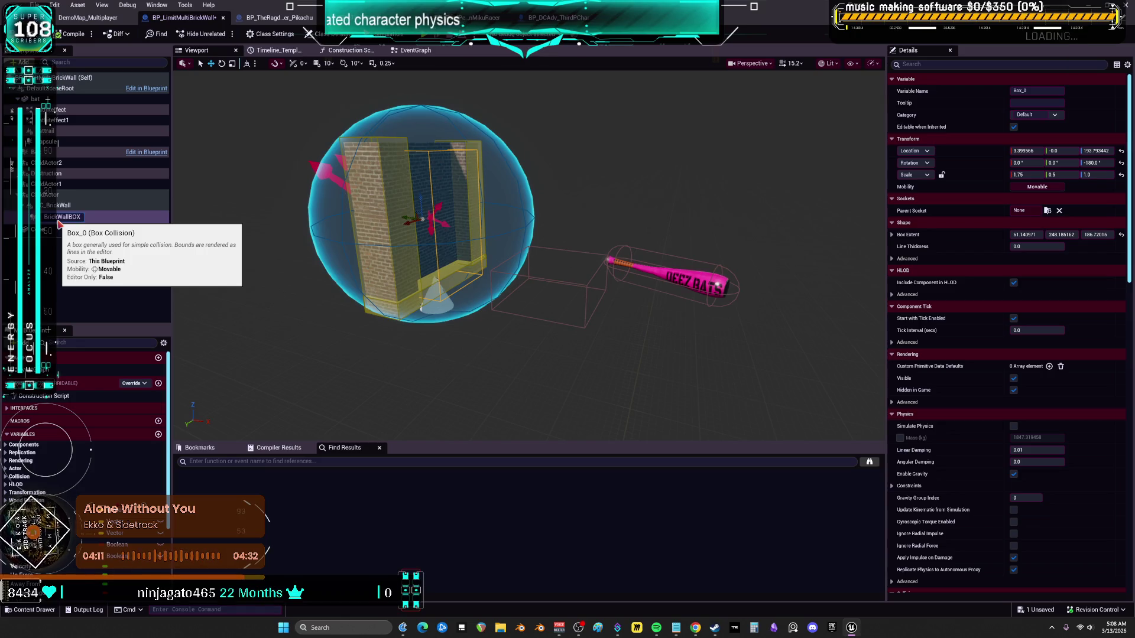
pyautogui.press('Return')
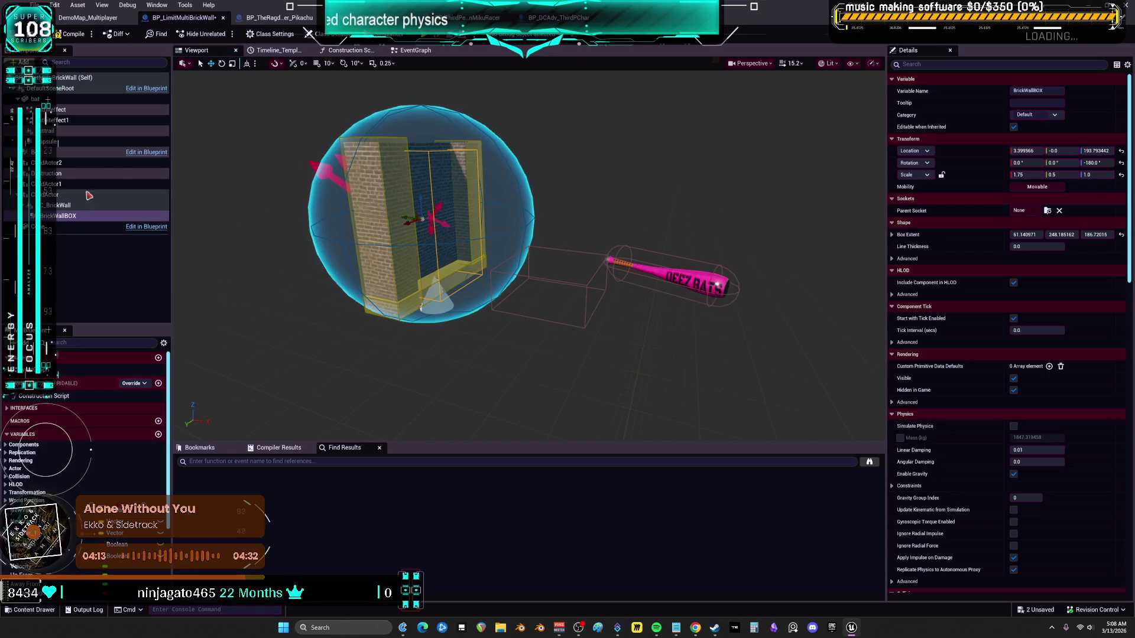
# Rename the bat's capsule component to BATCAPSULE
pyautogui.click(66, 143)
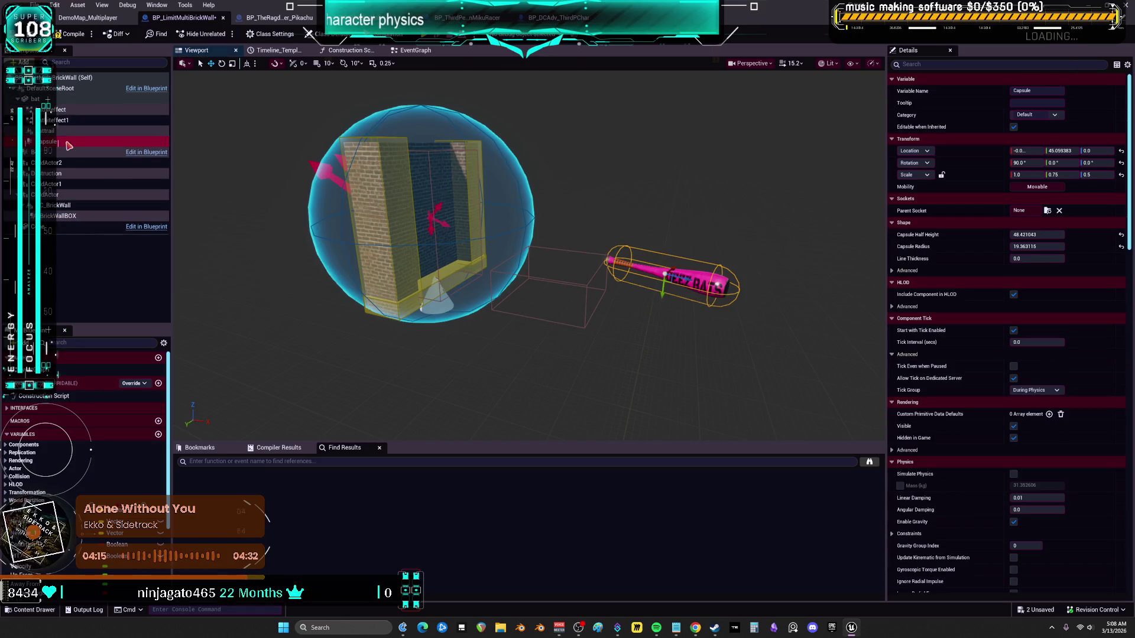
pyautogui.click(66, 143)
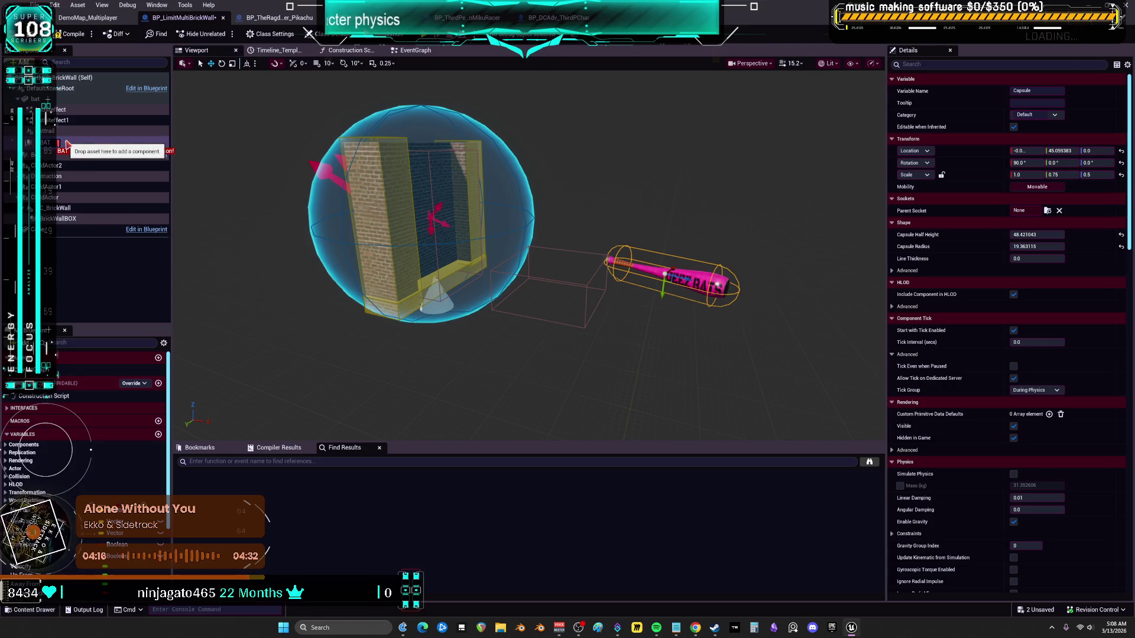
pyautogui.write('CAPSULE')
pyautogui.press('Return')
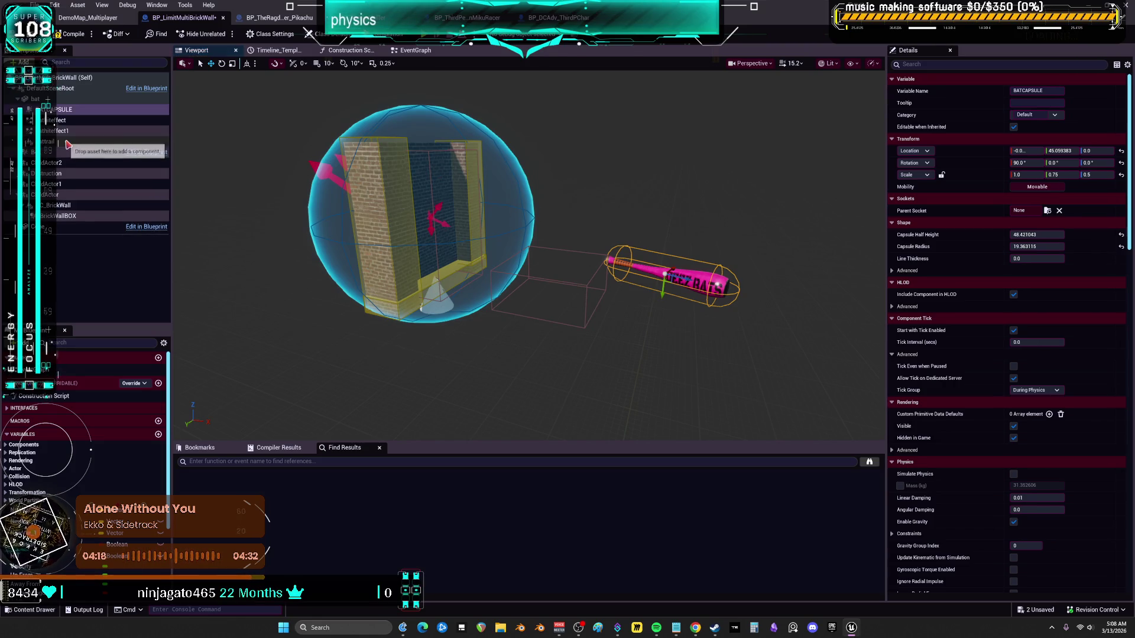
# Rename the Box component to TRIGGERBOX
pyautogui.click(62, 153)
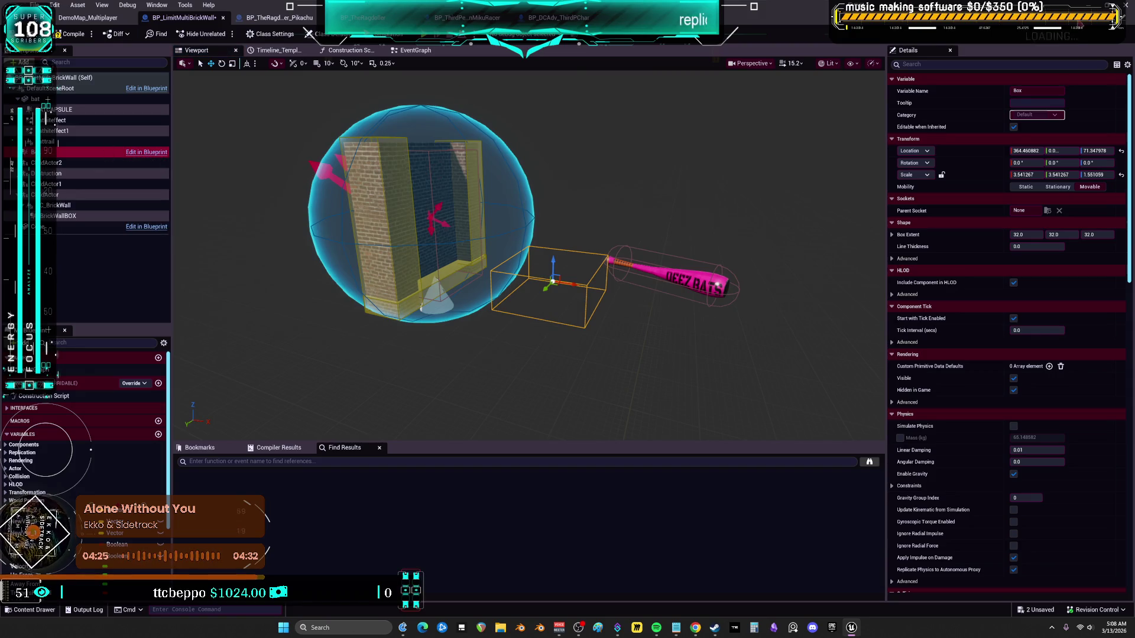
pyautogui.click(280, 17)
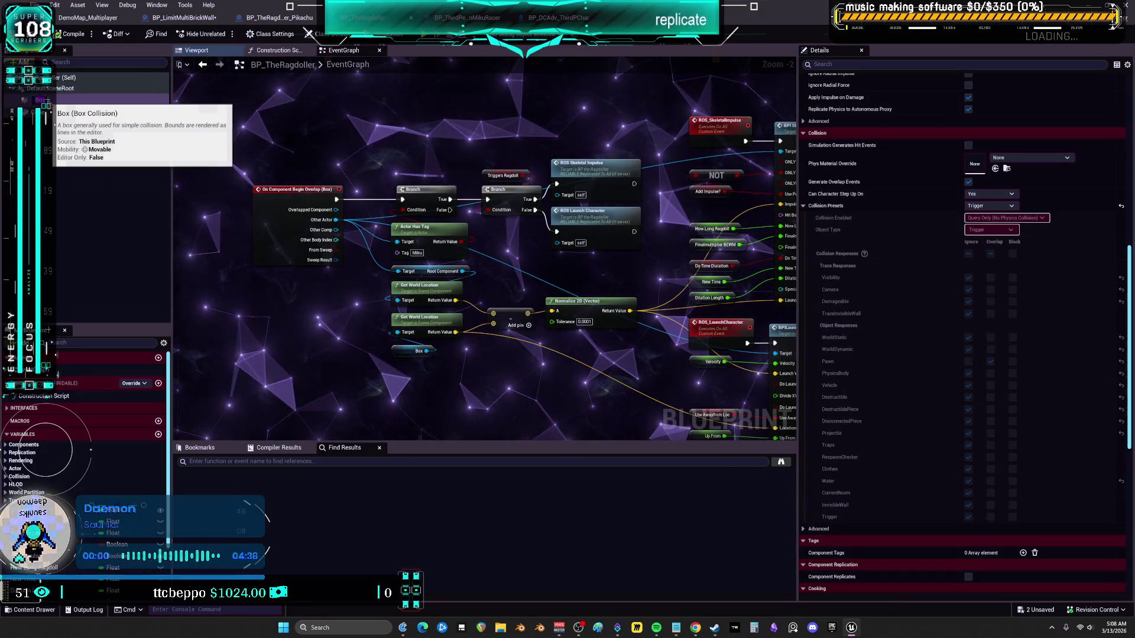
pyautogui.press('F2')
pyautogui.write('TRIGGERBO')
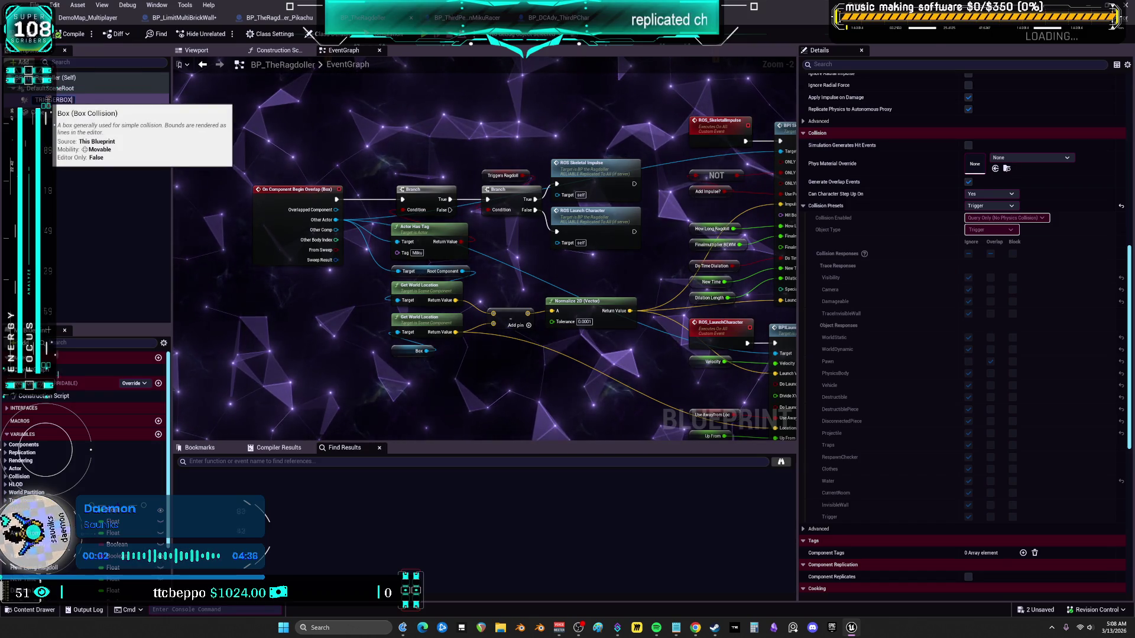
pyautogui.write('X')
pyautogui.press('Return')
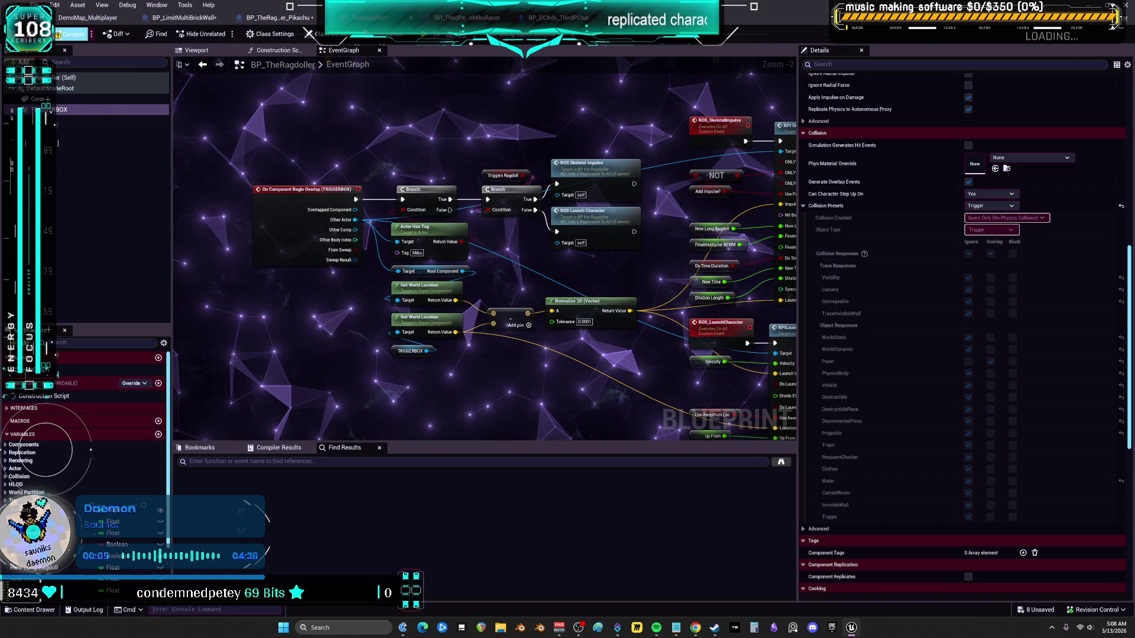
# Compile the brick wall blueprint and jump to the overlap event flagged by the warning
pyautogui.click(559, 18)
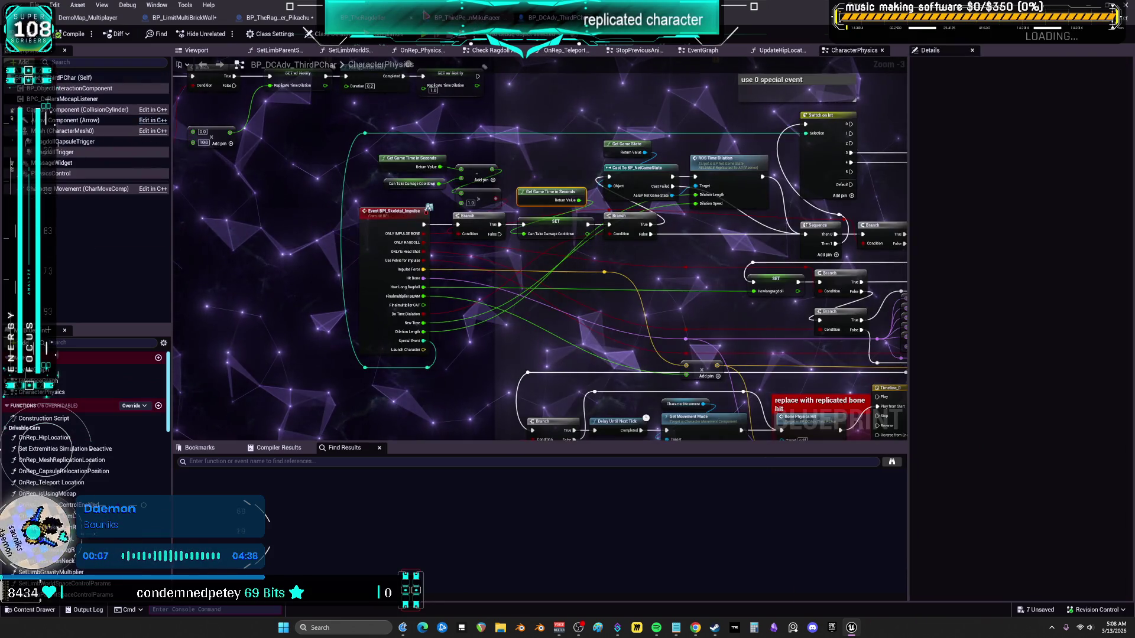
pyautogui.click(184, 17)
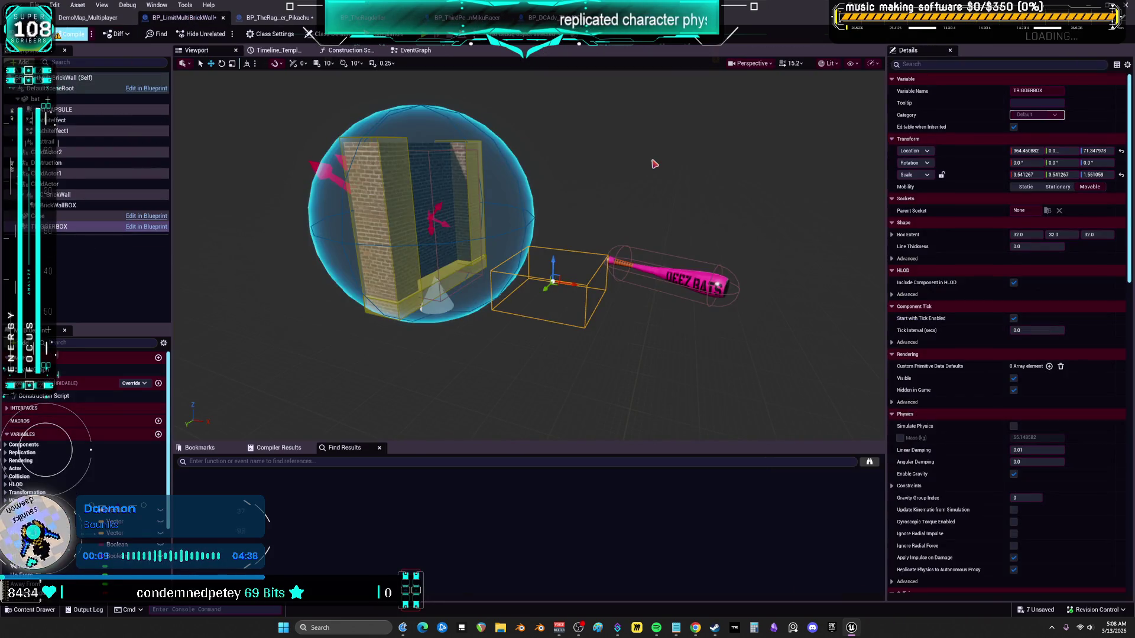
pyautogui.press('F7')
pyautogui.click(69, 36)
pyautogui.click(281, 464)
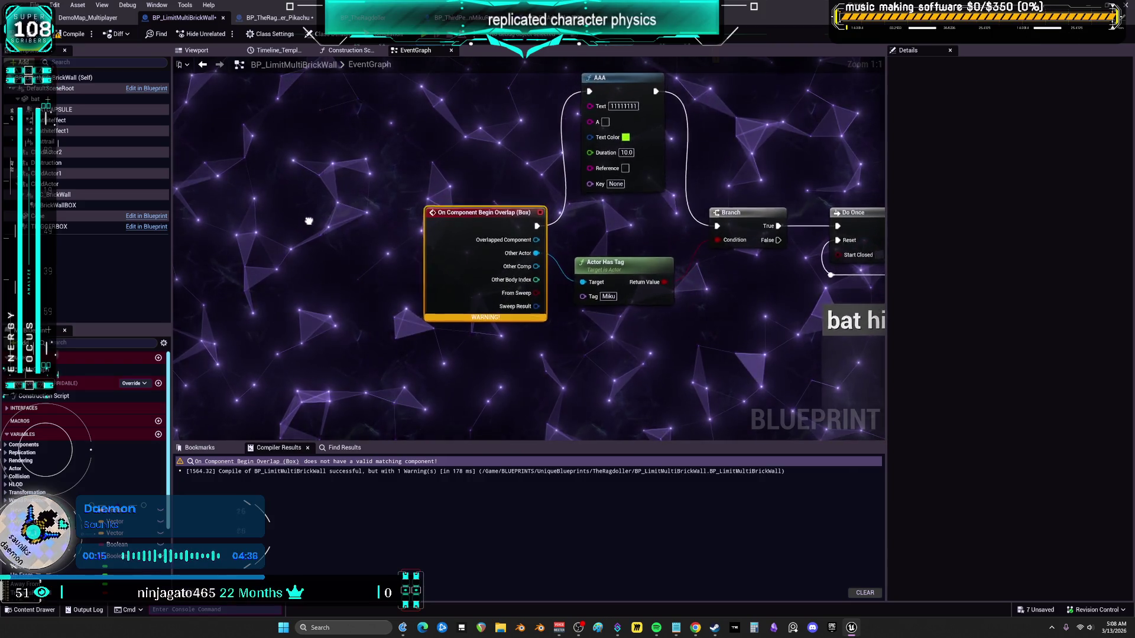
# Add a TRIGGERBOX OnComponentBeginOverlap event above the old Box overlap event
pyautogui.moveTo(484, 236); pyautogui.dragTo(406, 172)
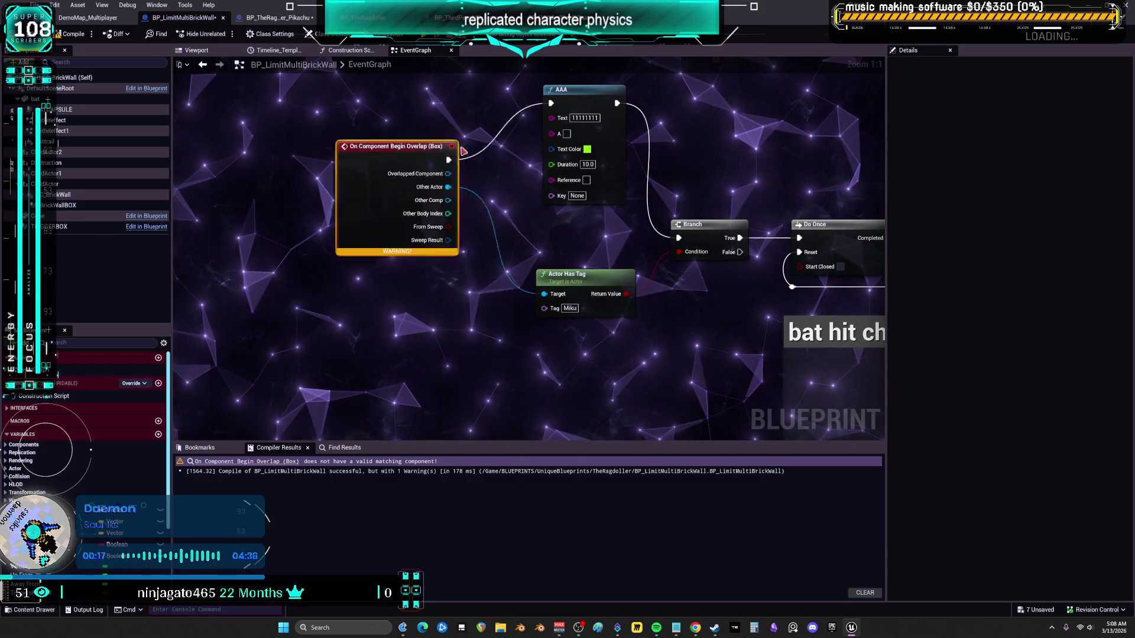
pyautogui.moveTo(413, 228); pyautogui.dragTo(447, 206)
pyautogui.scroll(-5, 425, 199)
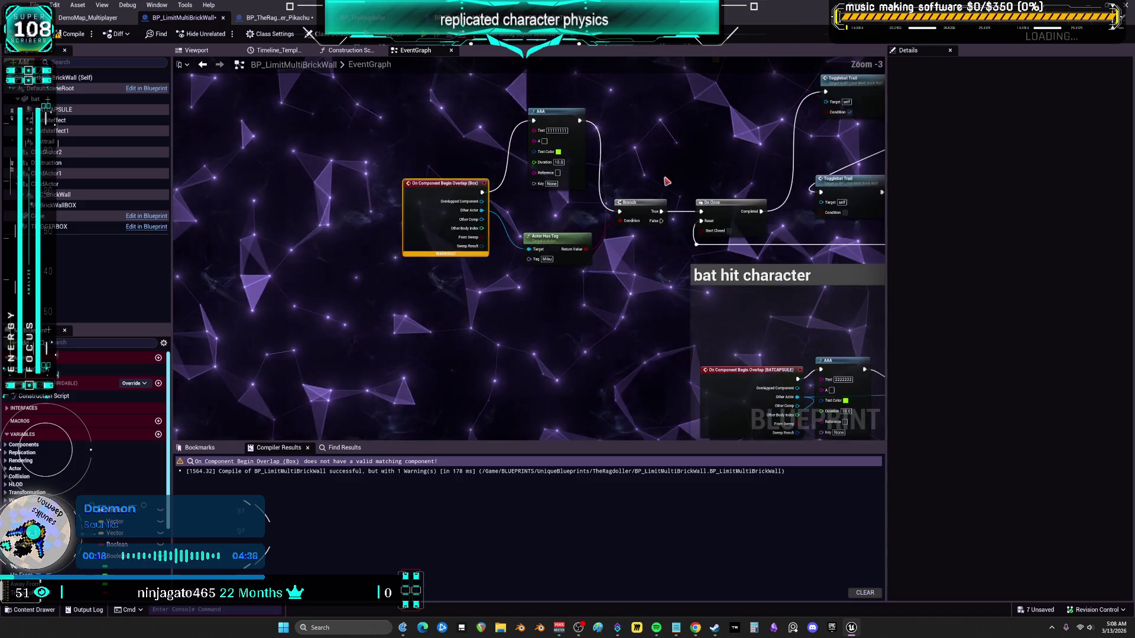
pyautogui.scroll(2, 458, 221)
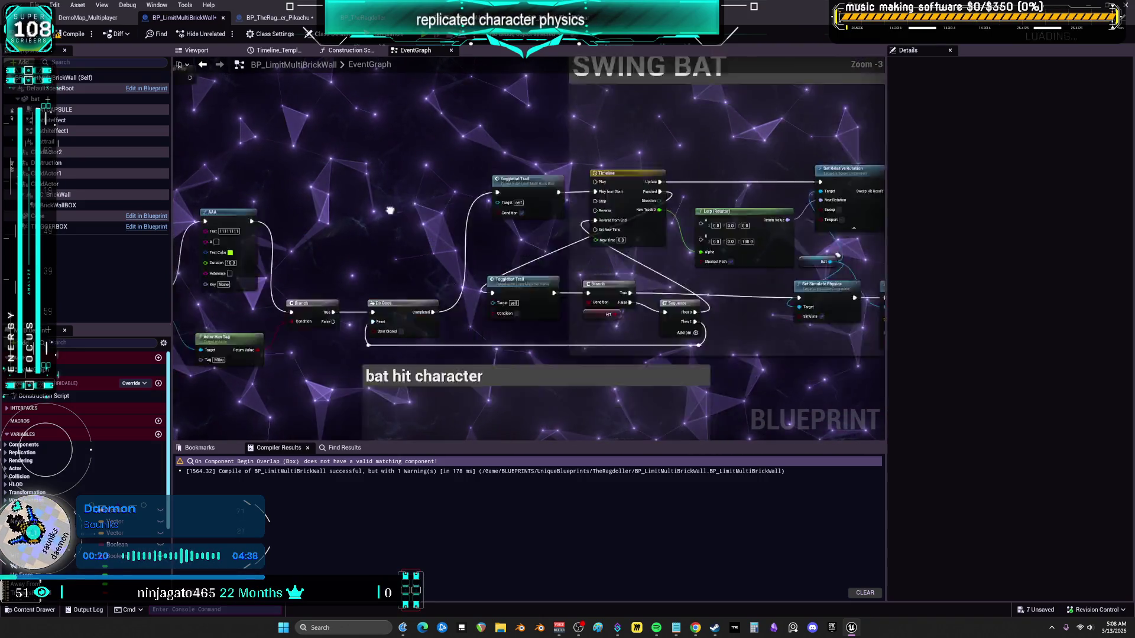
pyautogui.moveTo(458, 222); pyautogui.dragTo(783, 133)
pyautogui.click(56, 228)
pyautogui.rightClick(56, 228)
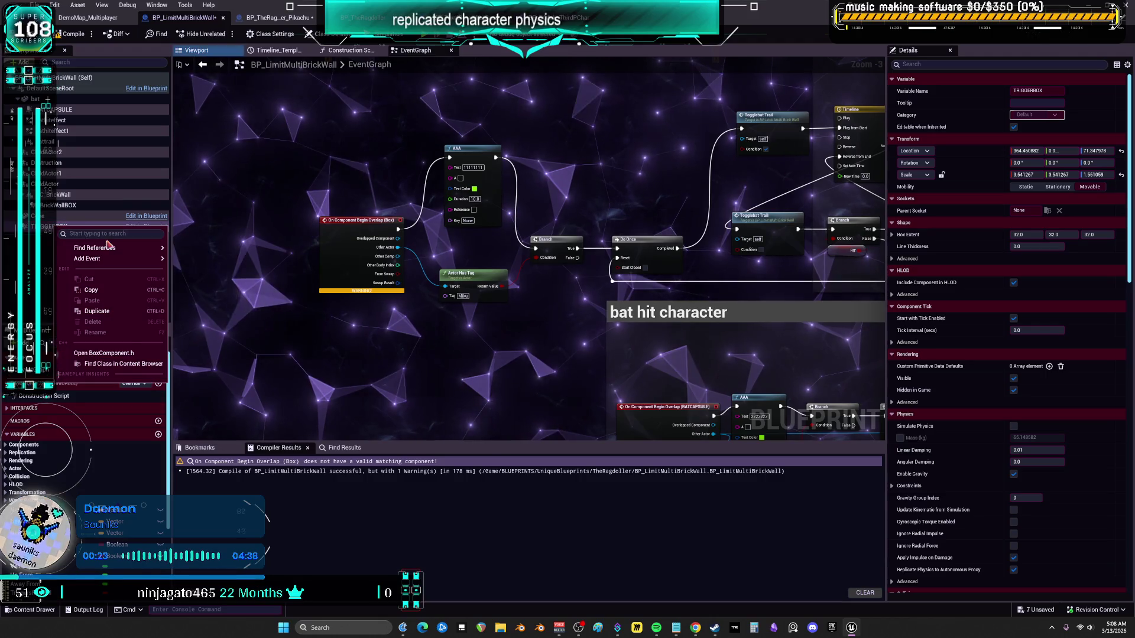
pyautogui.moveTo(153, 258)
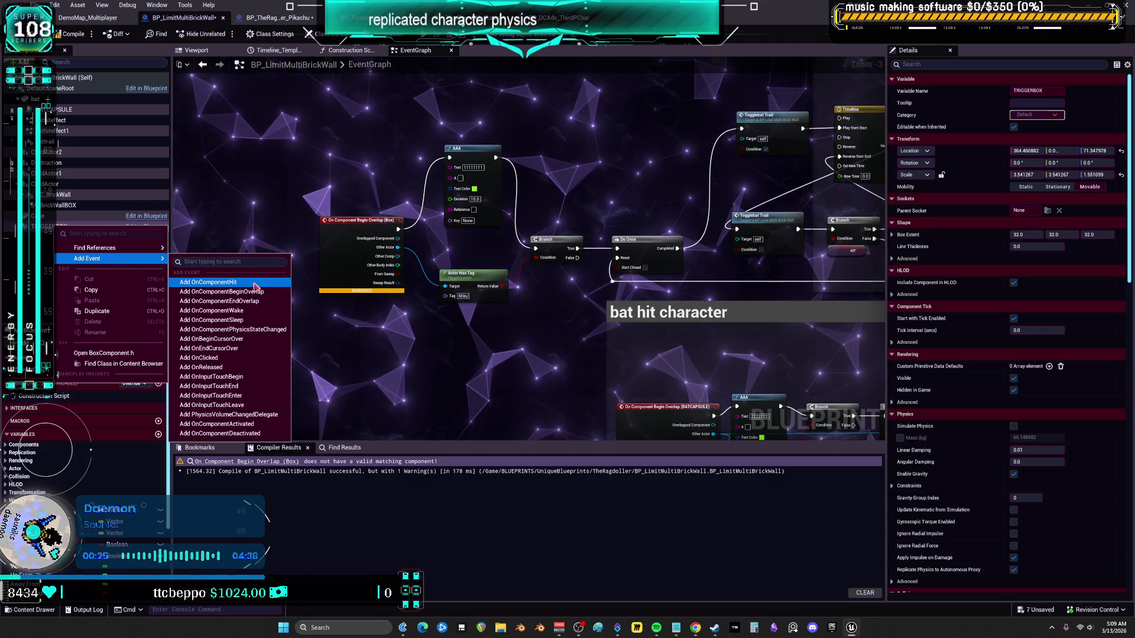
pyautogui.click(271, 291)
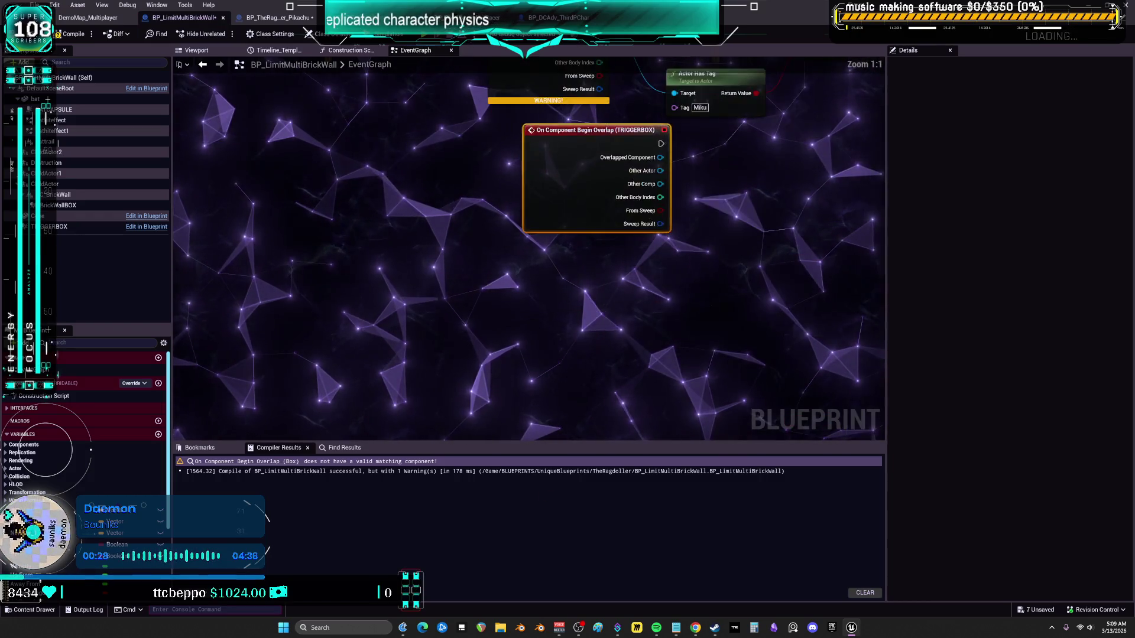
pyautogui.moveTo(462, 300); pyautogui.dragTo(446, 161)
# Rewire AAA and Actor Has Tag to TRIGGERBOX's event, delete the Box event, and recompile
pyautogui.keyDown('ctrl'); pyautogui.click(473, 246); pyautogui.keyUp('ctrl')
pyautogui.moveTo(472, 245)
pyautogui.mouseDown()
pyautogui.moveTo(451, 245)
pyautogui.moveTo(496, 125)
pyautogui.mouseUp()
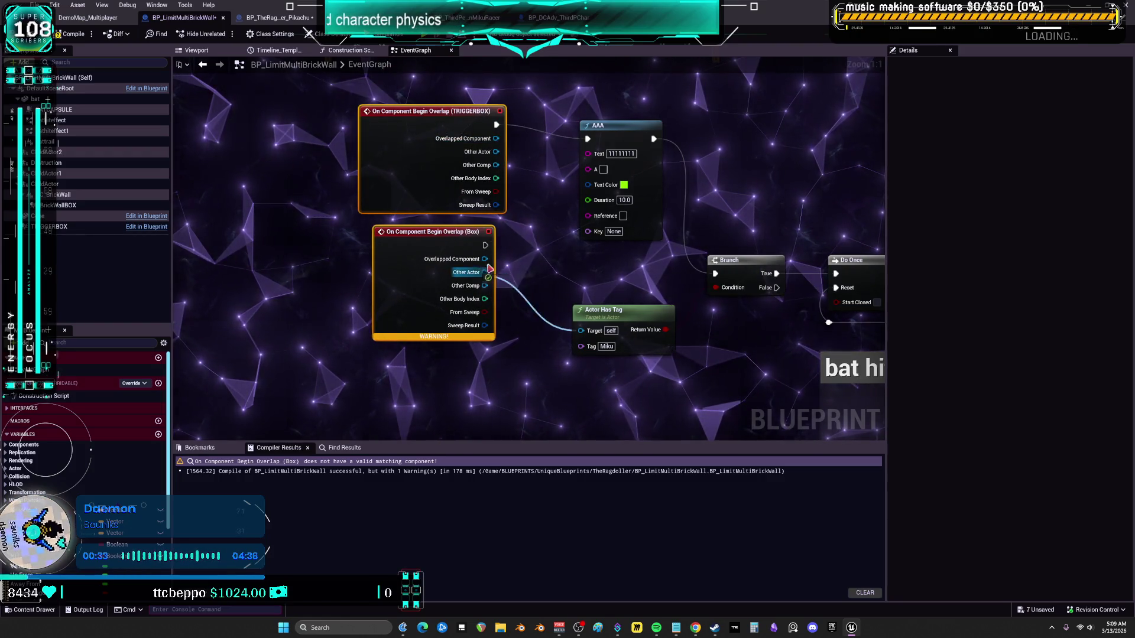
pyautogui.moveTo(485, 273); pyautogui.dragTo(496, 152)
pyautogui.click(418, 295)
pyautogui.press('Delete')
pyautogui.moveTo(395, 141); pyautogui.dragTo(403, 184)
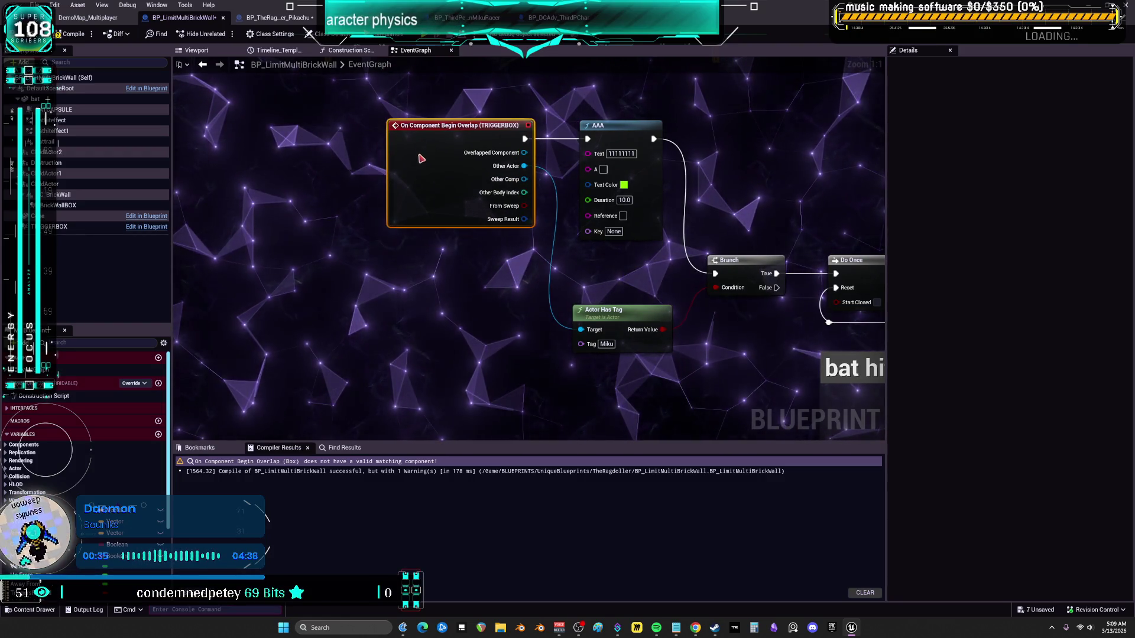
pyautogui.click(70, 33)
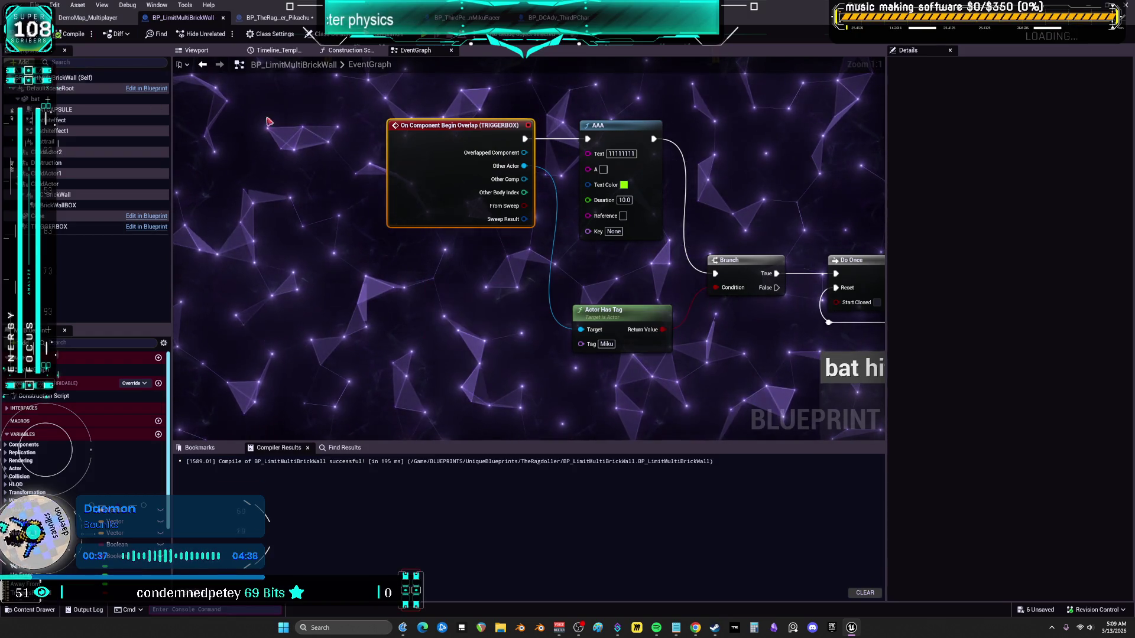
pyautogui.scroll(-1, 736, 362)
# Shift the IMPACT VFX section slightly up and select the AAA print node
pyautogui.moveTo(736, 362)
pyautogui.mouseDown()
pyautogui.moveTo(562, 160)
pyautogui.moveTo(449, 89)
pyautogui.moveTo(555, 111)
pyautogui.mouseUp()
pyautogui.scroll(-1, 562, 160)
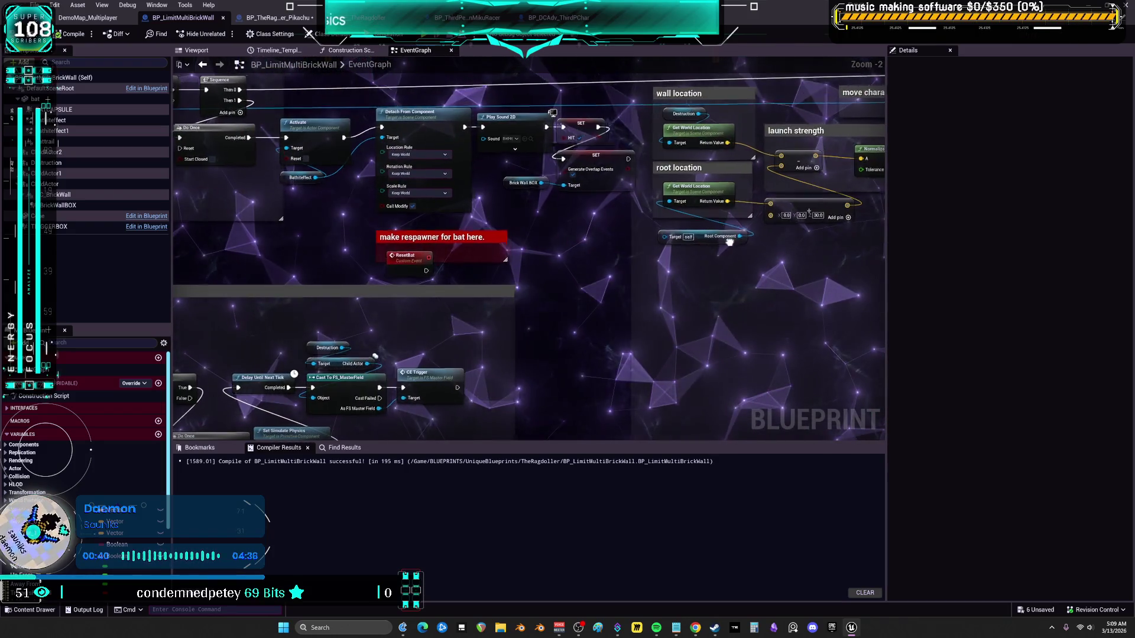
pyautogui.press('2')
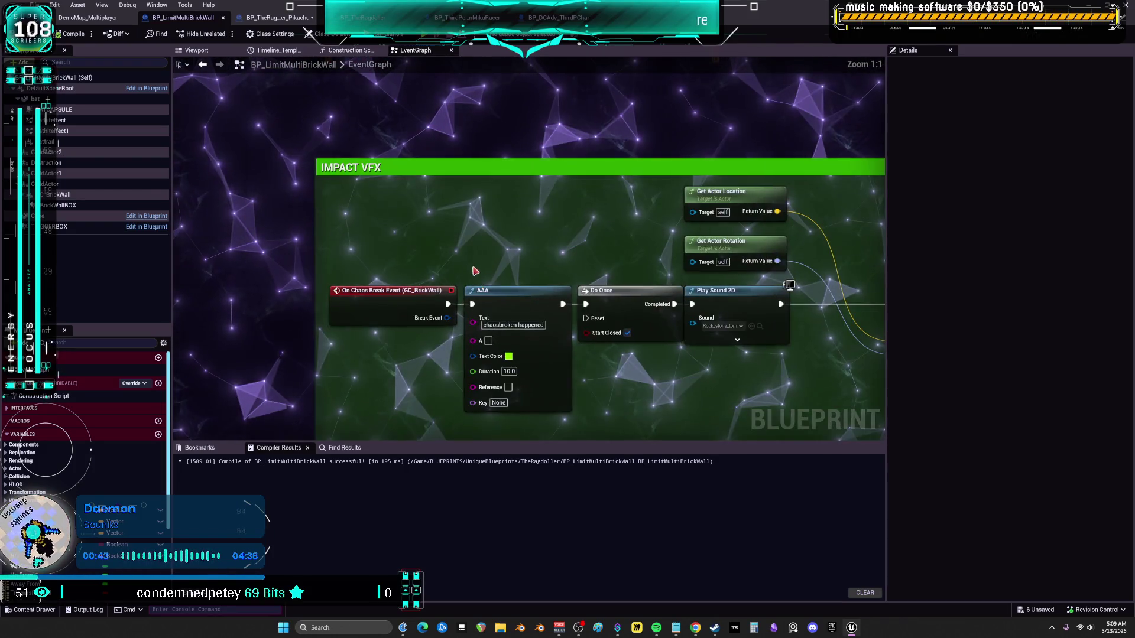
pyautogui.moveTo(621, 242); pyautogui.dragTo(615, 210)
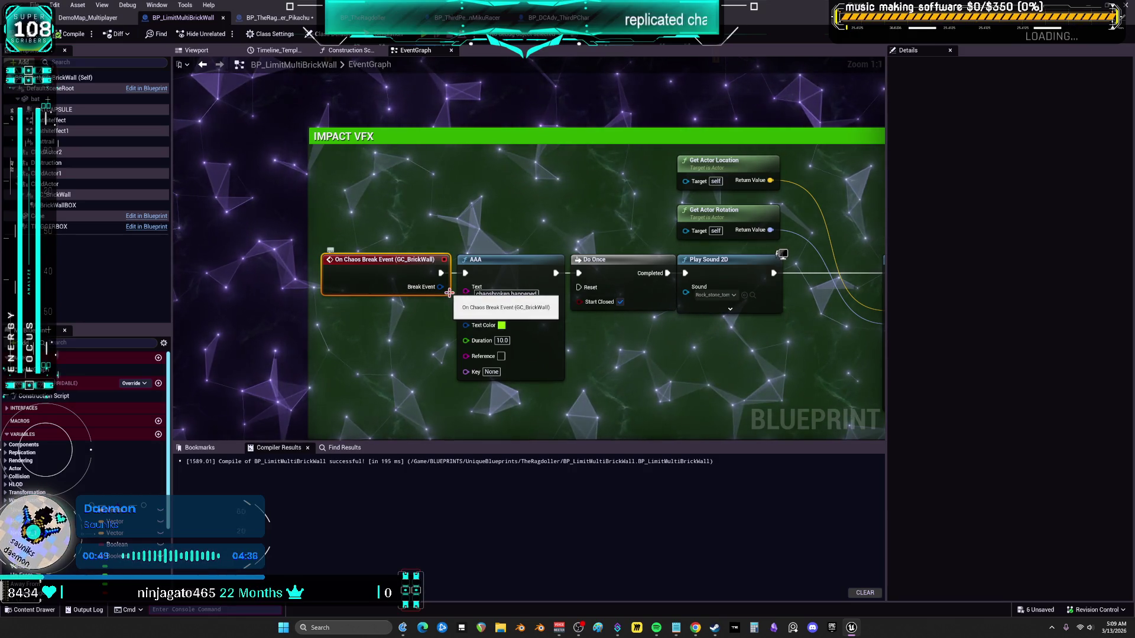
pyautogui.moveTo(372, 216)
pyautogui.mouseDown()
pyautogui.moveTo(534, 301)
pyautogui.moveTo(769, 384)
pyautogui.moveTo(709, 393)
pyautogui.moveTo(698, 348)
pyautogui.moveTo(741, 338)
pyautogui.moveTo(198, 330)
pyautogui.moveTo(188, 217)
pyautogui.mouseUp()
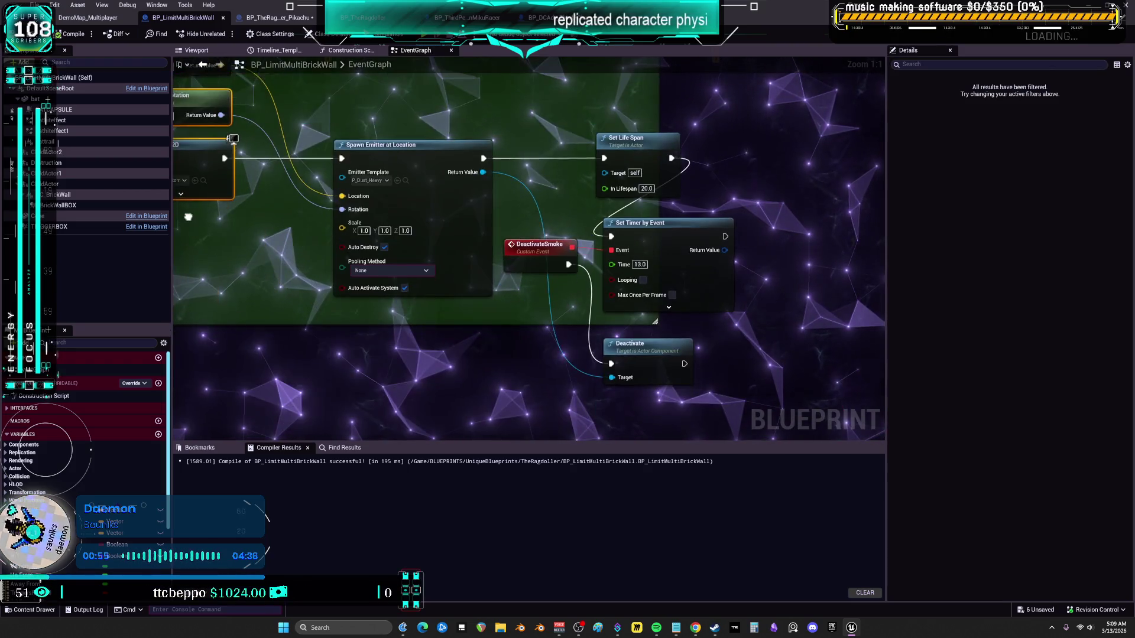
pyautogui.hotkey('alt', 'Left')
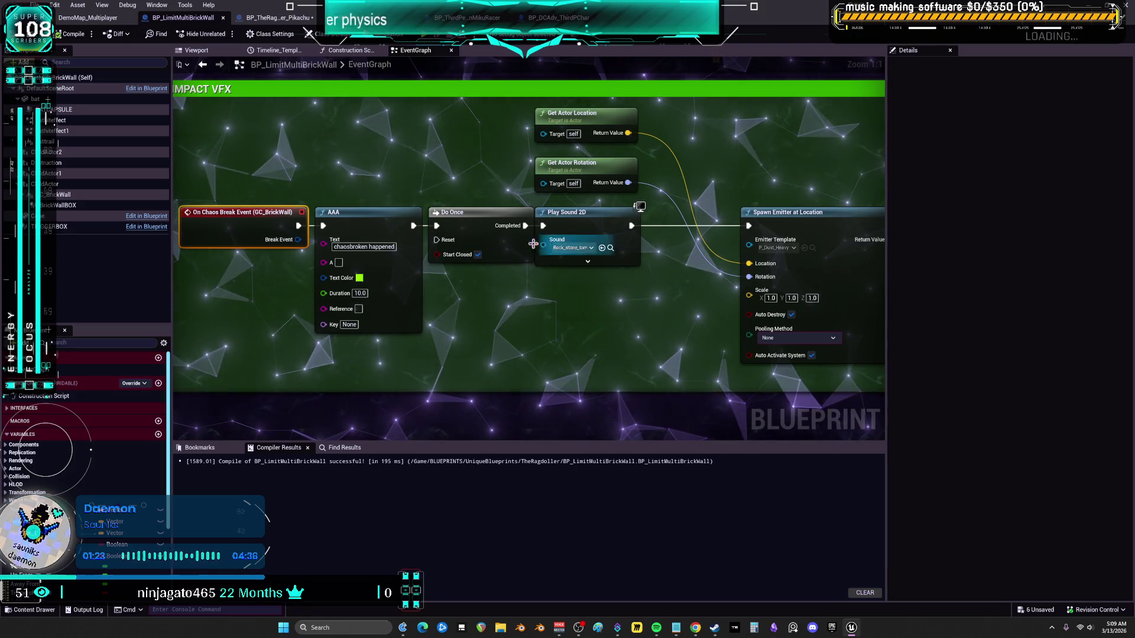
# Nudge the Destruction and Child Actor getter nodes slightly upward, then deselect them
pyautogui.scroll(-4, 529, 268)
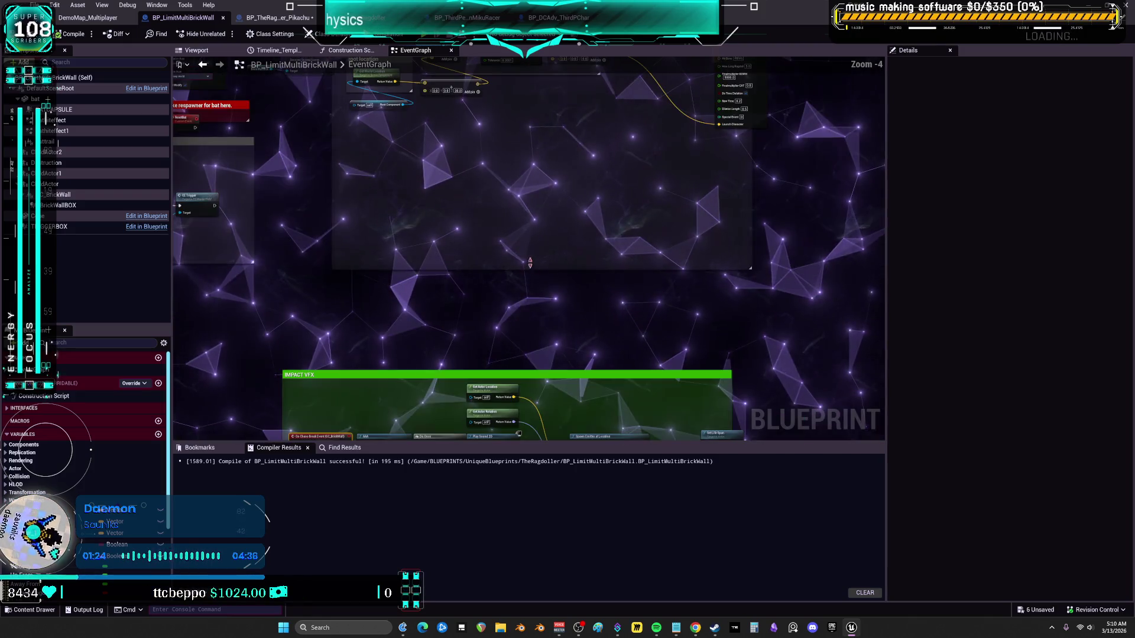
pyautogui.moveTo(529, 268); pyautogui.dragTo(578, 302)
pyautogui.moveTo(487, 250)
pyautogui.mouseDown()
pyautogui.moveTo(598, 292)
pyautogui.moveTo(645, 268)
pyautogui.moveTo(679, 443)
pyautogui.mouseUp()
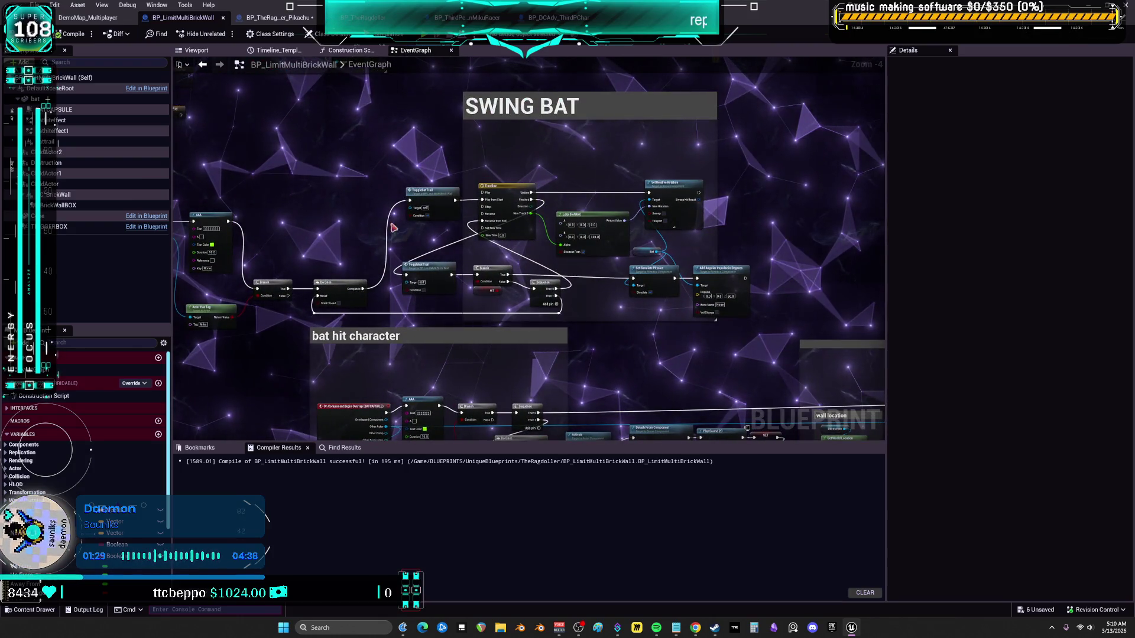
pyautogui.moveTo(675, 320); pyautogui.dragTo(608, 307)
pyautogui.scroll(1, 561, 336)
pyautogui.moveTo(532, 322); pyautogui.dragTo(659, 250)
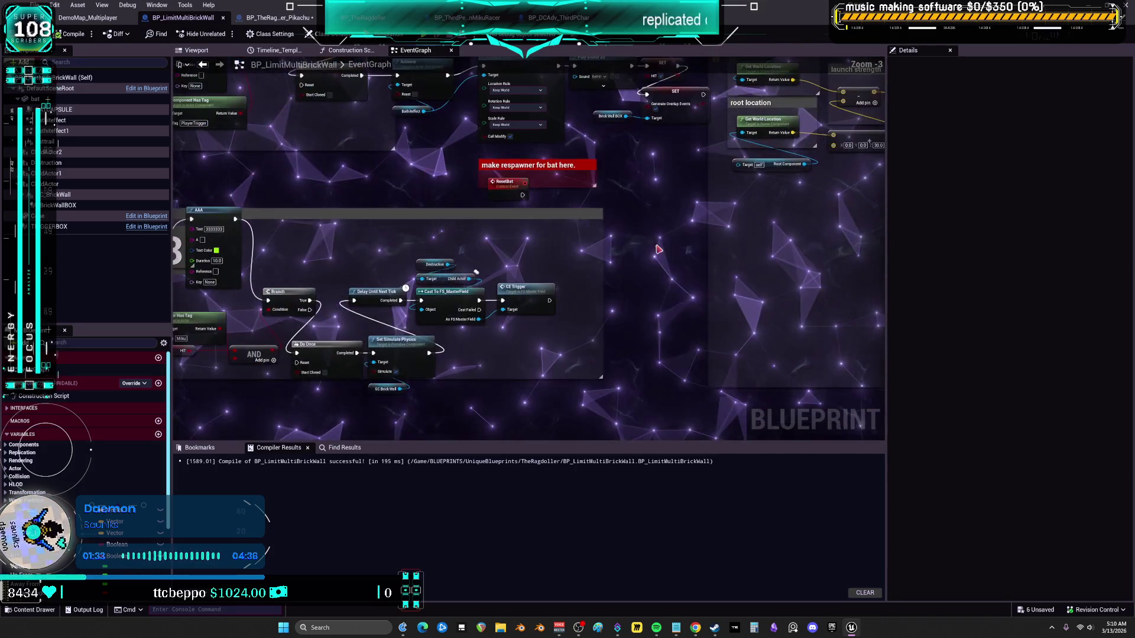
pyautogui.scroll(3, 348, 230)
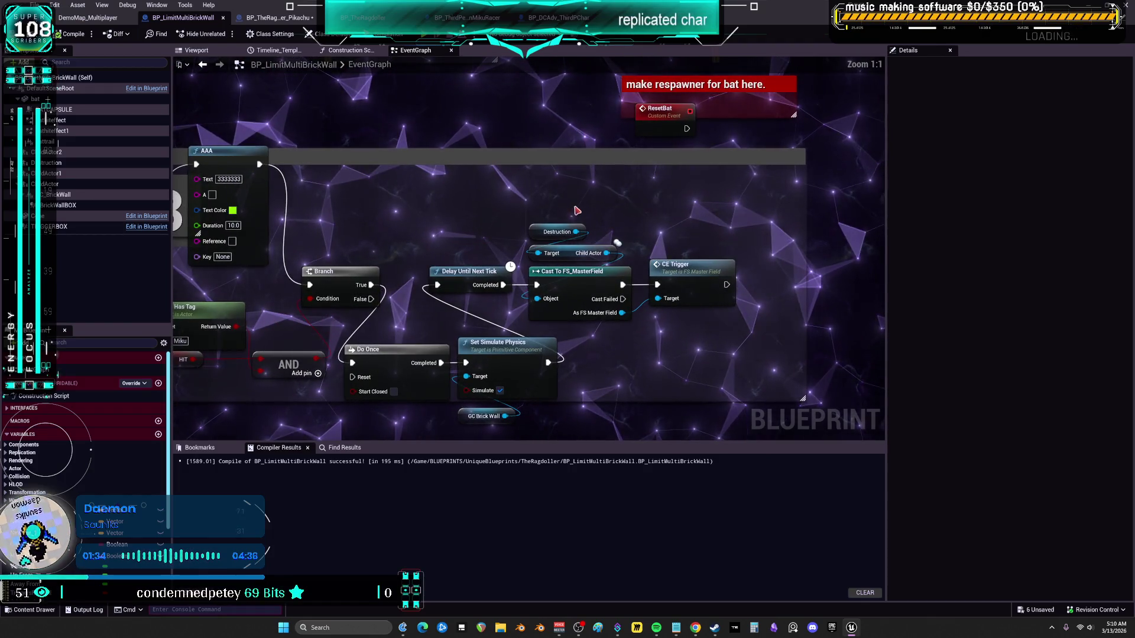
pyautogui.moveTo(556, 232); pyautogui.dragTo(543, 220)
pyautogui.moveTo(575, 259); pyautogui.dragTo(573, 247)
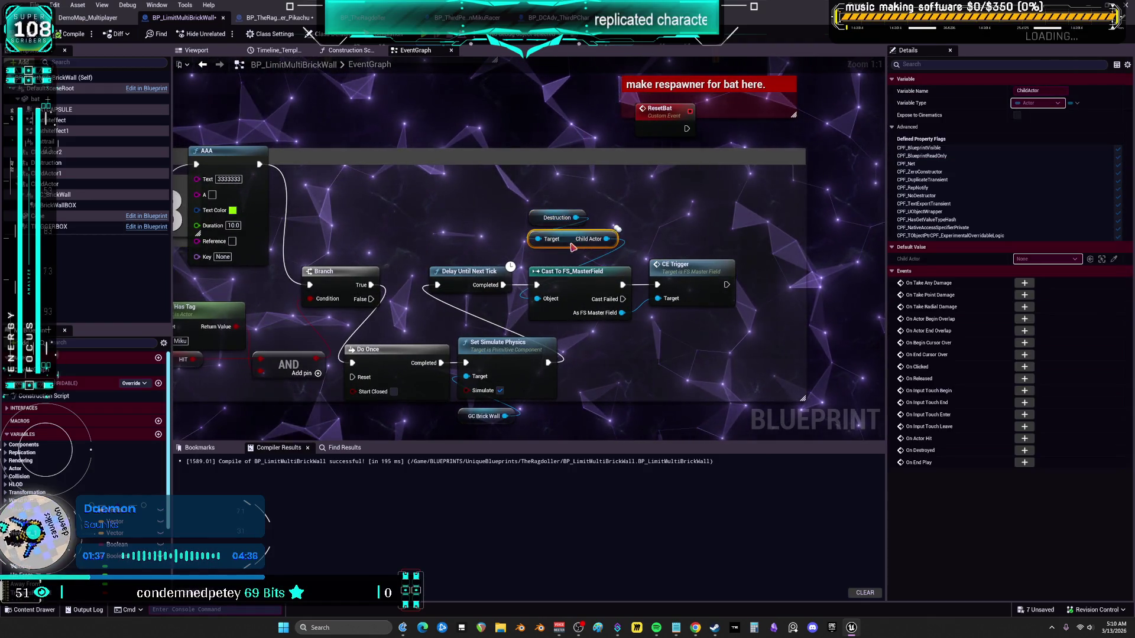
pyautogui.click(599, 235)
pyautogui.scroll(-3, 599, 235)
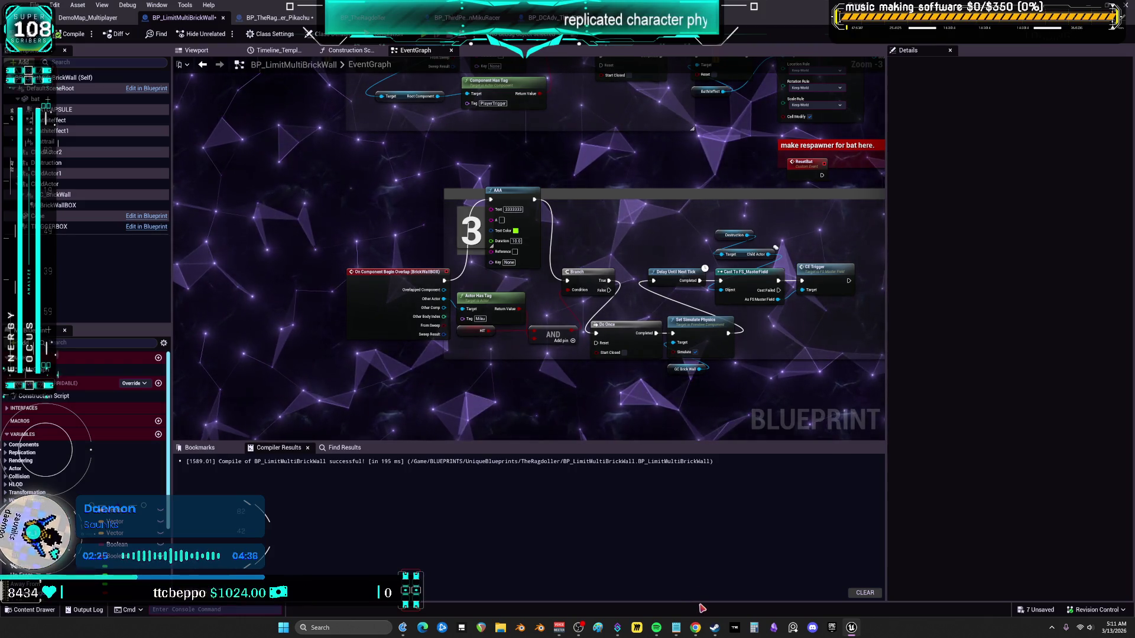
# Jump from the Togglebat Trail call to its TogglebatTrail custom event definition
pyautogui.moveTo(639, 185)
pyautogui.mouseDown()
pyautogui.moveTo(615, 329)
pyautogui.moveTo(558, 309)
pyautogui.mouseUp()
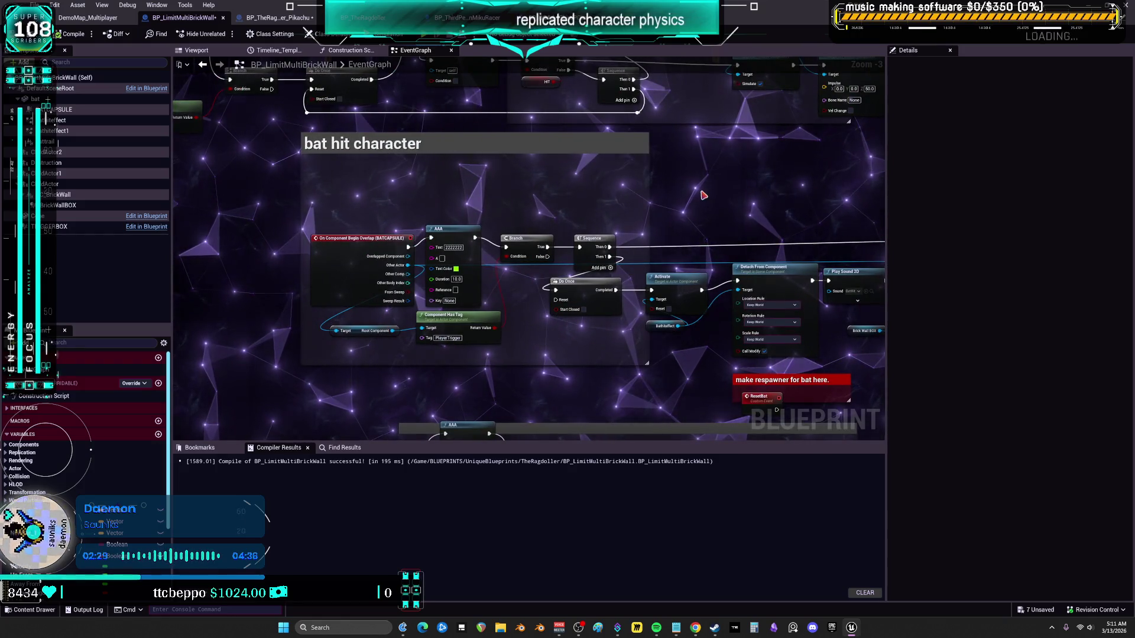
pyautogui.moveTo(368, 188); pyautogui.dragTo(607, 344)
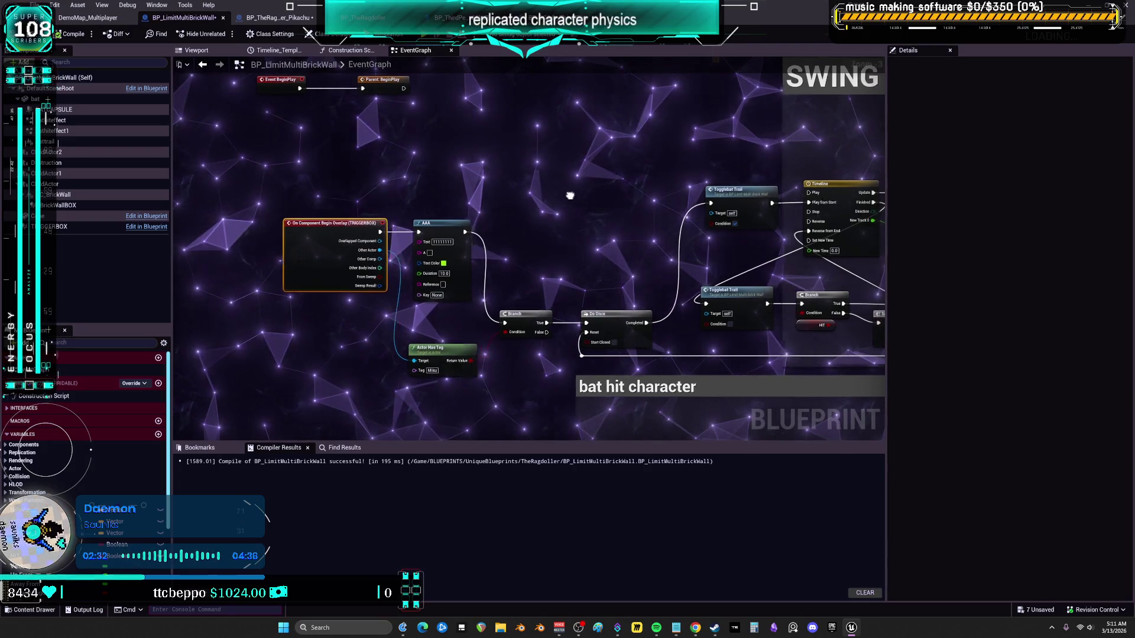
pyautogui.scroll(4, 489, 182)
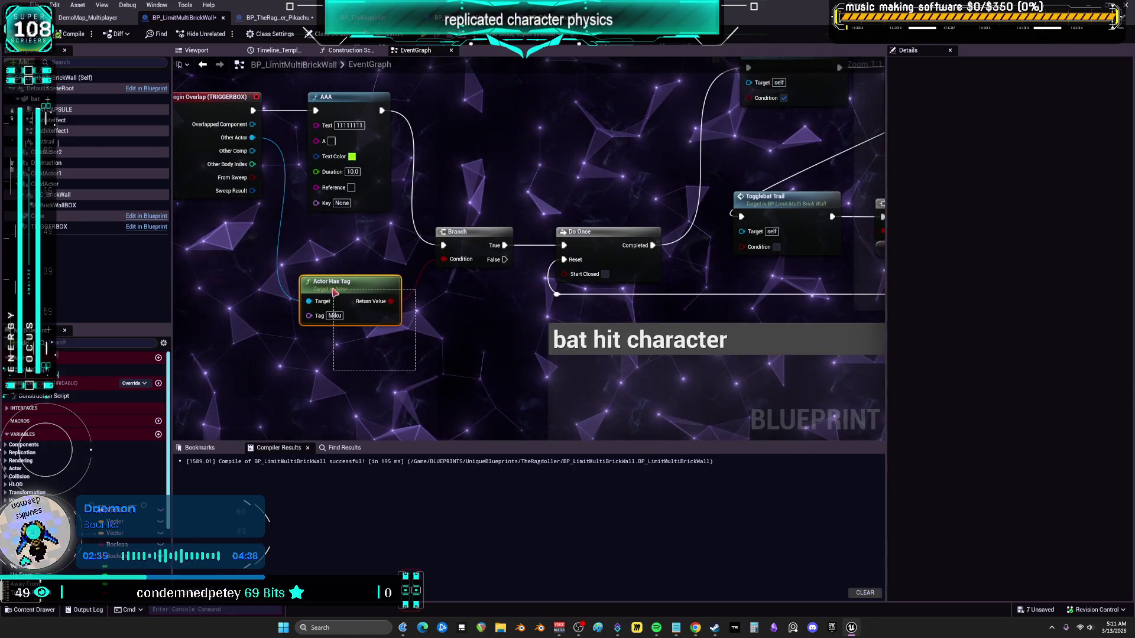
pyautogui.moveTo(611, 140)
pyautogui.mouseDown()
pyautogui.moveTo(264, 235)
pyautogui.moveTo(155, 288)
pyautogui.mouseUp()
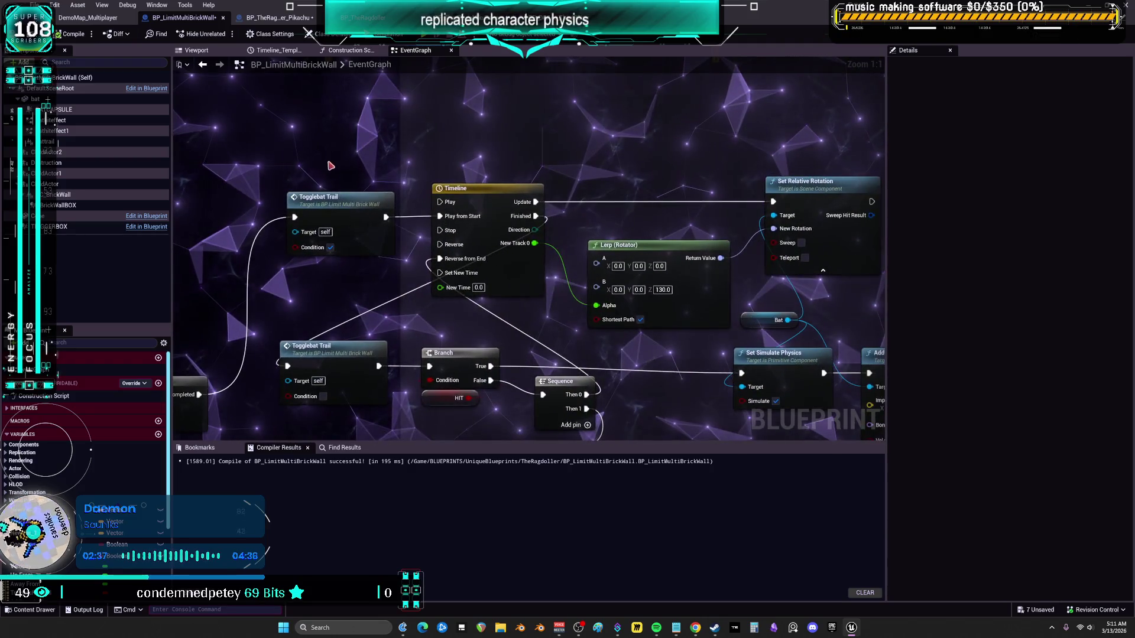
pyautogui.click(335, 202)
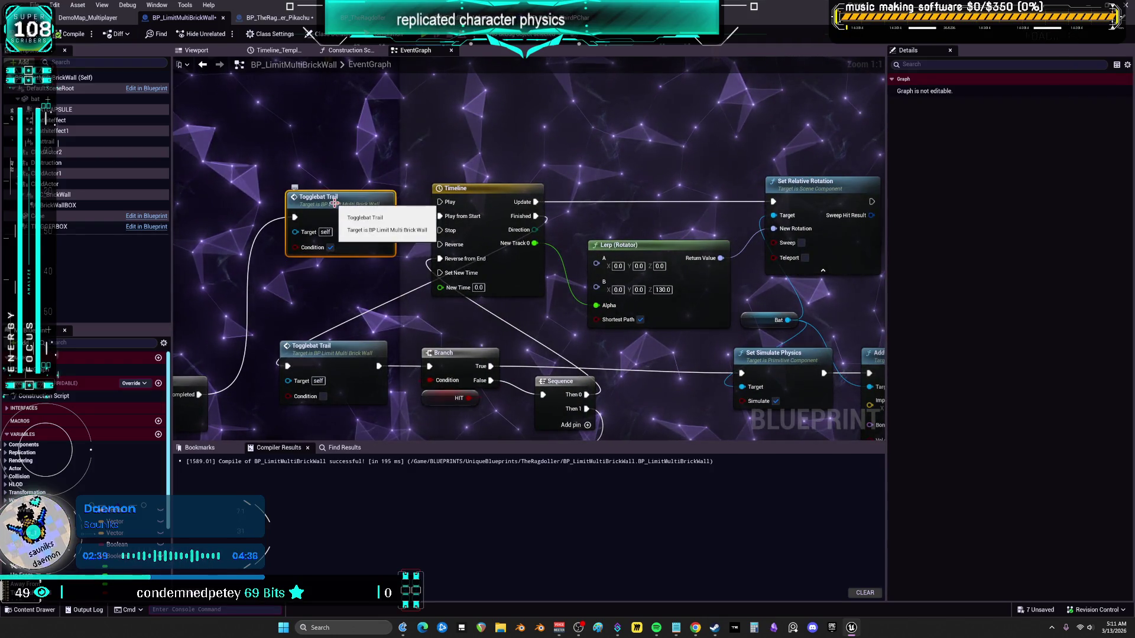
pyautogui.doubleClick(335, 202)
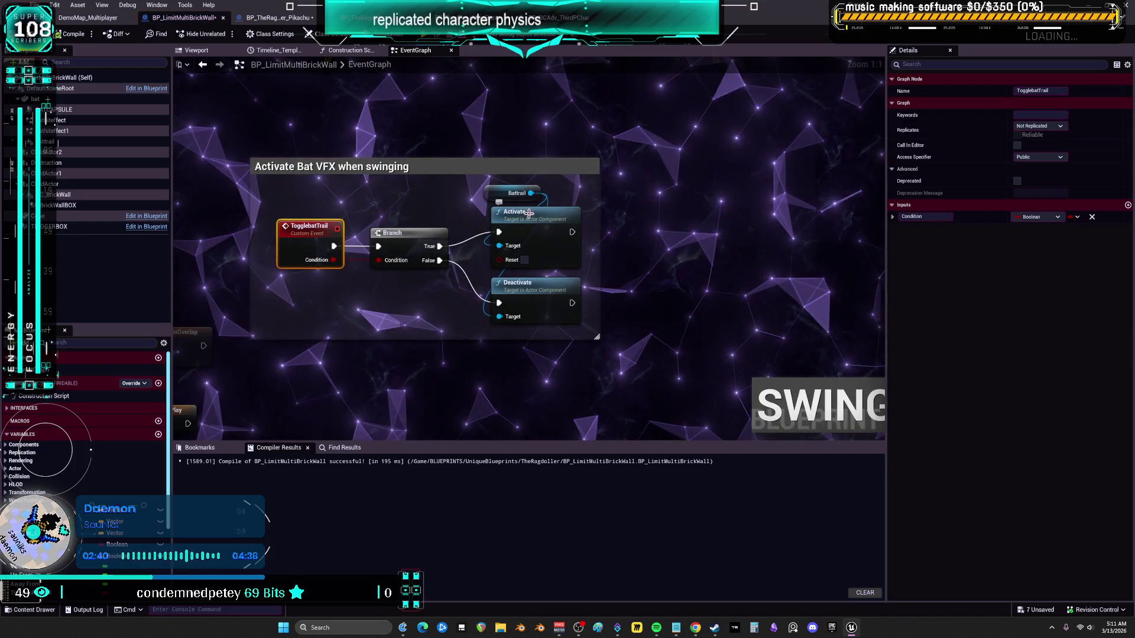
# Inspect the Battrail variable, then open the swing Timeline's curve editor
pyautogui.click(515, 193)
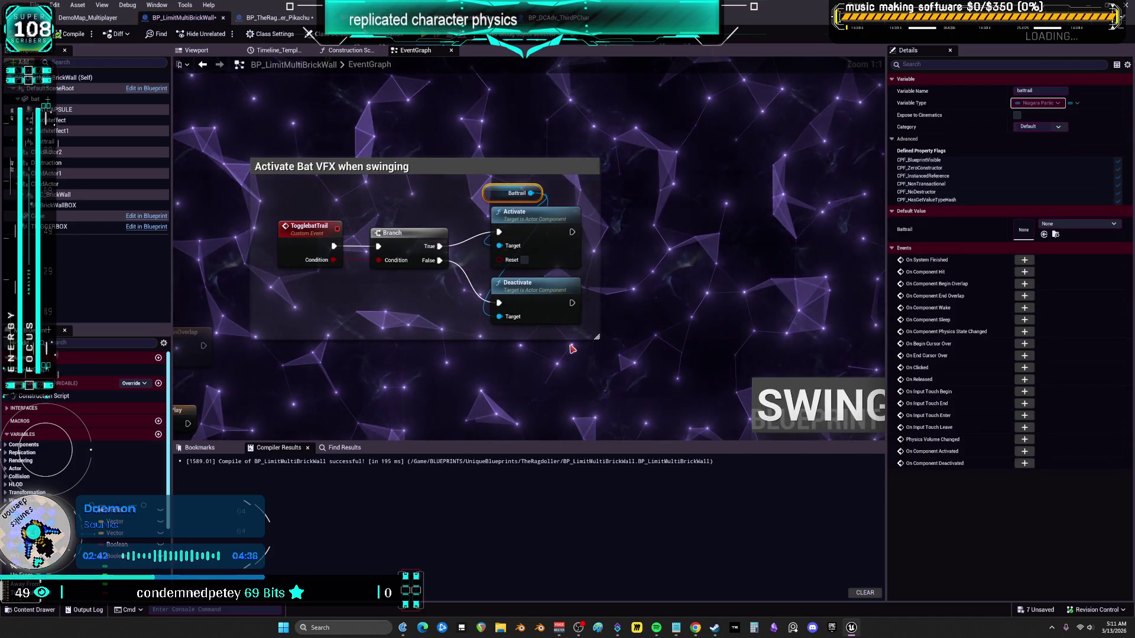
pyautogui.hotkey('alt', 'Left')
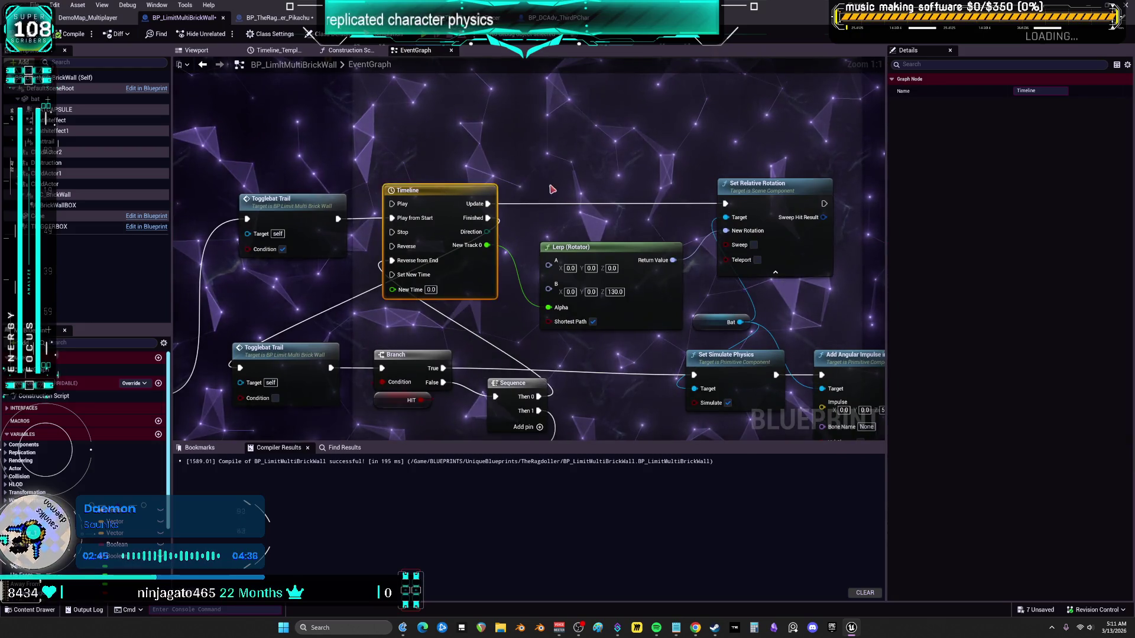
pyautogui.doubleClick(303, 205)
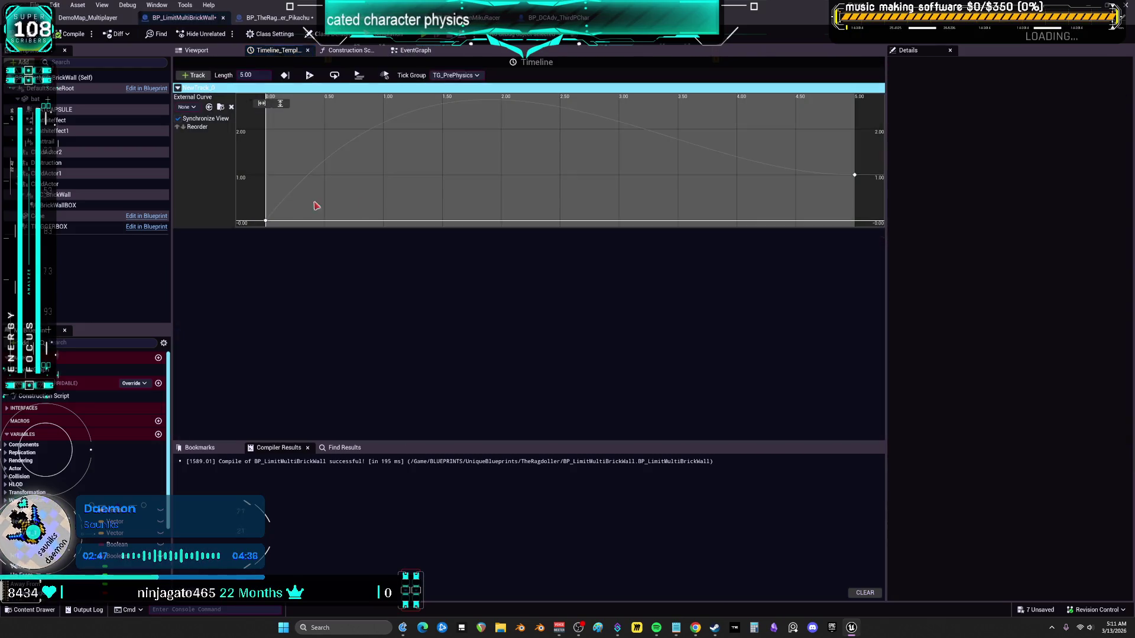
# Reopen the swing Timeline's curve editor and pick out the key at time 0
pyautogui.moveTo(825, 223); pyautogui.dragTo(295, 113)
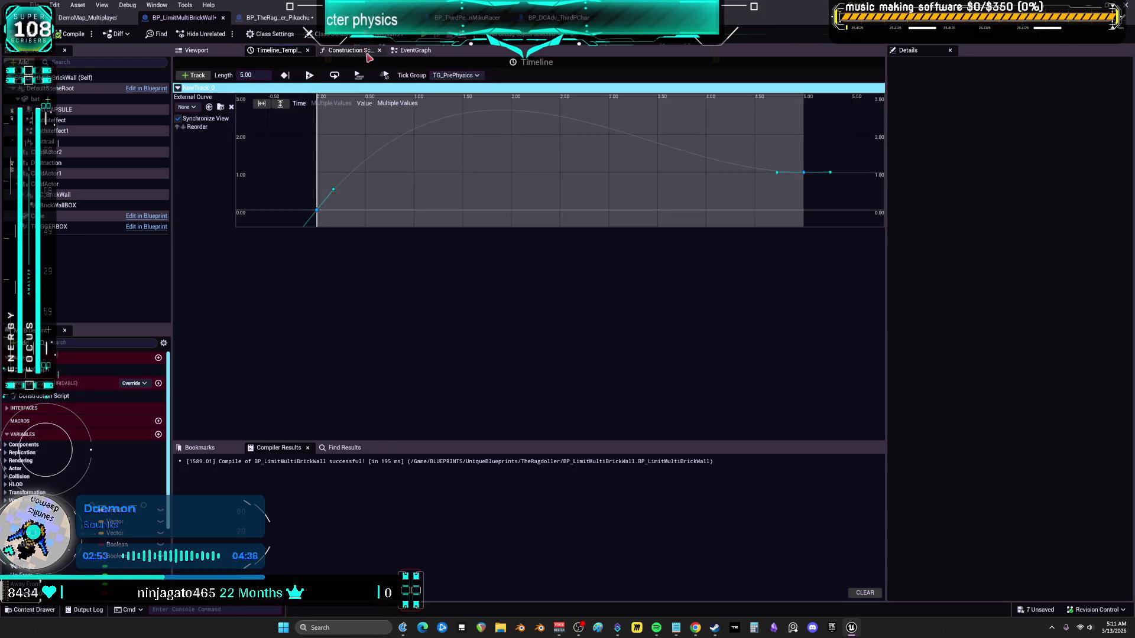
pyautogui.click(415, 50)
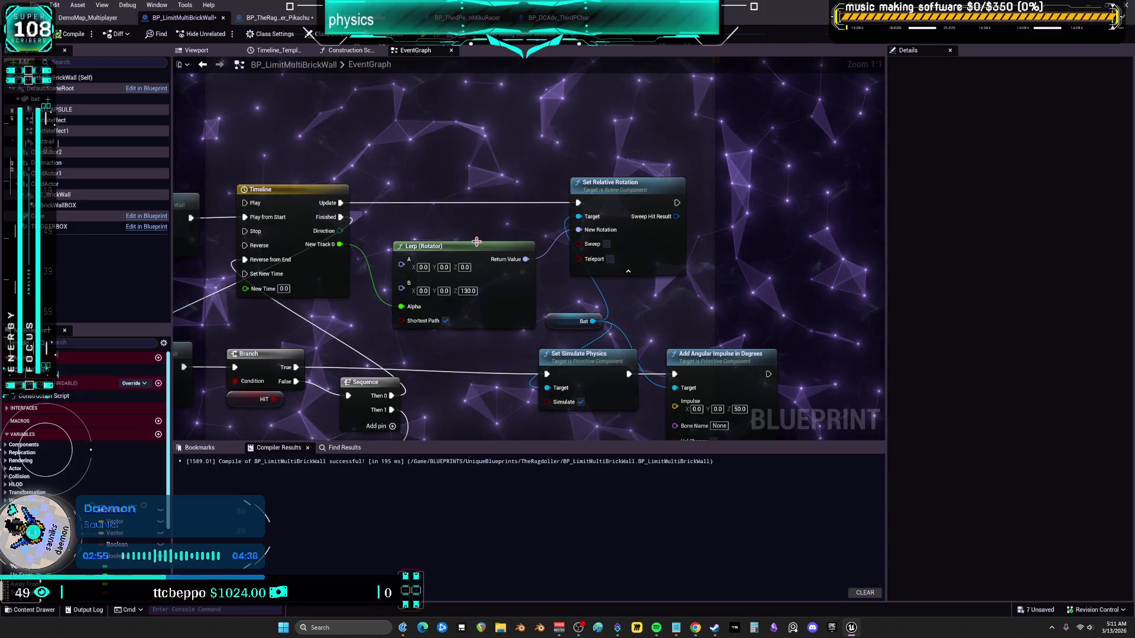
pyautogui.doubleClick(314, 207)
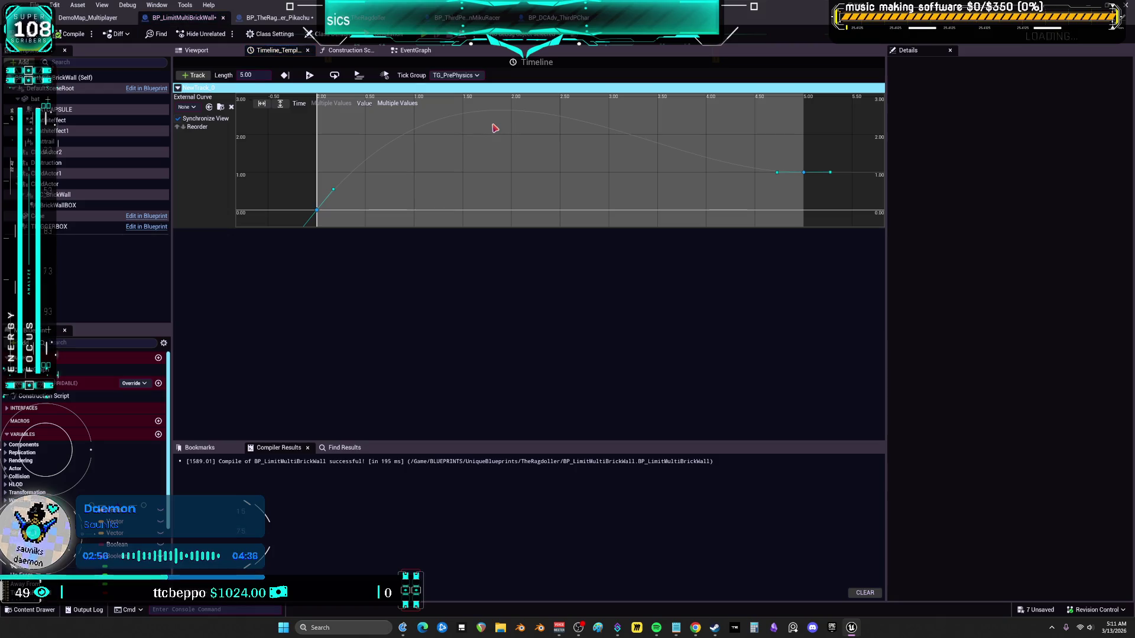
pyautogui.click(317, 210)
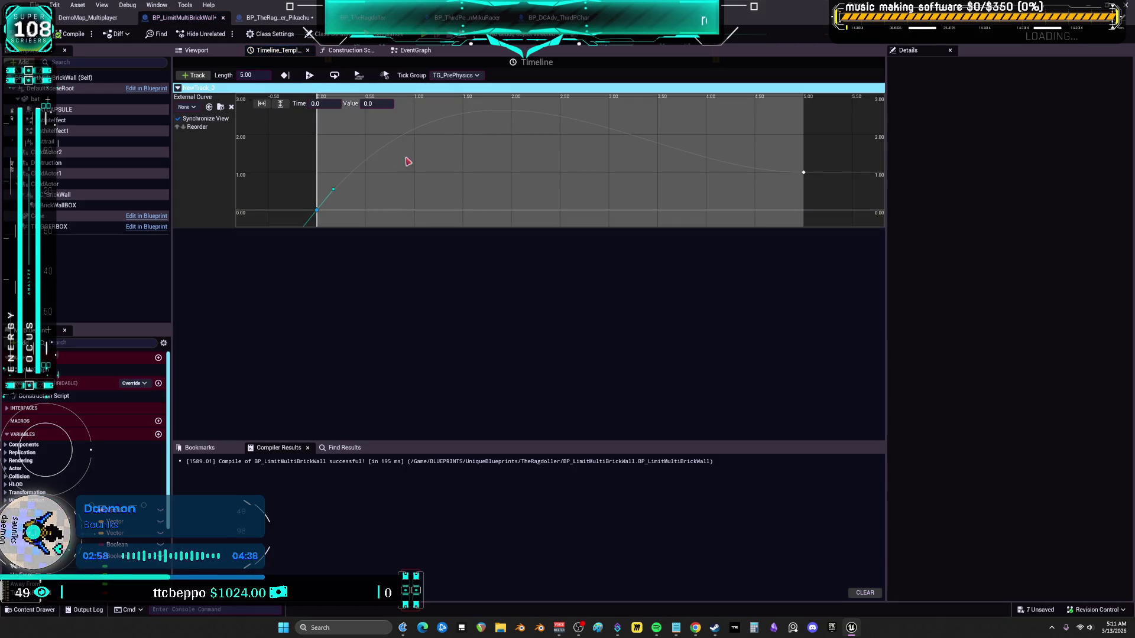
pyautogui.click(498, 119)
pyautogui.scroll(-3, 536, 130)
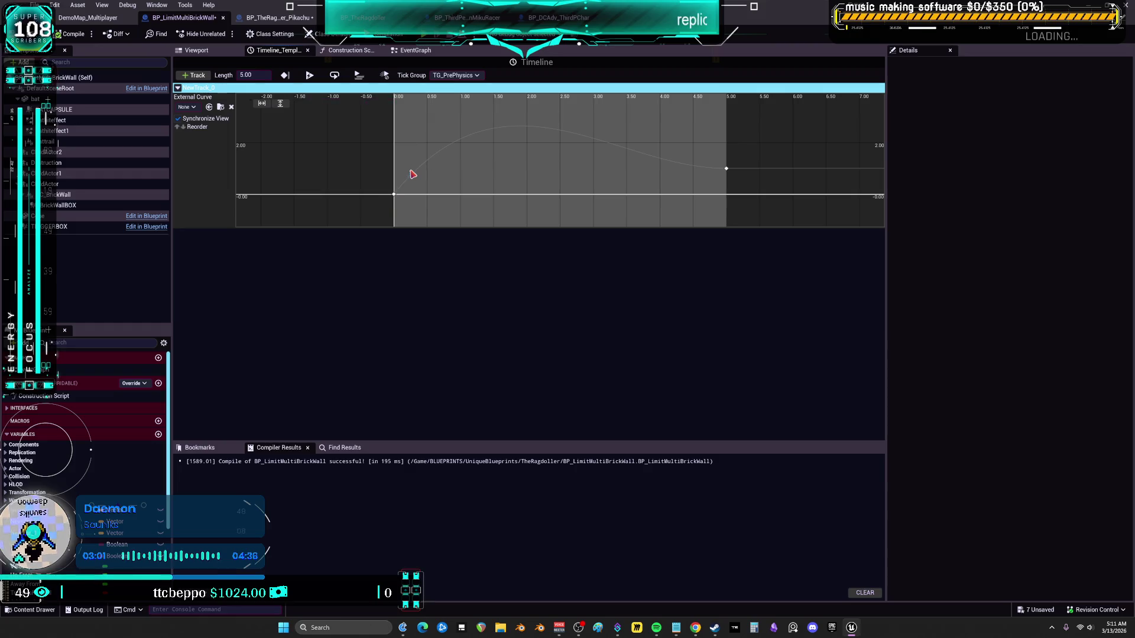
# Flatten the start key's tangent and set the curve keys to Auto interpolation
pyautogui.click(394, 194)
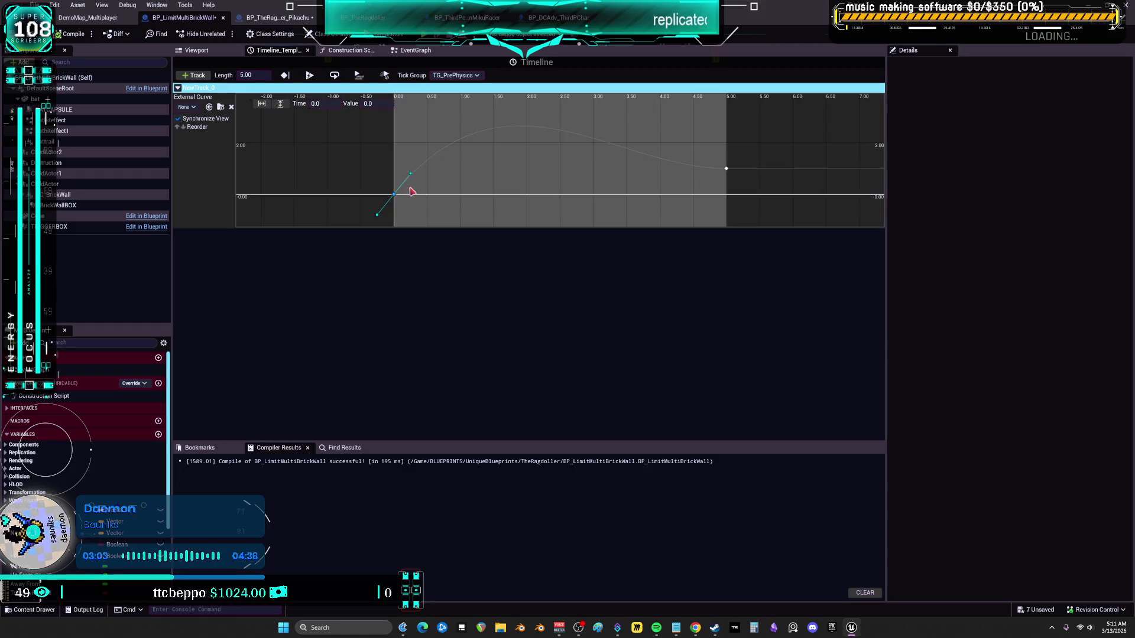
pyautogui.moveTo(411, 175); pyautogui.dragTo(424, 194)
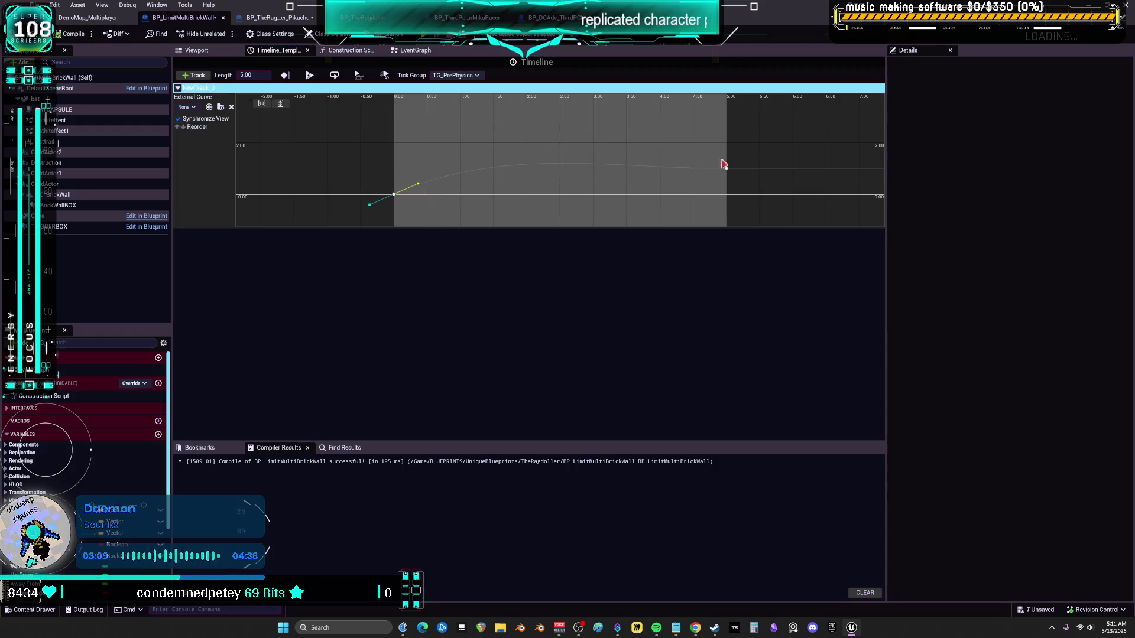
pyautogui.rightClick(727, 169)
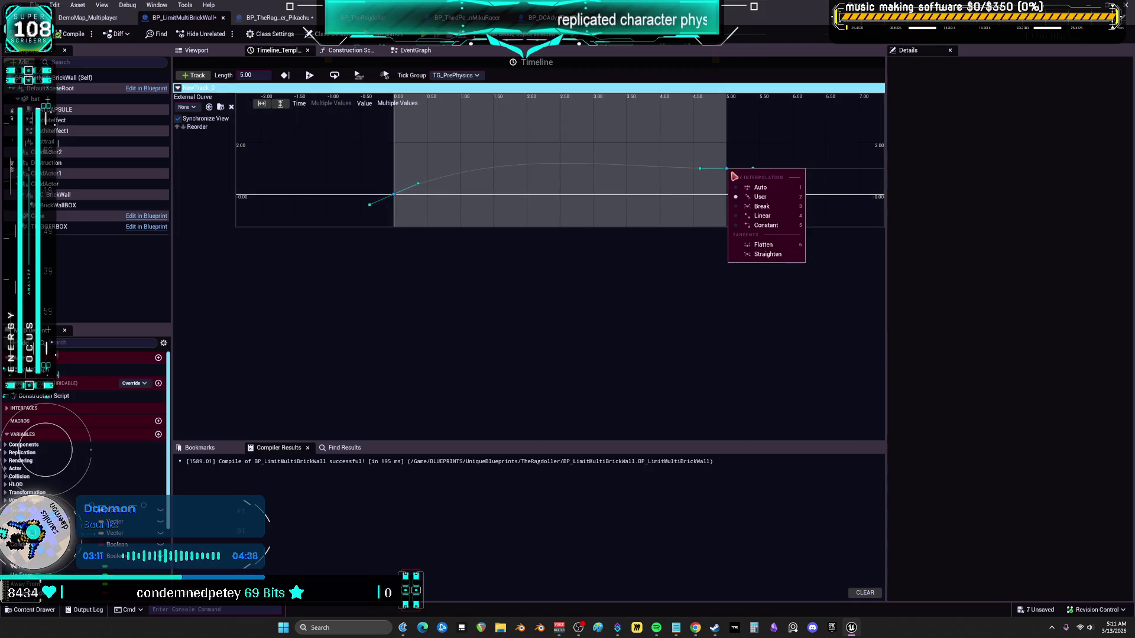
pyautogui.click(779, 188)
# Angle the start key's tangent upward so the curve eases in, then return to the EventGraph
pyautogui.click(285, 259)
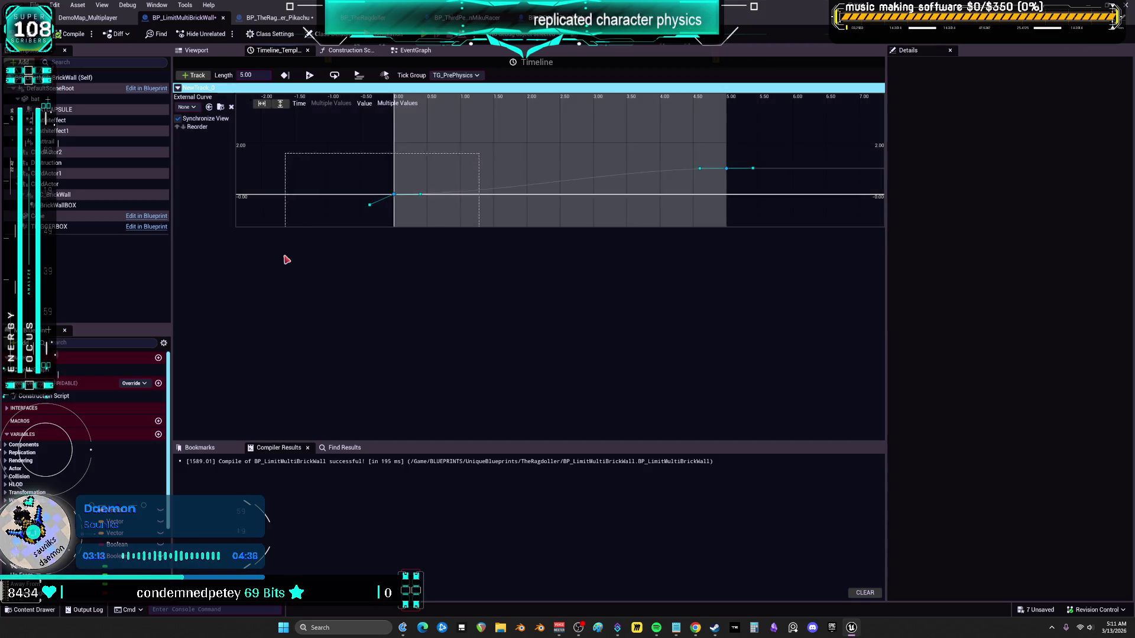
pyautogui.click(393, 195)
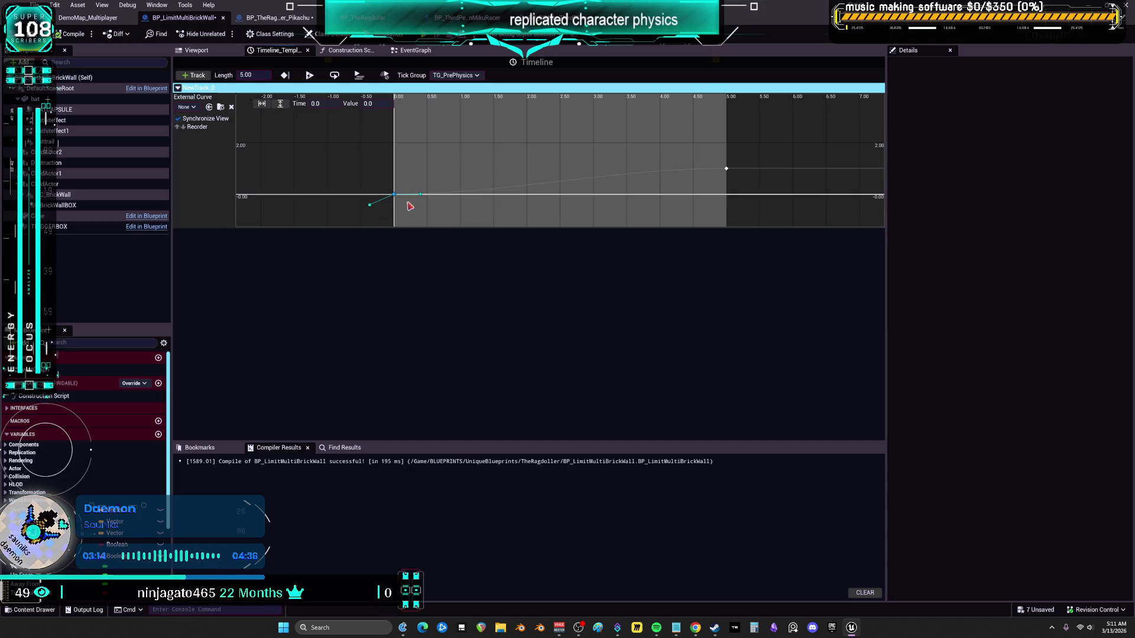
pyautogui.moveTo(421, 196); pyautogui.dragTo(422, 184)
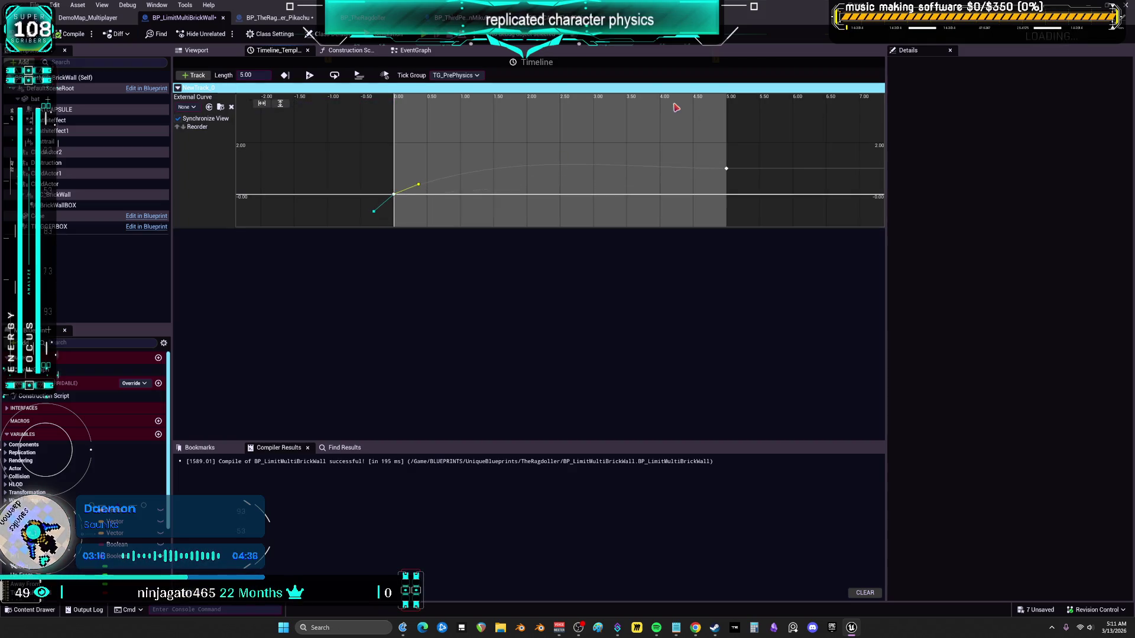
pyautogui.click(413, 50)
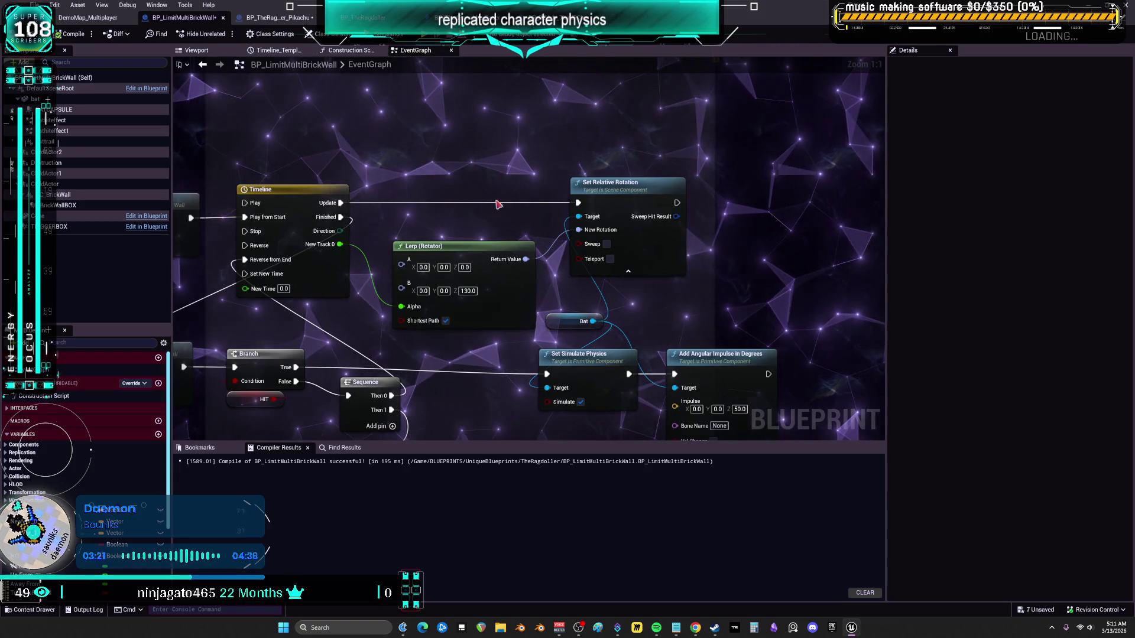
pyautogui.moveTo(483, 203); pyautogui.dragTo(426, 180)
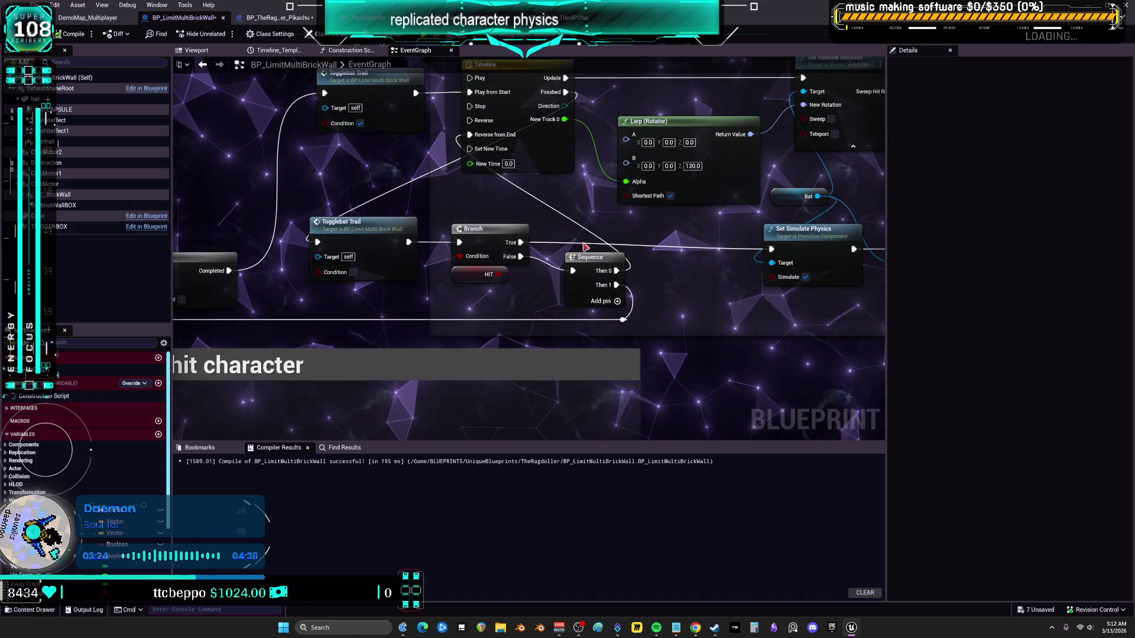
pyautogui.moveTo(476, 278)
pyautogui.mouseDown()
pyautogui.moveTo(440, 317)
pyautogui.moveTo(412, 322)
pyautogui.moveTo(445, 224)
pyautogui.moveTo(480, 255)
pyautogui.mouseUp()
pyautogui.click(412, 321)
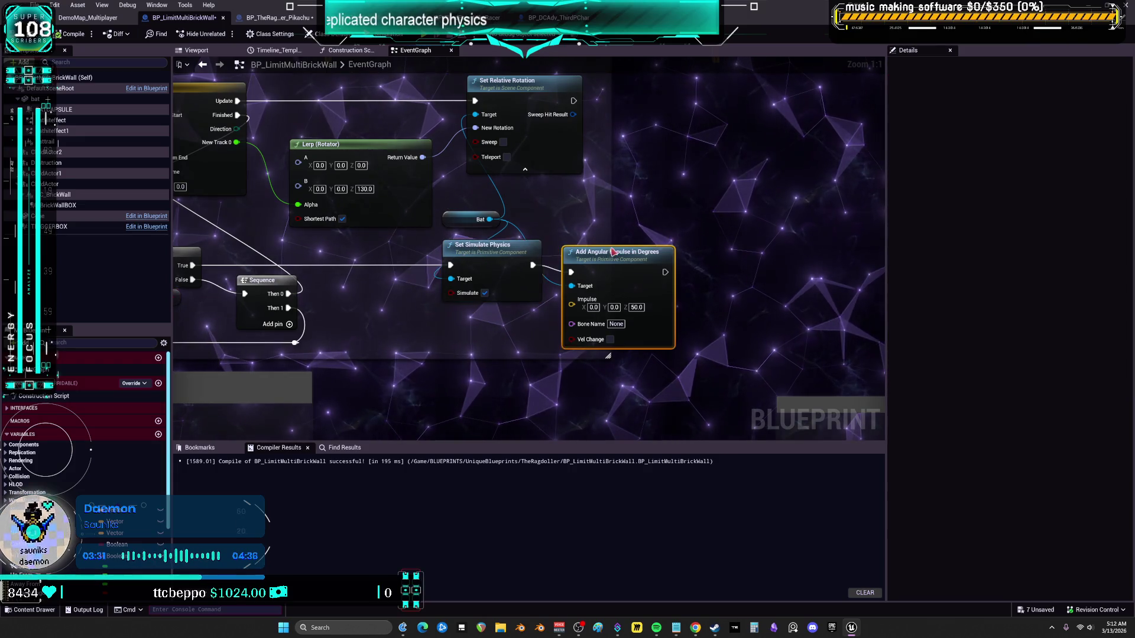
pyautogui.moveTo(349, 277); pyautogui.dragTo(627, 236)
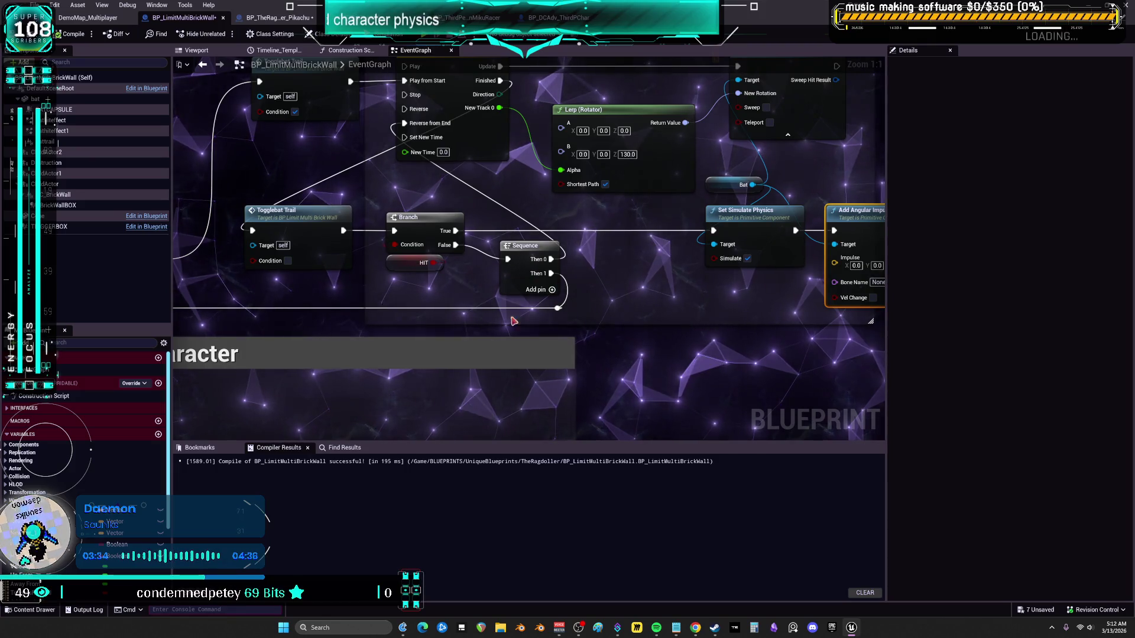
pyautogui.moveTo(529, 318); pyautogui.dragTo(545, 283)
pyautogui.moveTo(413, 252)
pyautogui.mouseDown()
pyautogui.moveTo(420, 295)
pyautogui.moveTo(714, 283)
pyautogui.moveTo(438, 350)
pyautogui.mouseUp()
pyautogui.doubleClick(520, 188)
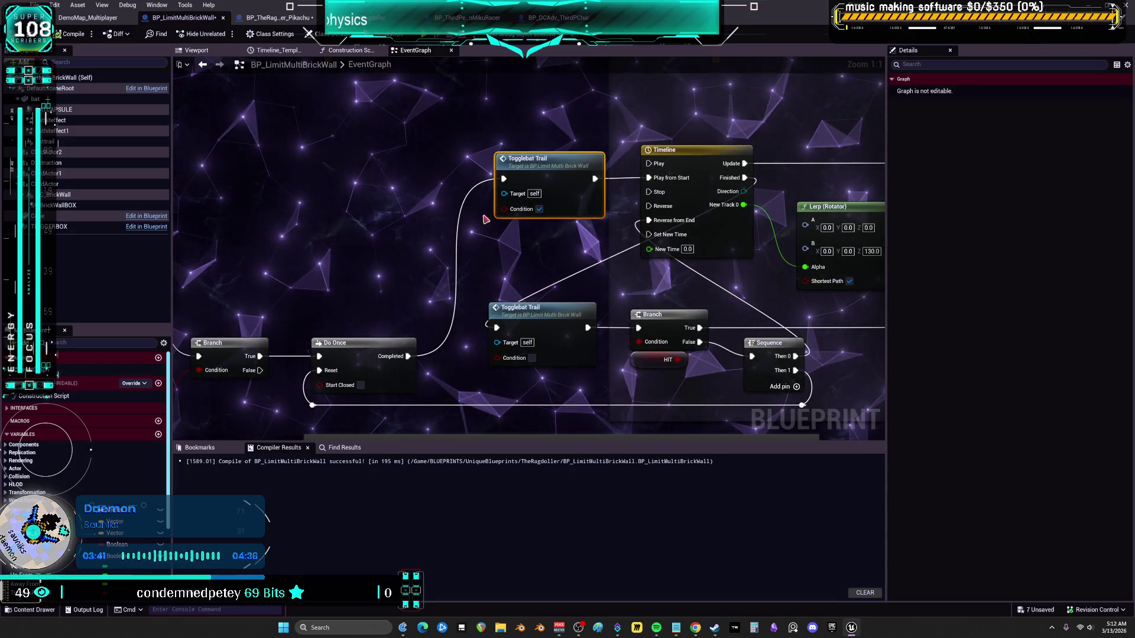
pyautogui.moveTo(271, 348)
pyautogui.mouseDown()
pyautogui.moveTo(390, 337)
pyautogui.moveTo(568, 202)
pyautogui.moveTo(556, 175)
pyautogui.moveTo(422, 161)
pyautogui.mouseUp()
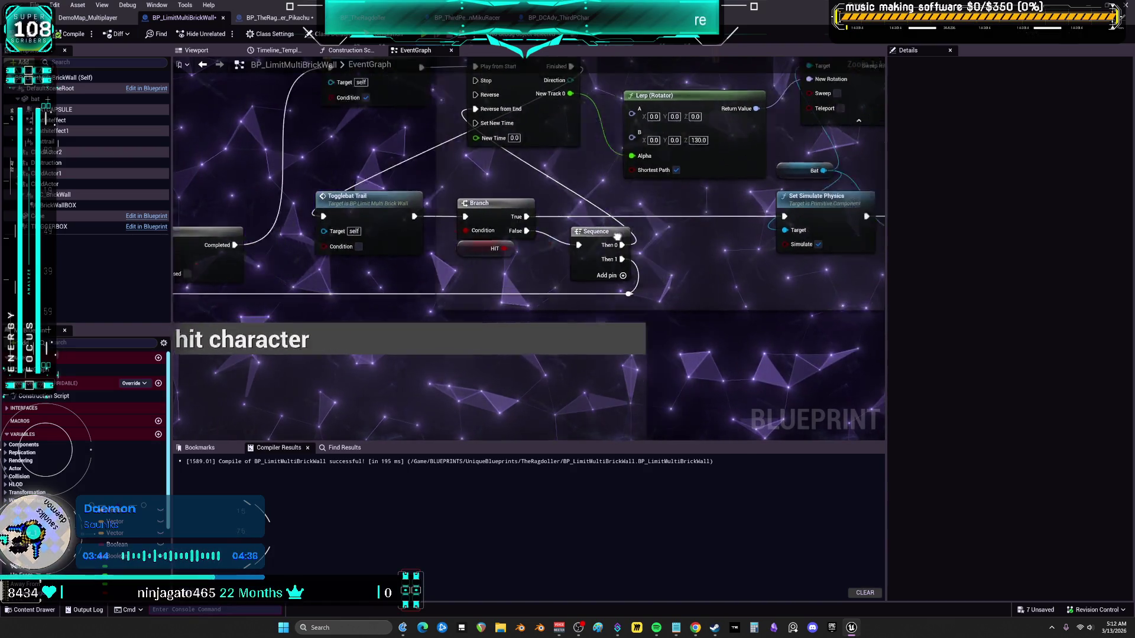
pyautogui.hotkey('alt', 'Left')
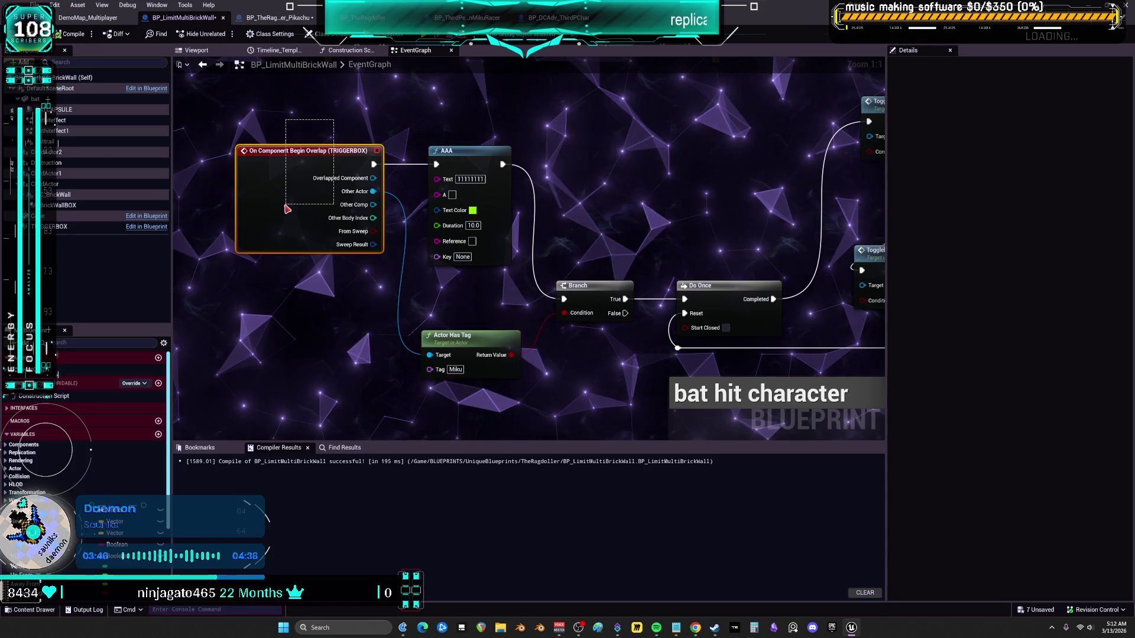
pyautogui.hotkey('alt', 'Left')
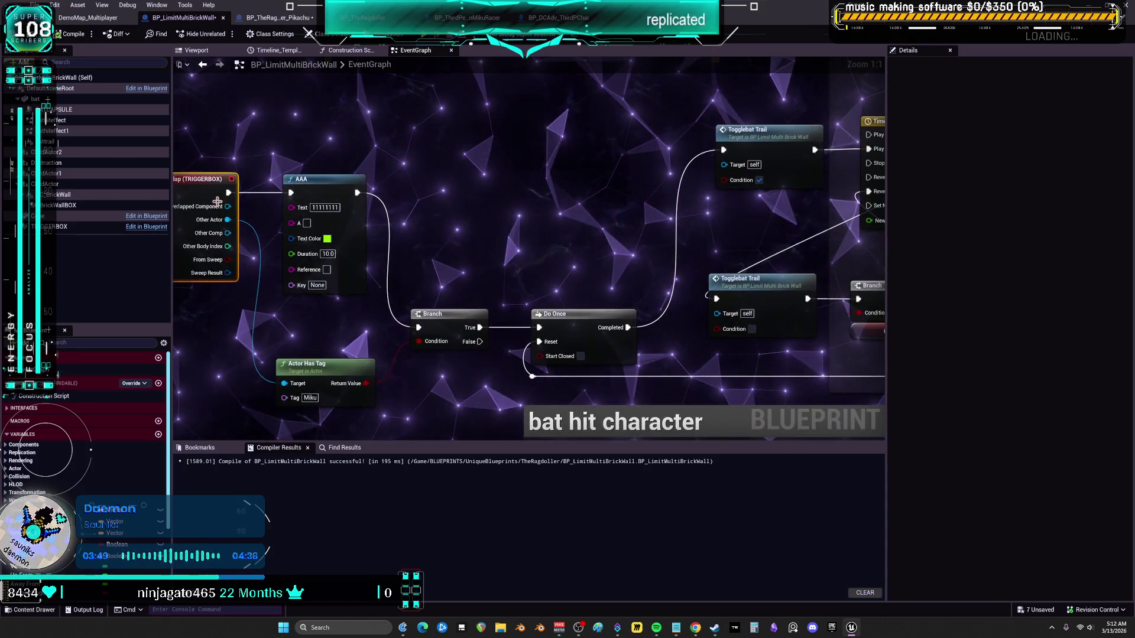
# Add a TRIGGERBOX Set Generate Overlap Events node wired between Branch True and Do Once
pyautogui.moveTo(72, 232); pyautogui.dragTo(526, 201)
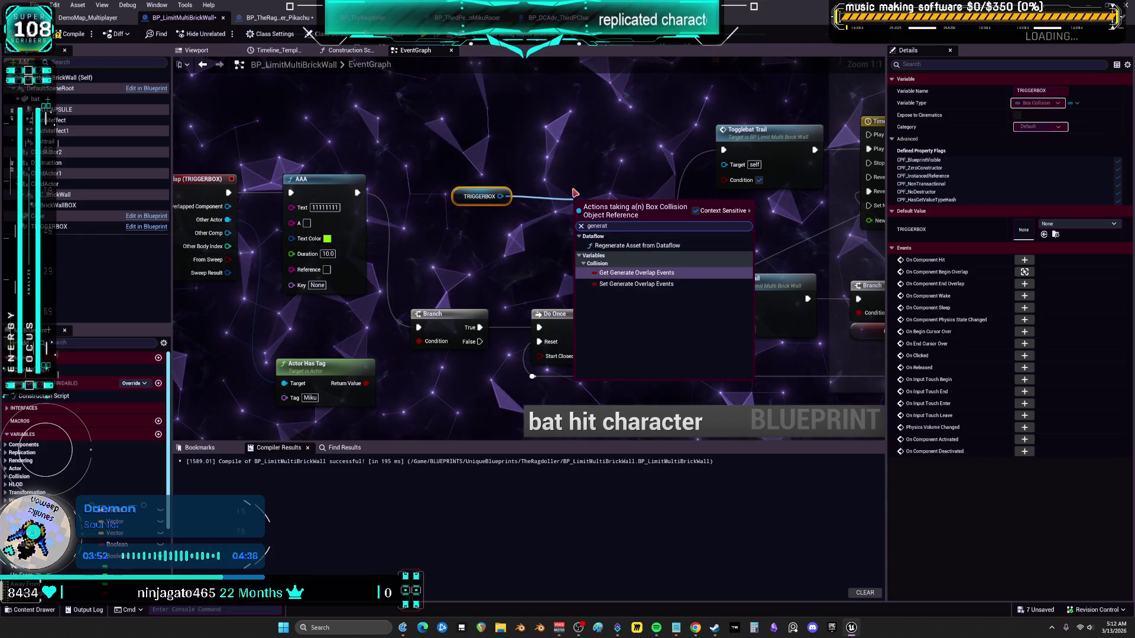
pyautogui.press('Down')
pyautogui.press('Return')
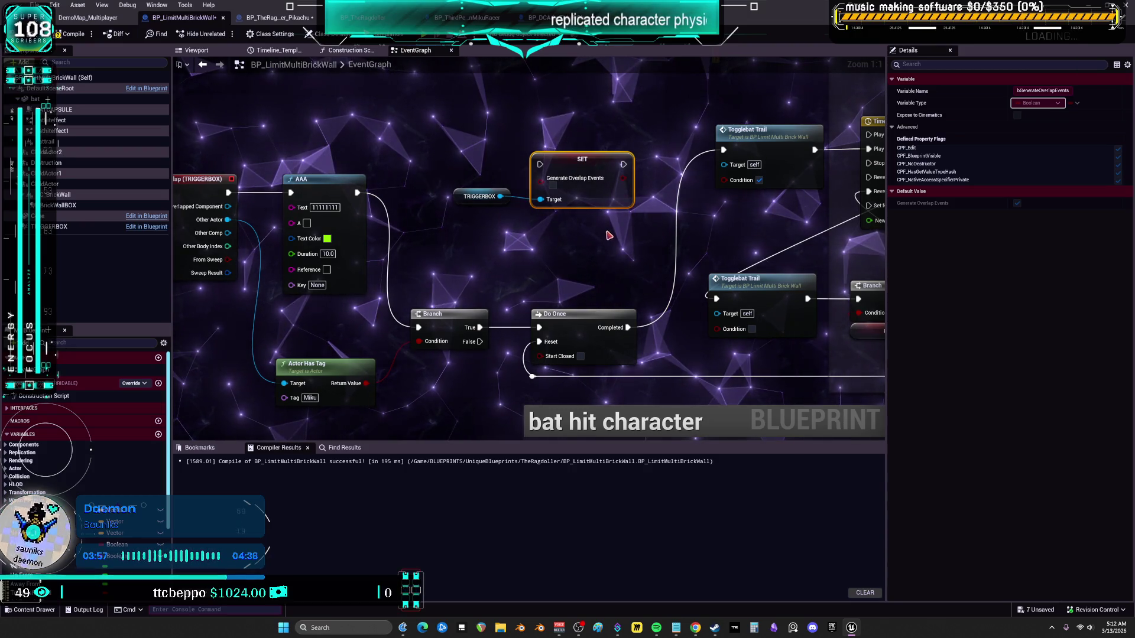
pyautogui.moveTo(428, 182); pyautogui.dragTo(429, 260)
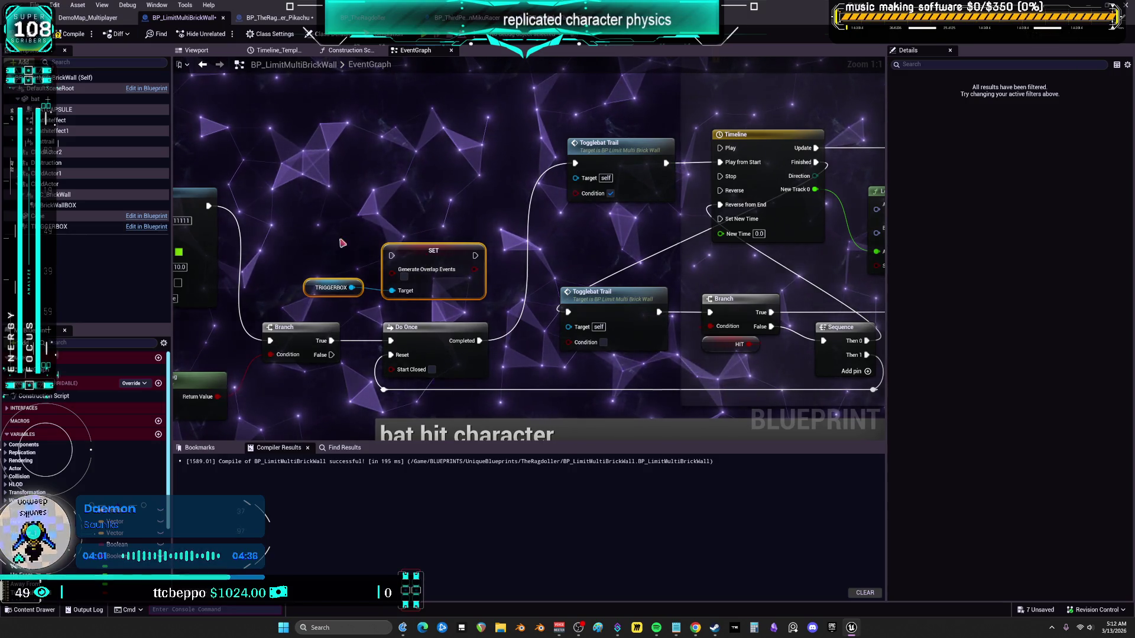
pyautogui.moveTo(304, 226); pyautogui.dragTo(484, 192)
pyautogui.moveTo(530, 304); pyautogui.dragTo(424, 335)
pyautogui.moveTo(468, 253); pyautogui.dragTo(471, 252)
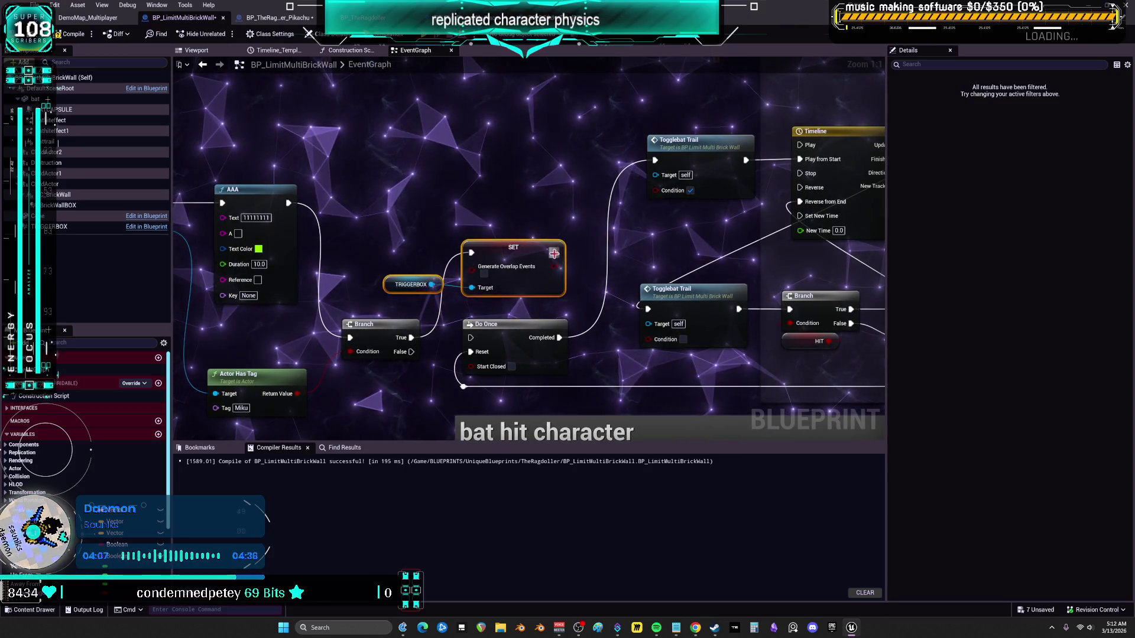
pyautogui.moveTo(555, 253); pyautogui.dragTo(470, 338)
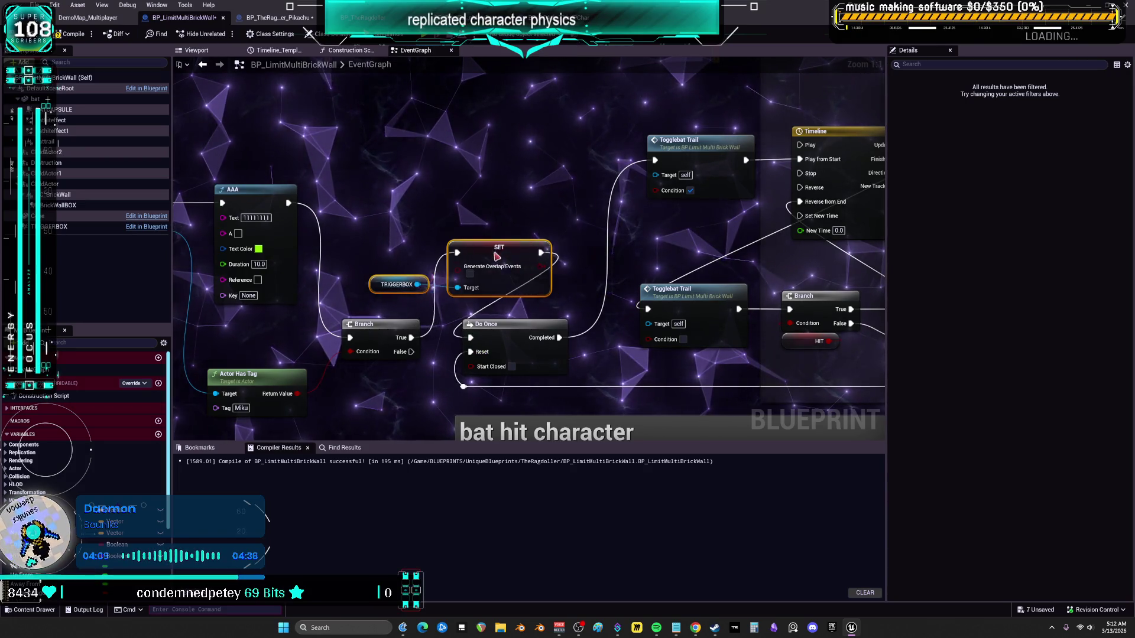
pyautogui.moveTo(501, 255); pyautogui.dragTo(451, 262)
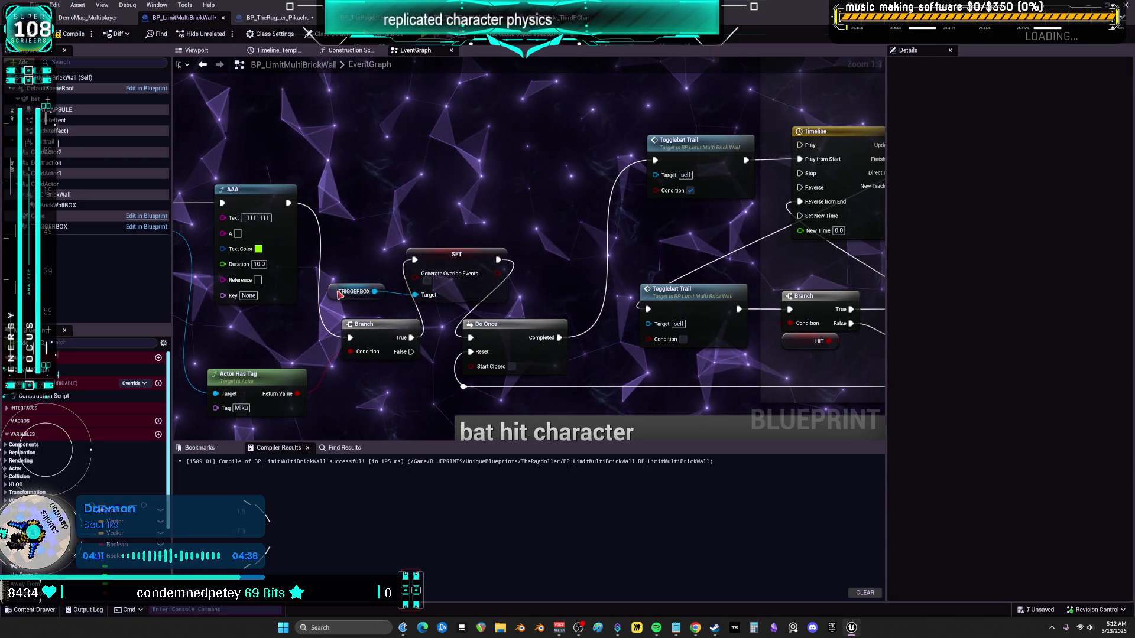
pyautogui.moveTo(327, 292); pyautogui.dragTo(405, 243)
pyautogui.moveTo(591, 230); pyautogui.dragTo(475, 225)
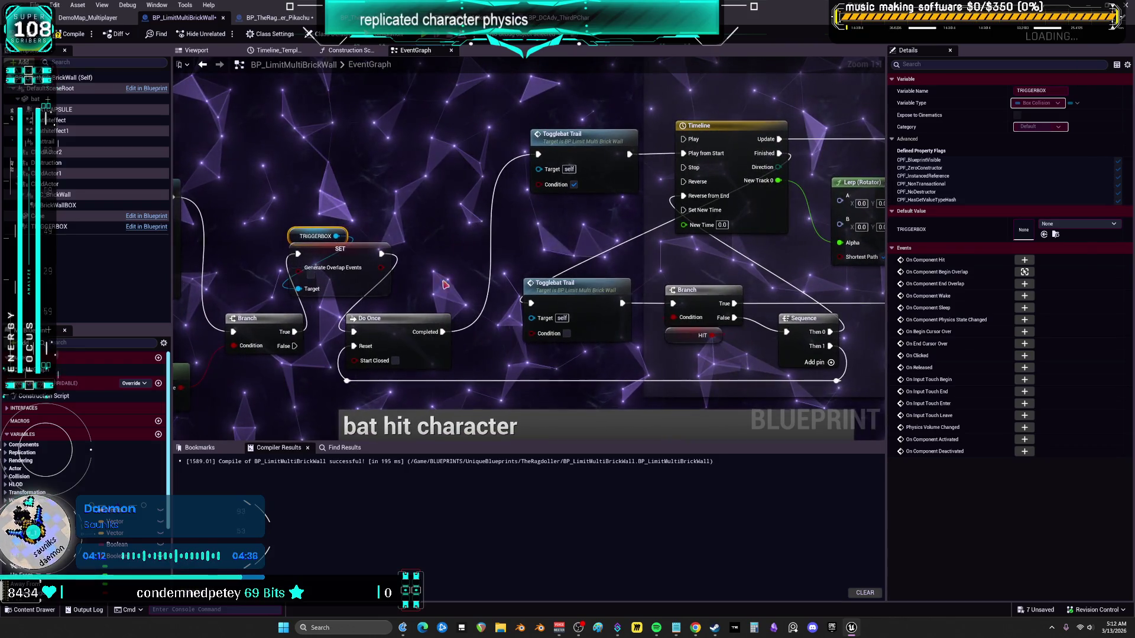
# Position the copied overlap setter below the Swing Bat chain
pyautogui.moveTo(770, 173)
pyautogui.mouseDown()
pyautogui.moveTo(562, 180)
pyautogui.moveTo(561, 157)
pyautogui.moveTo(697, 149)
pyautogui.moveTo(412, 208)
pyautogui.moveTo(386, 199)
pyautogui.moveTo(373, 267)
pyautogui.moveTo(686, 207)
pyautogui.mouseUp()
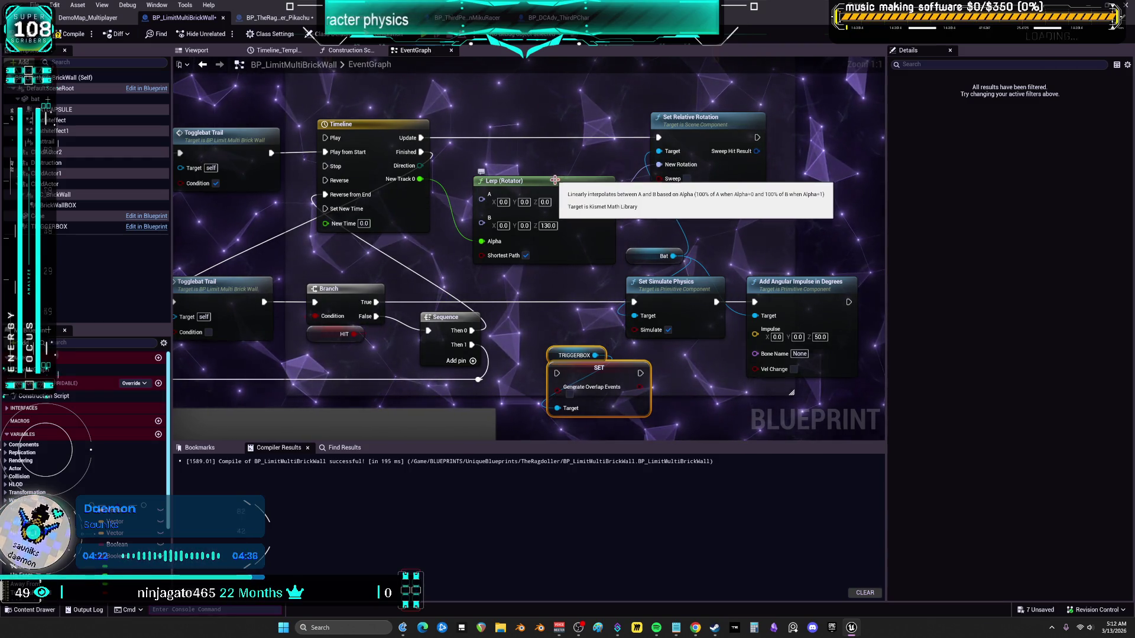
pyautogui.moveTo(589, 368)
pyautogui.mouseDown()
pyautogui.moveTo(535, 235)
pyautogui.moveTo(558, 295)
pyautogui.mouseUp()
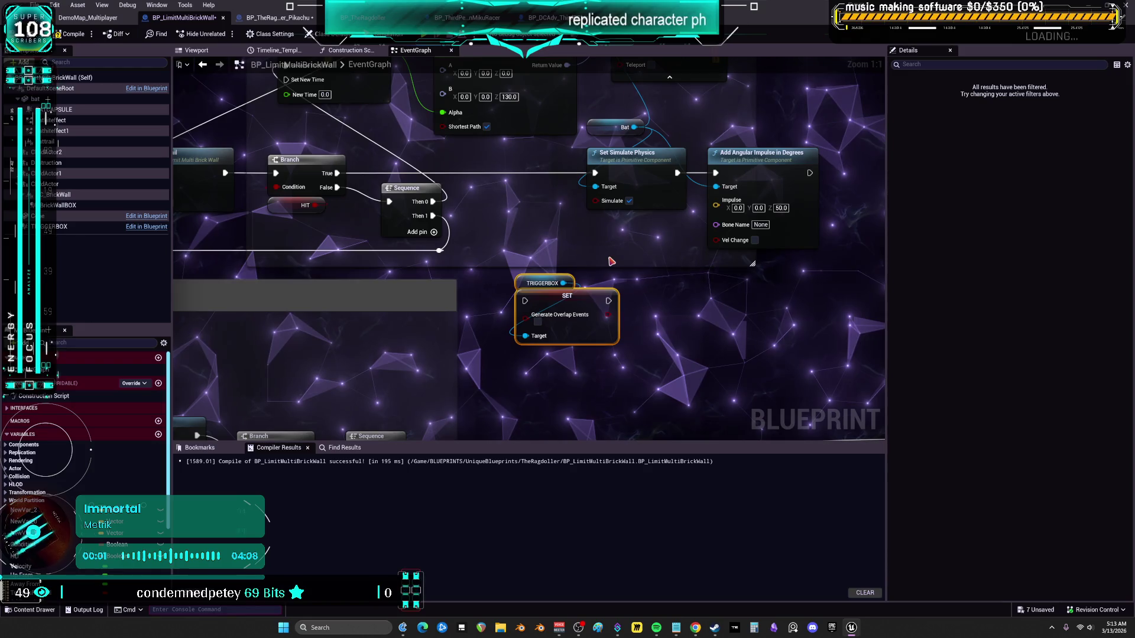
pyautogui.scroll(-2, 603, 319)
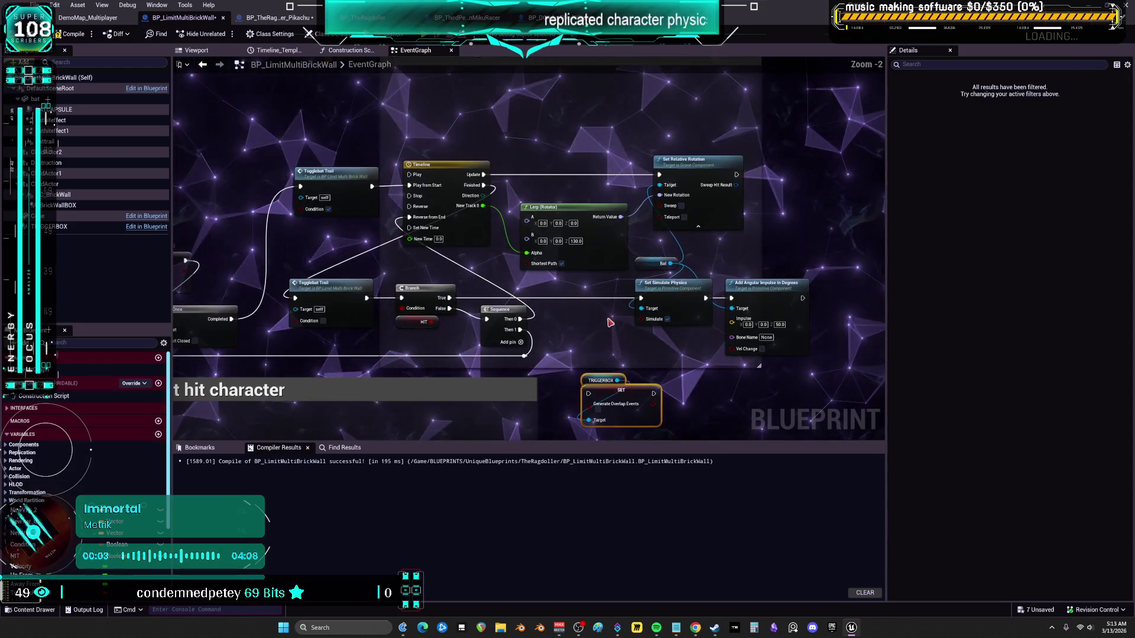
pyautogui.moveTo(691, 309)
pyautogui.mouseDown()
pyautogui.moveTo(497, 180)
pyautogui.moveTo(532, 331)
pyautogui.mouseUp()
pyautogui.scroll(-3, 574, 295)
pyautogui.scroll(4, 621, 283)
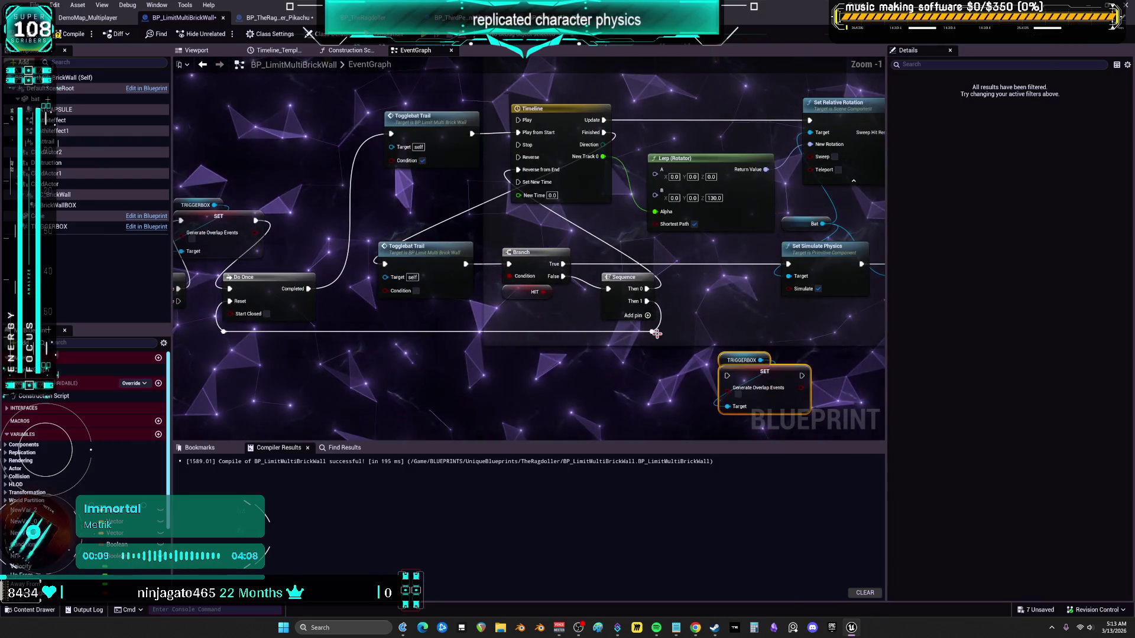
pyautogui.moveTo(659, 252); pyautogui.dragTo(447, 258)
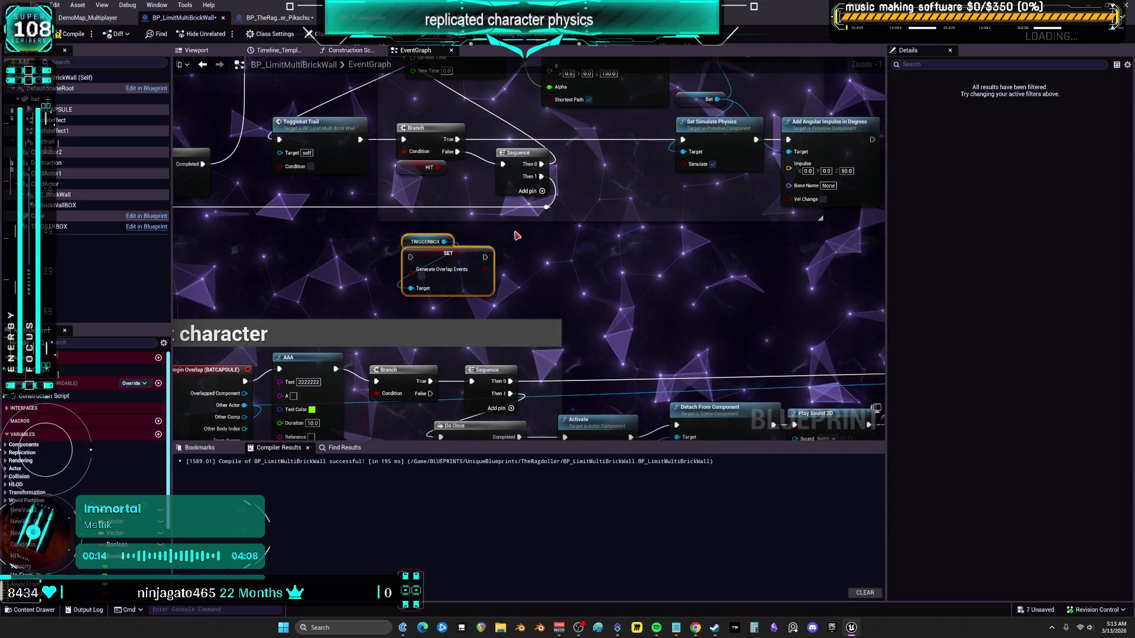
pyautogui.moveTo(608, 204); pyautogui.dragTo(590, 321)
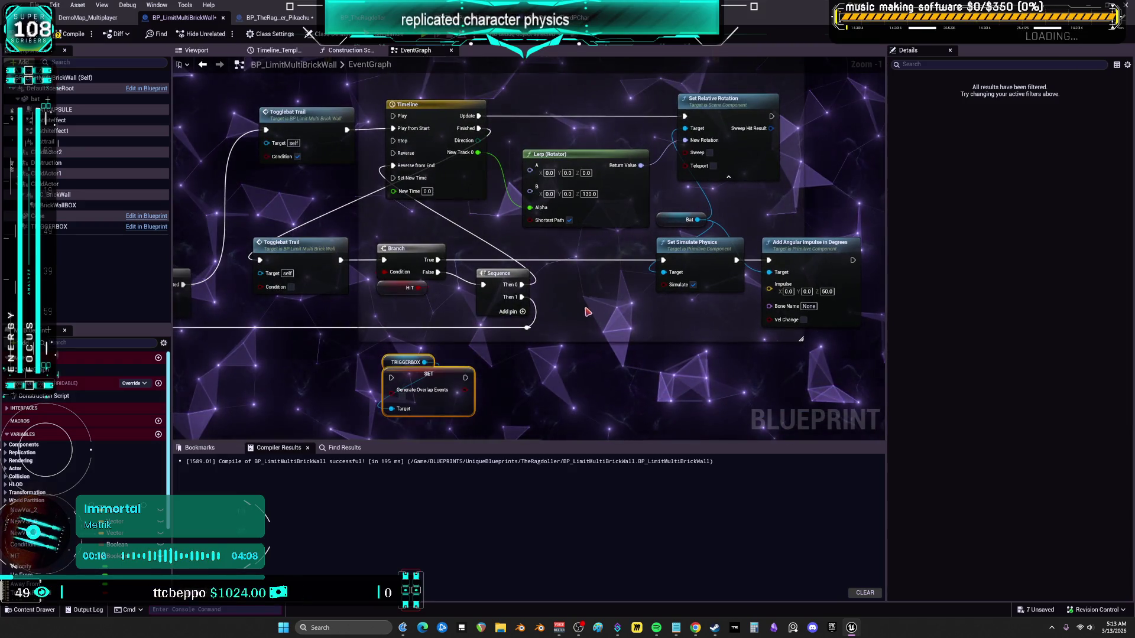
pyautogui.moveTo(433, 218); pyautogui.dragTo(529, 244)
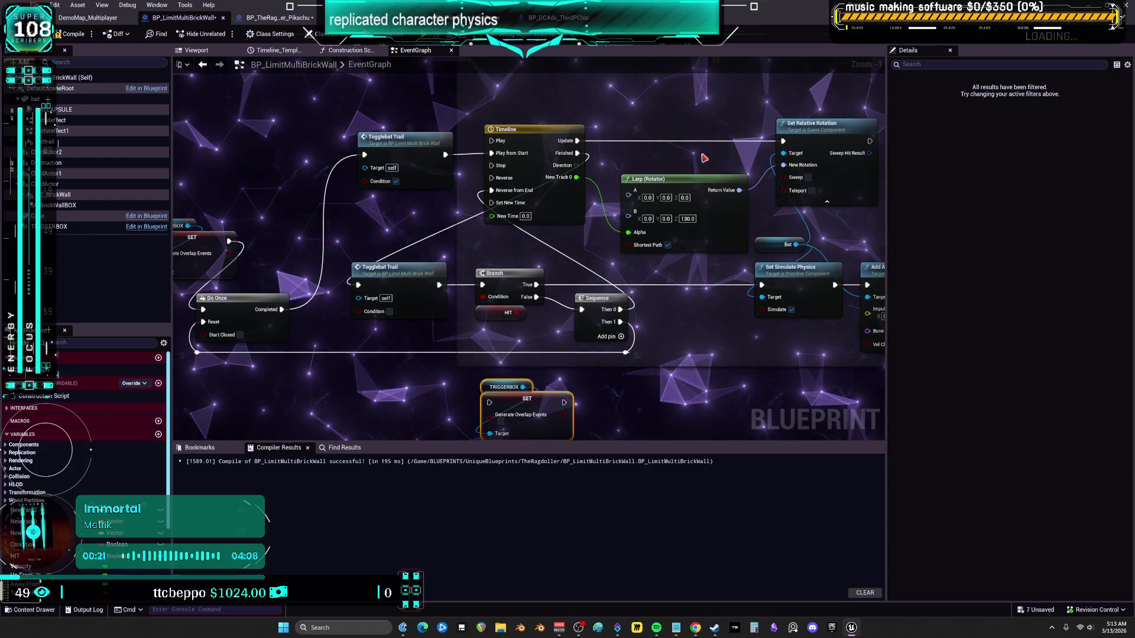
# Set the swing Timeline length to 2.00 seconds and recompile the brick wall blueprint
pyautogui.doubleClick(539, 143)
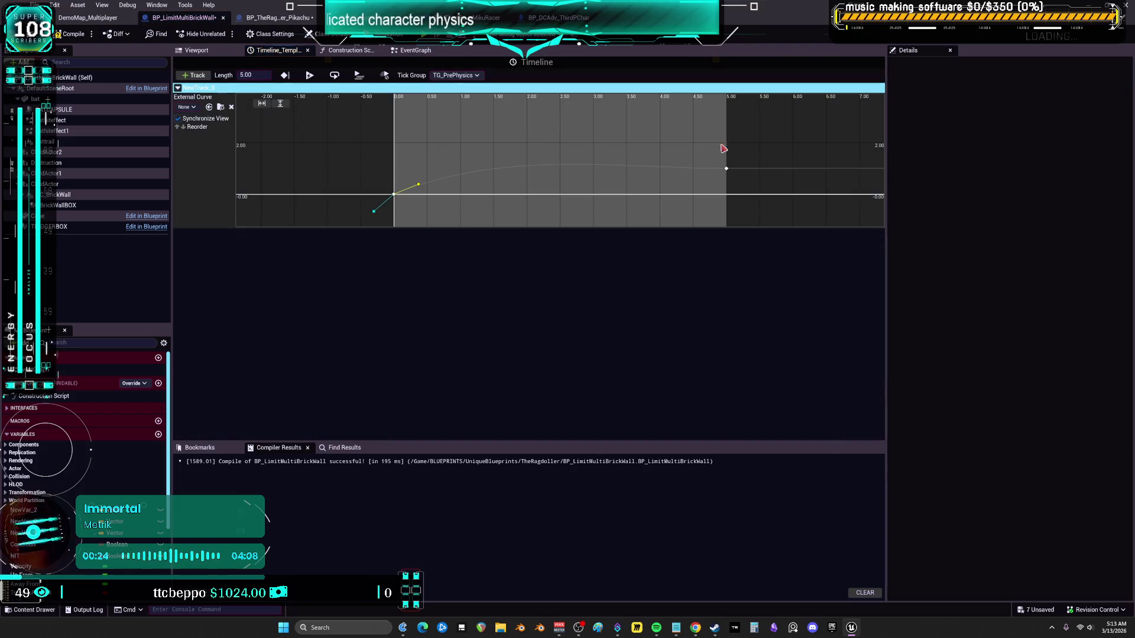
pyautogui.click(252, 75)
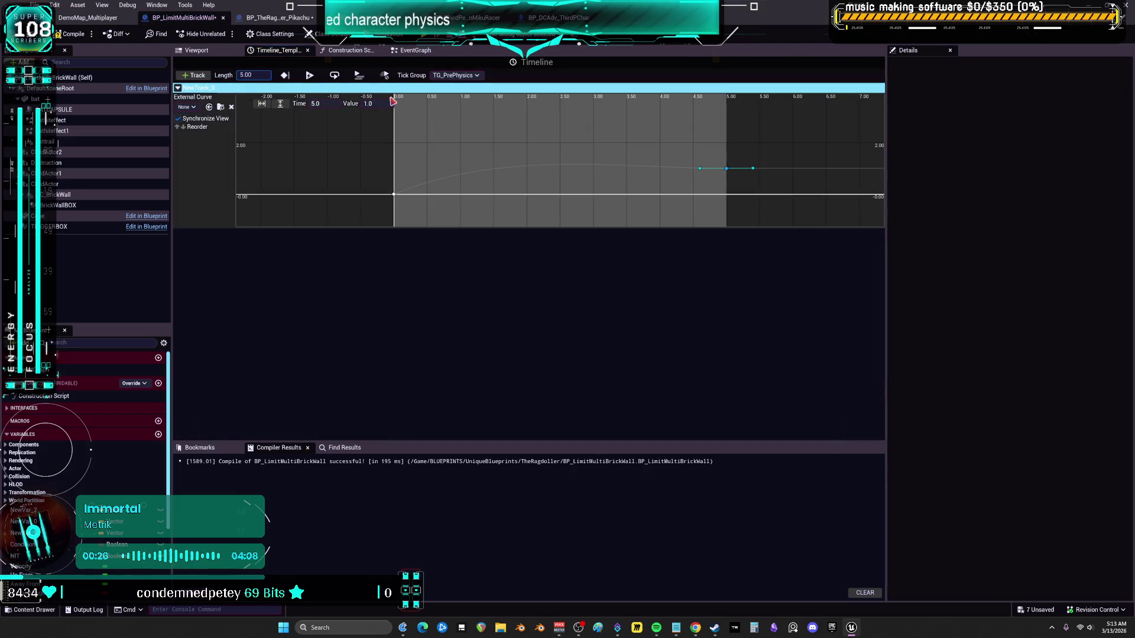
pyautogui.write('2')
pyautogui.press('Return')
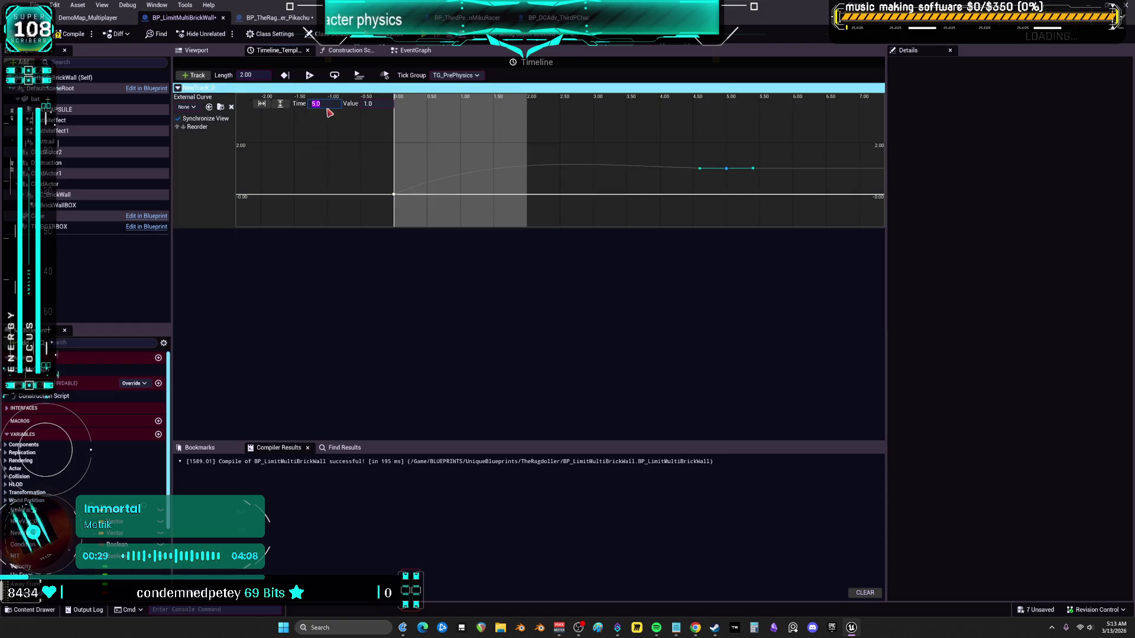
pyautogui.press('F7')
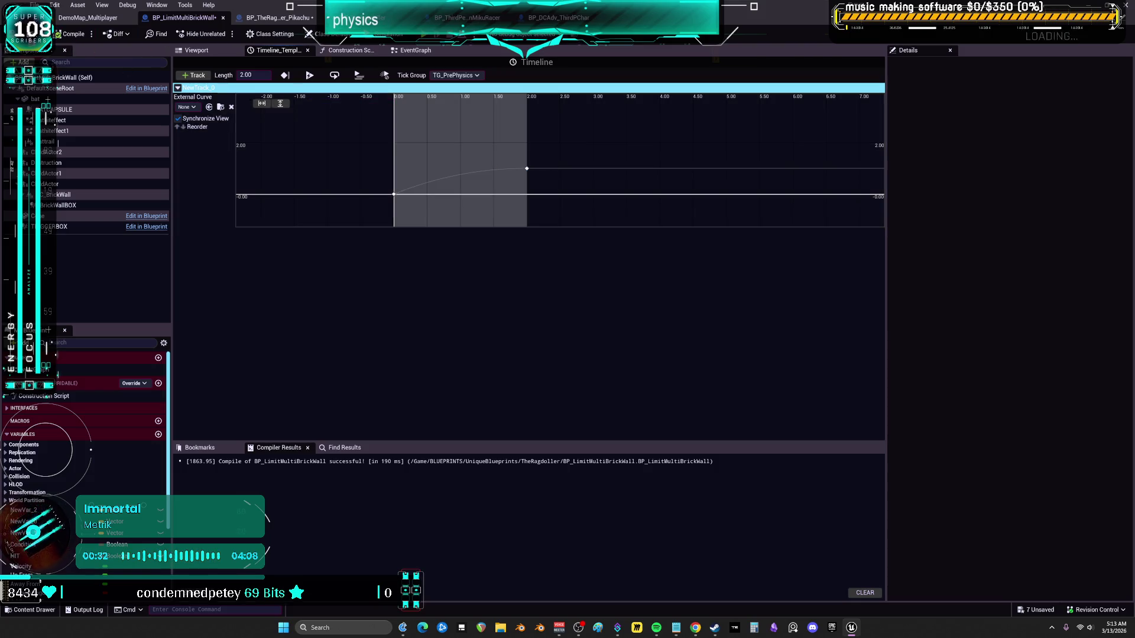
pyautogui.click(415, 50)
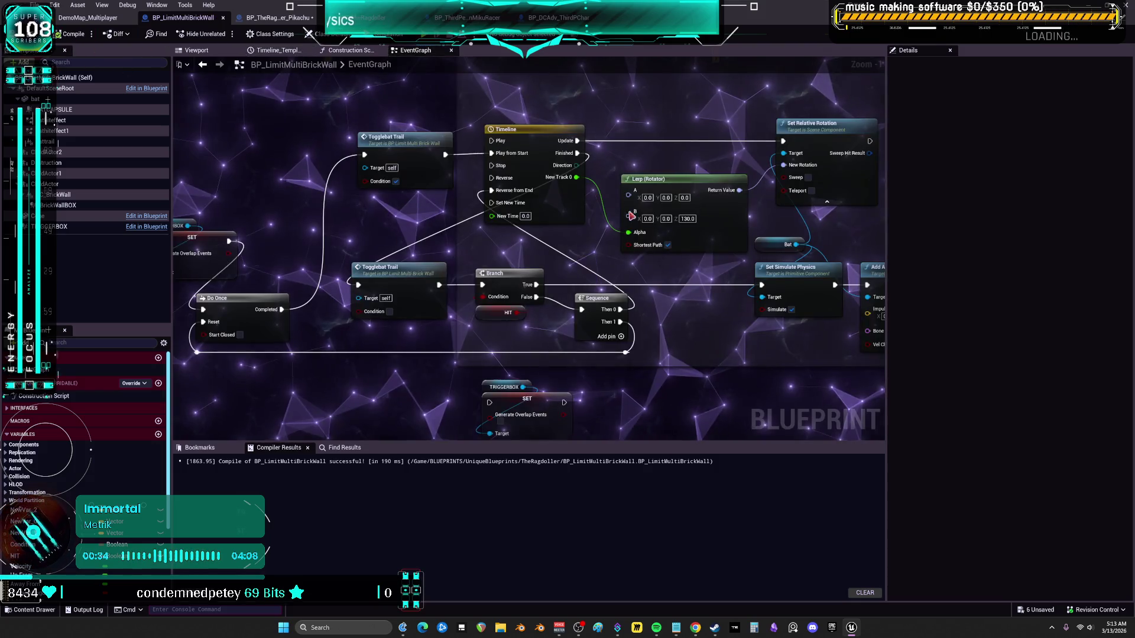
# Rename the Timeline node to Batswing
pyautogui.click(489, 195)
pyautogui.press('F2')
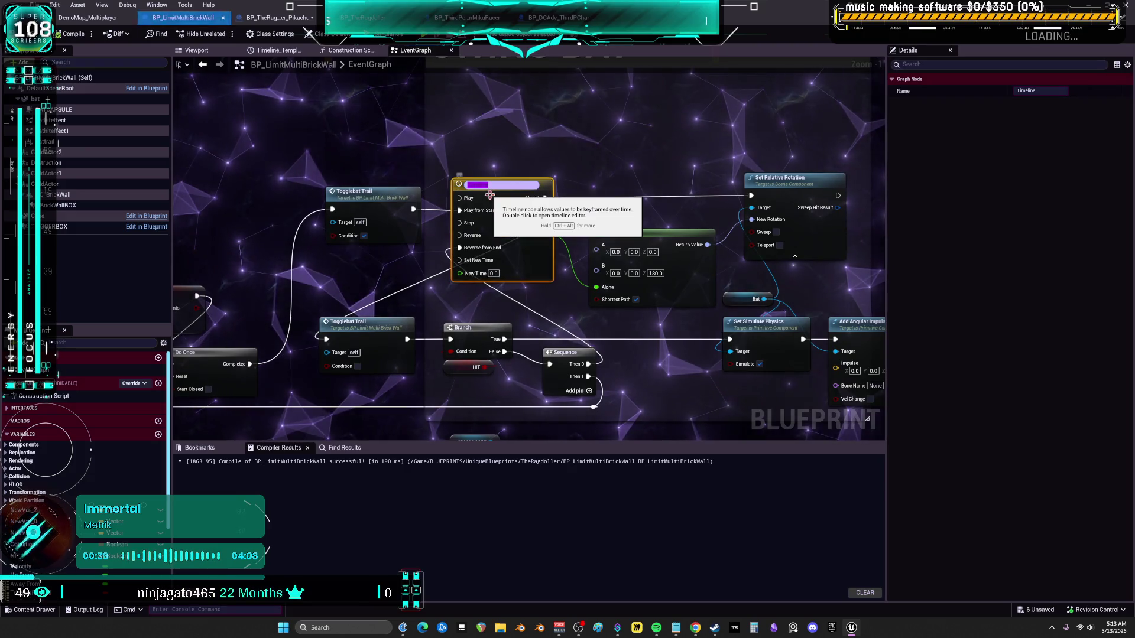
pyautogui.write('Batswing')
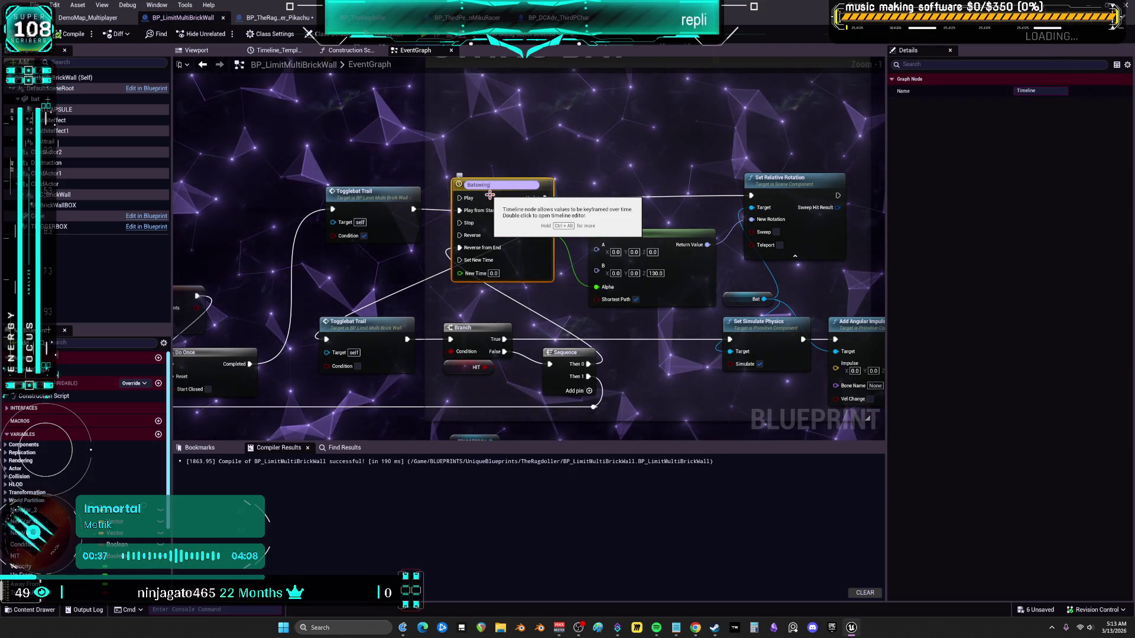
pyautogui.press('Return')
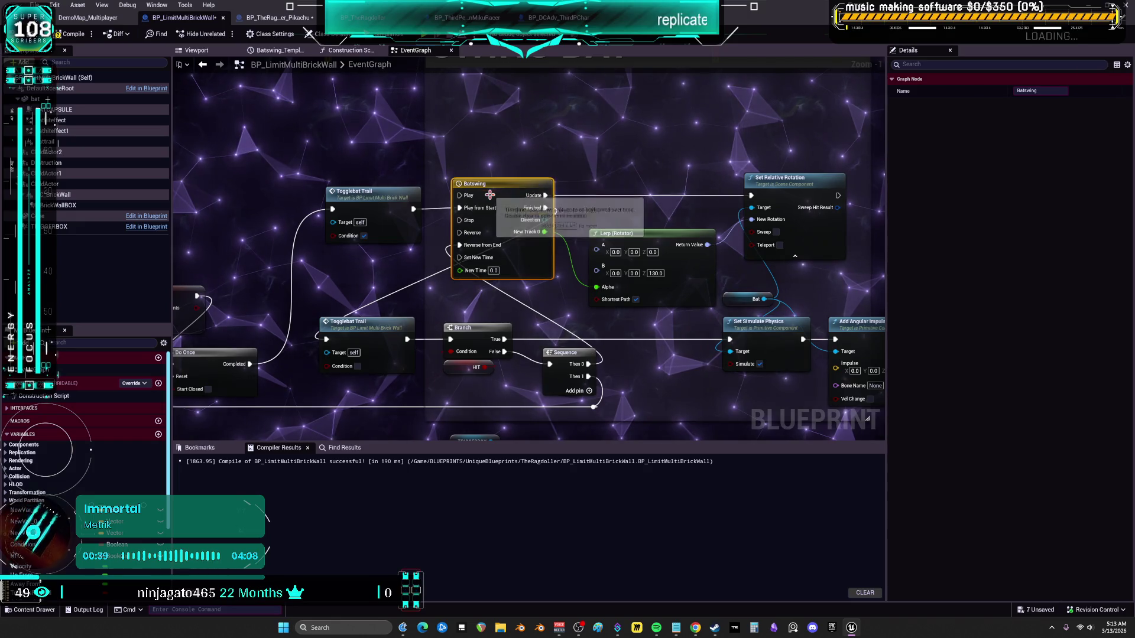
# Add a Get Batswing getter node via a 'get batswing' search and nudge it left
pyautogui.rightClick(398, 140)
pyautogui.write('get batswing')
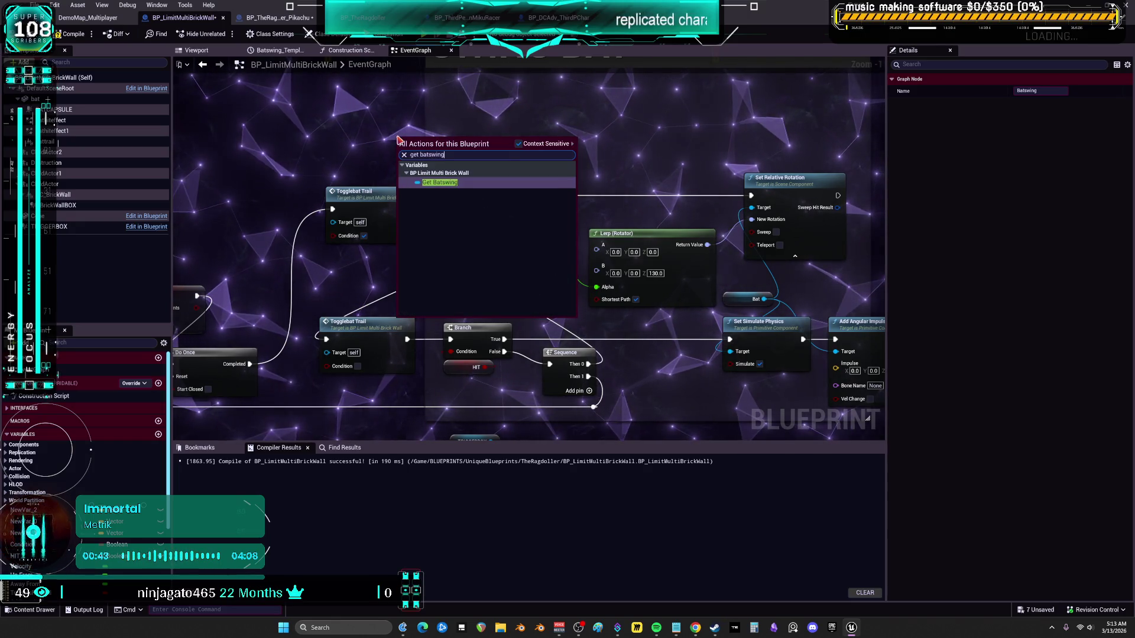
pyautogui.press('Return')
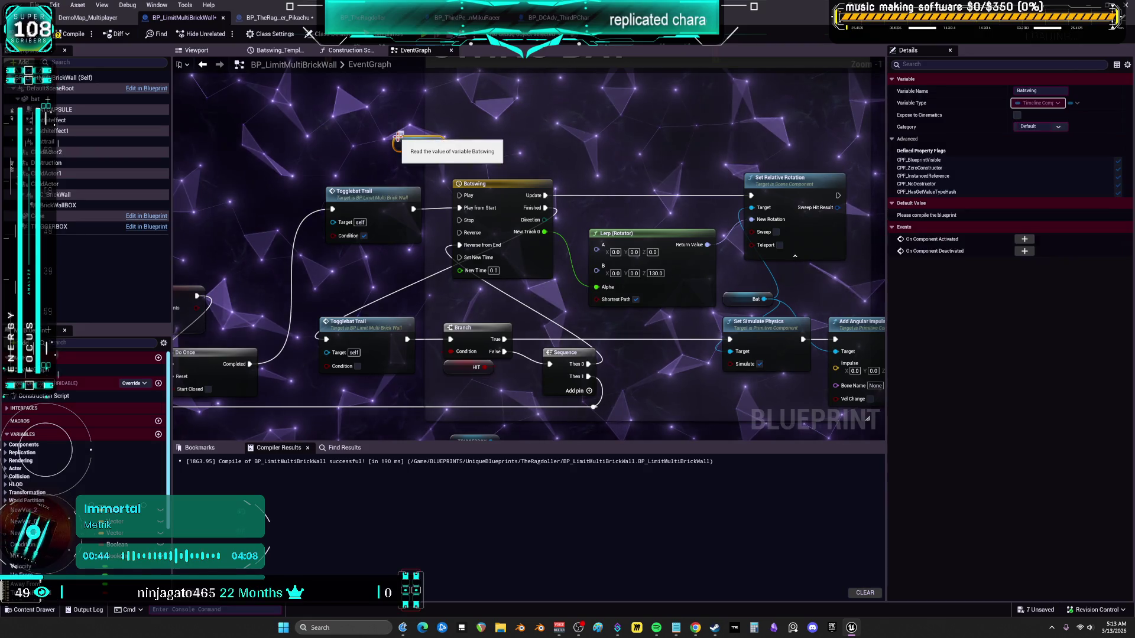
pyautogui.moveTo(408, 148); pyautogui.dragTo(345, 153)
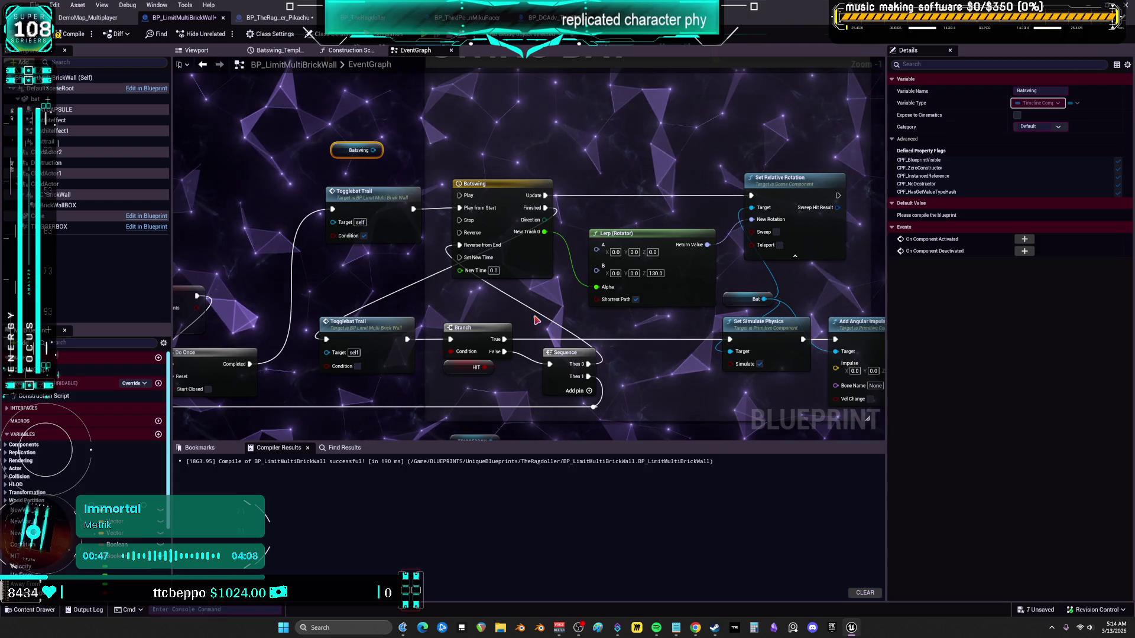
# Line up the Batswing getter, overlap event, Branch and TRIGGERBOX SET nodes
pyautogui.moveTo(347, 158)
pyautogui.mouseDown()
pyautogui.moveTo(320, 138)
pyautogui.moveTo(484, 165)
pyautogui.moveTo(434, 166)
pyautogui.moveTo(560, 228)
pyautogui.moveTo(195, 254)
pyautogui.mouseUp()
pyautogui.moveTo(387, 242); pyautogui.dragTo(338, 242)
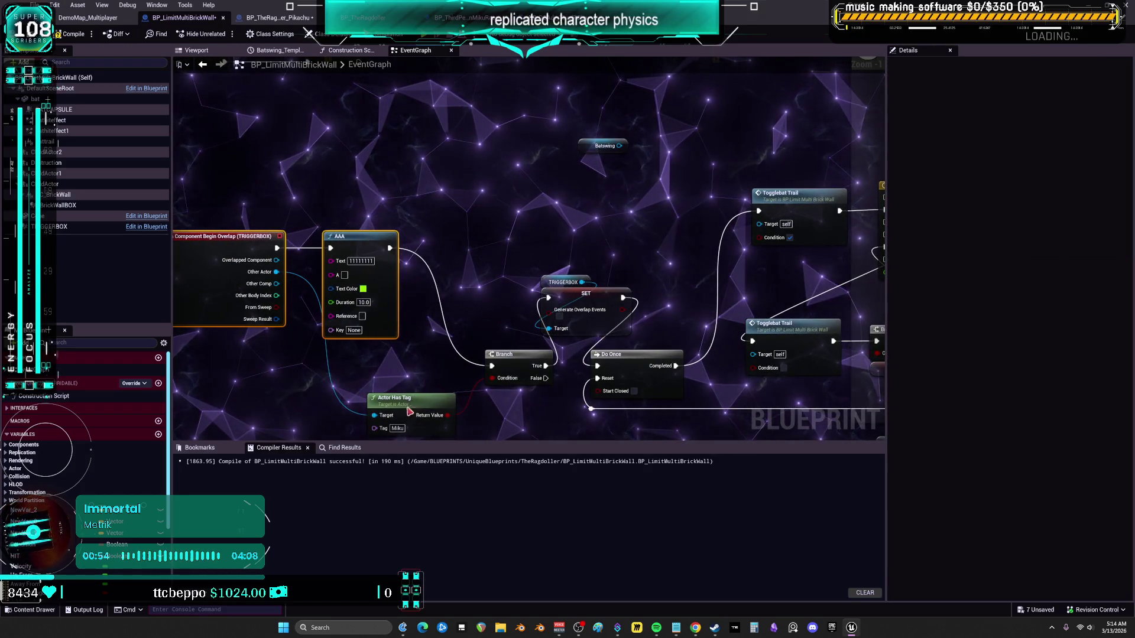
pyautogui.moveTo(412, 413); pyautogui.dragTo(369, 370)
pyautogui.moveTo(506, 354)
pyautogui.mouseDown()
pyautogui.moveTo(461, 290)
pyautogui.moveTo(442, 237)
pyautogui.mouseUp()
pyautogui.moveTo(586, 295); pyautogui.dragTo(548, 244)
pyautogui.moveTo(644, 357)
pyautogui.mouseDown()
pyautogui.moveTo(566, 290)
pyautogui.moveTo(479, 354)
pyautogui.mouseUp()
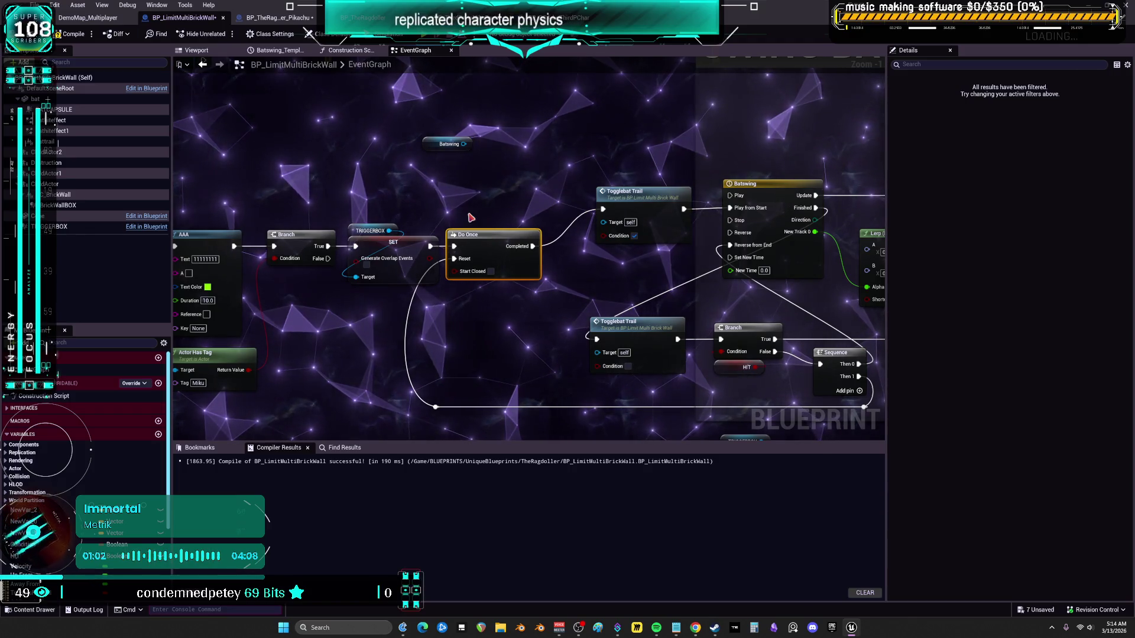
# Delete the Do Once node and wire SET directly into Togglebat Trail
pyautogui.press('Delete')
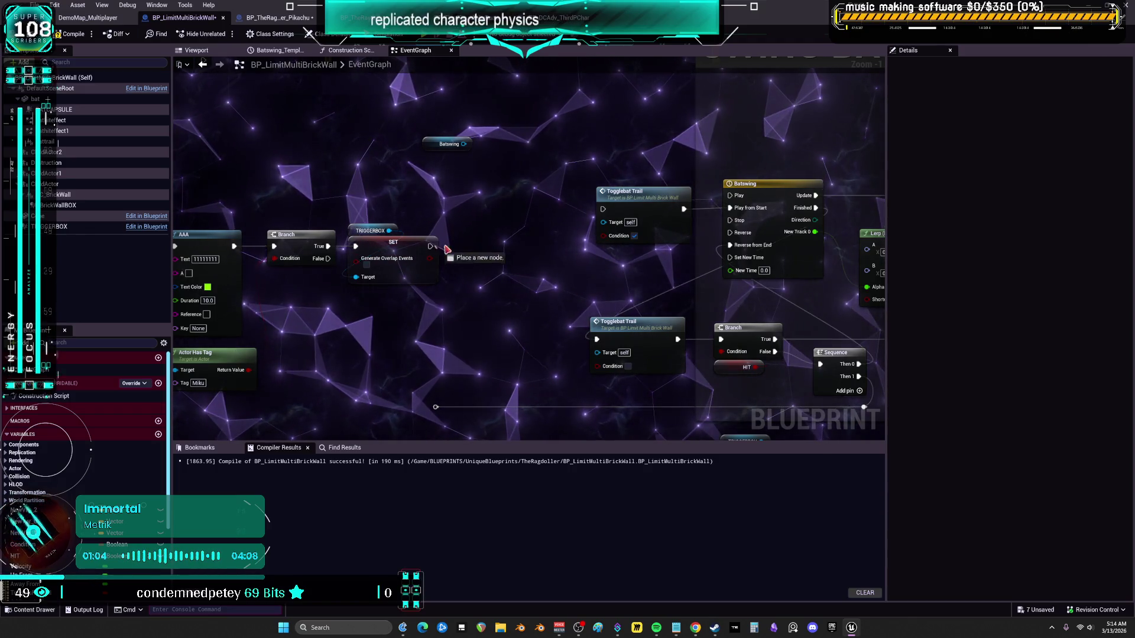
pyautogui.moveTo(596, 216); pyautogui.dragTo(602, 210)
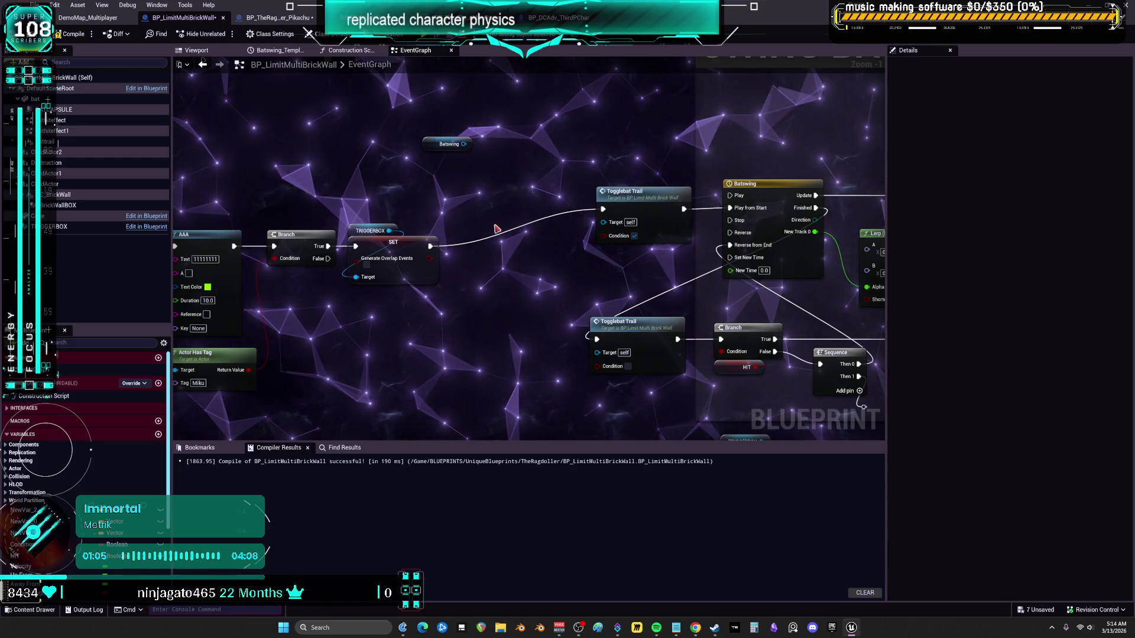
pyautogui.moveTo(493, 222); pyautogui.dragTo(400, 240)
pyautogui.moveTo(555, 212); pyautogui.dragTo(415, 249)
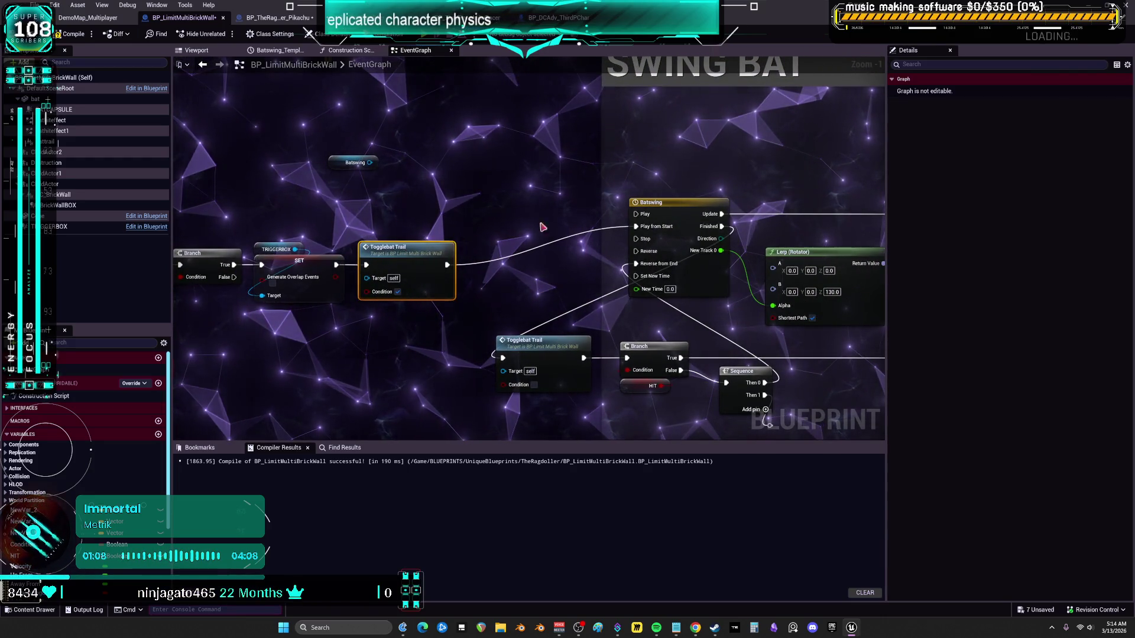
# Tidy the Batswing, lower Togglebat Trail, Lerp (Rotator), Set Relative Rotation and Sequence nodes
pyautogui.moveTo(645, 206); pyautogui.dragTo(488, 245)
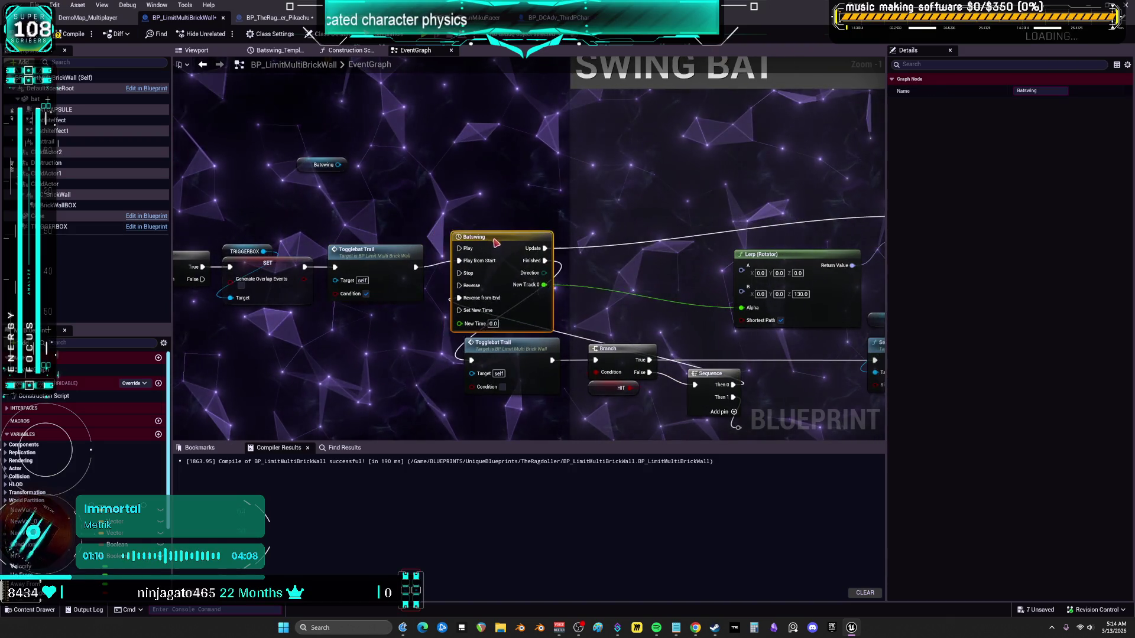
pyautogui.moveTo(616, 429)
pyautogui.mouseDown()
pyautogui.moveTo(604, 321)
pyautogui.moveTo(473, 248)
pyautogui.mouseUp()
pyautogui.moveTo(608, 243); pyautogui.dragTo(588, 274)
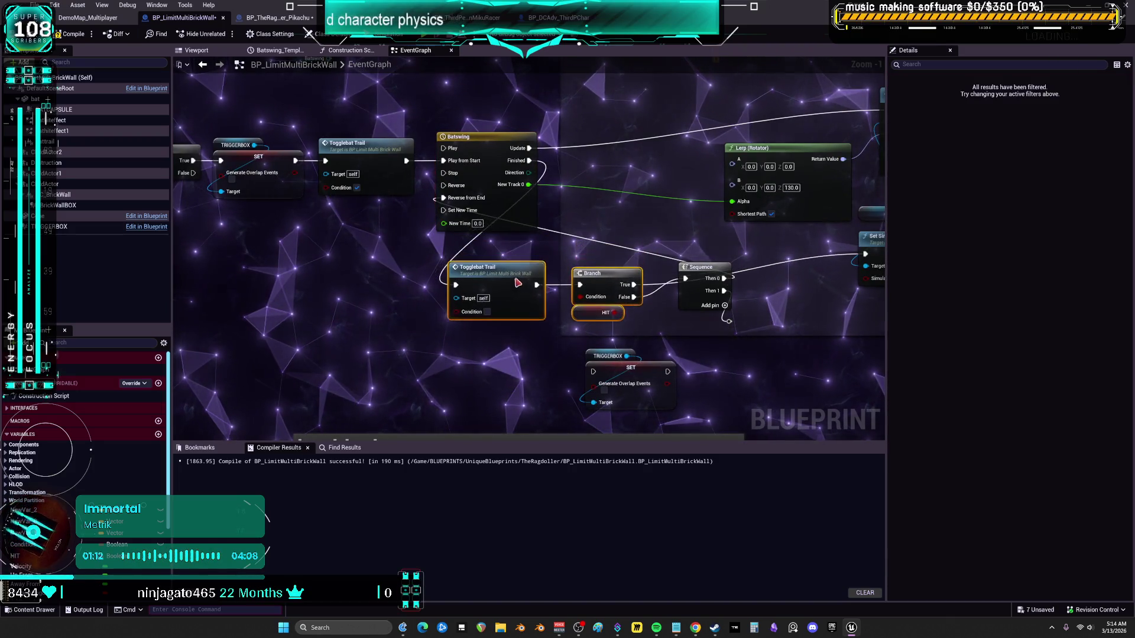
pyautogui.moveTo(600, 203); pyautogui.dragTo(363, 271)
pyautogui.moveTo(520, 216); pyautogui.dragTo(381, 231)
pyautogui.moveTo(699, 163); pyautogui.dragTo(571, 201)
pyautogui.moveTo(420, 376)
pyautogui.mouseDown()
pyautogui.moveTo(575, 319)
pyautogui.moveTo(497, 340)
pyautogui.mouseUp()
pyautogui.moveTo(575, 305); pyautogui.dragTo(581, 324)
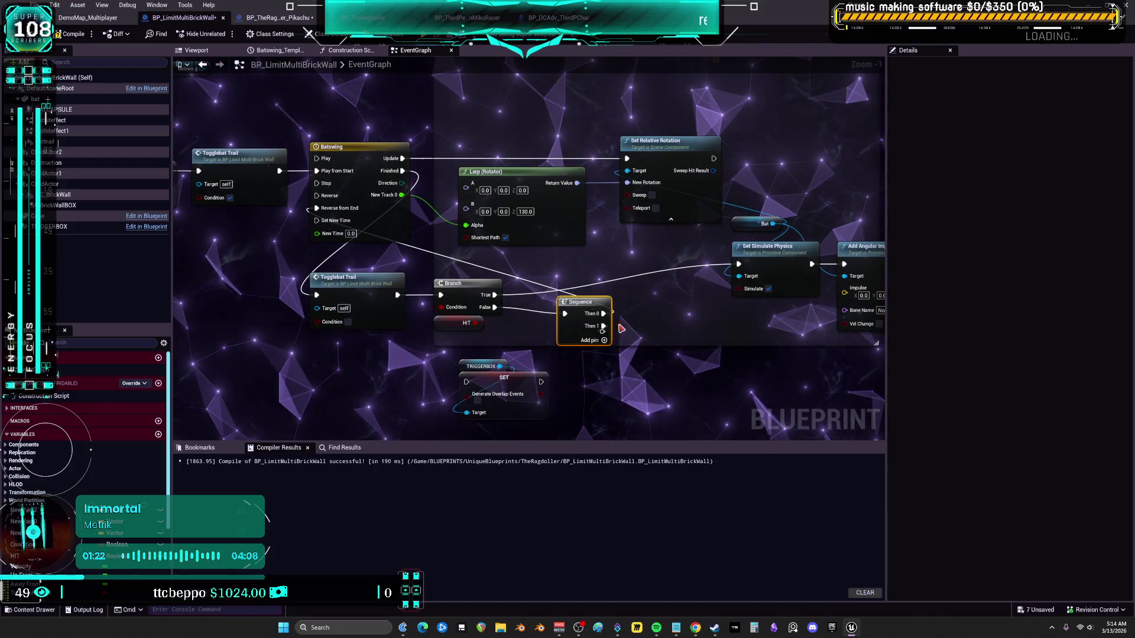
pyautogui.moveTo(774, 262)
pyautogui.mouseDown()
pyautogui.moveTo(644, 253)
pyautogui.moveTo(544, 286)
pyautogui.mouseUp()
# Delete the Branch, HIT and Sequence nodes and move the Bat getter above Set Relative Rotation
pyautogui.press('Delete')
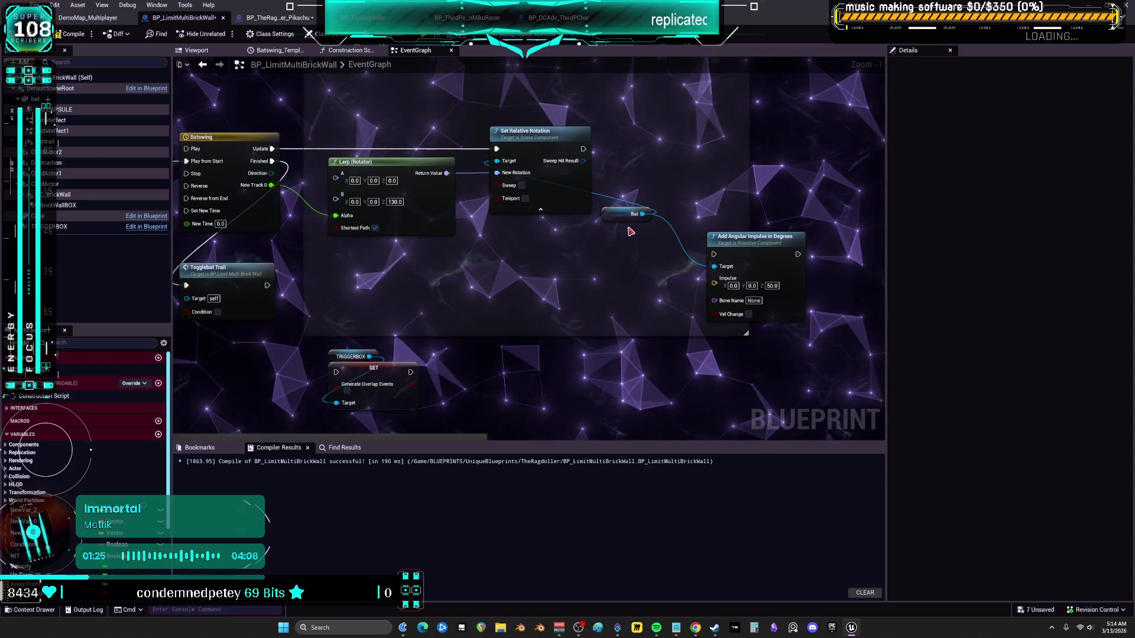
pyautogui.moveTo(614, 224); pyautogui.dragTo(534, 262)
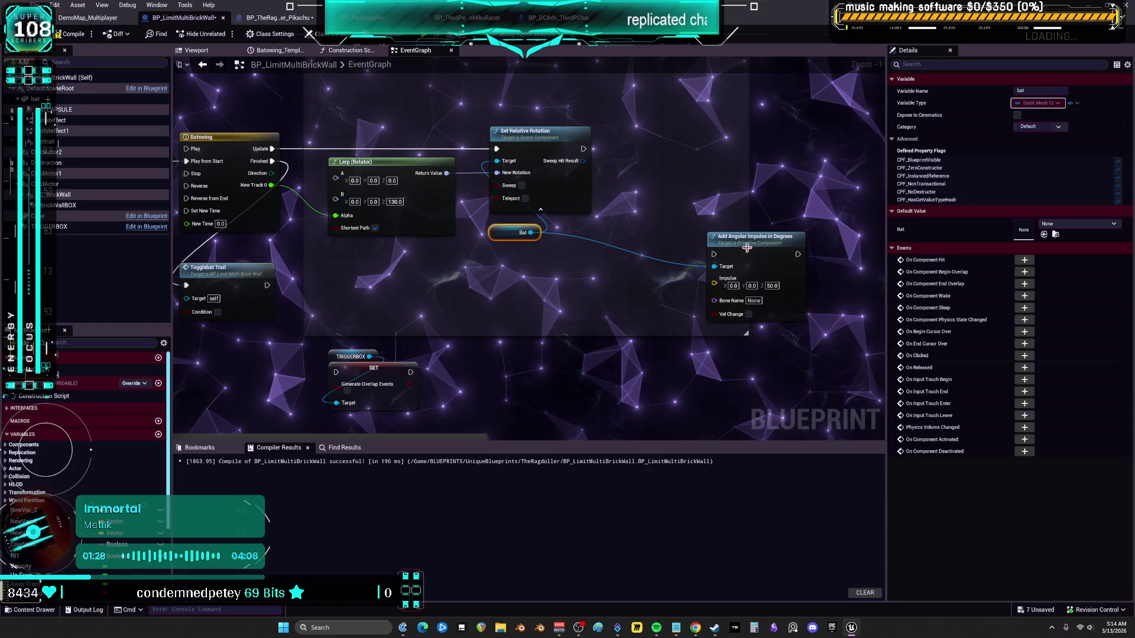
pyautogui.moveTo(744, 248); pyautogui.dragTo(664, 260)
pyautogui.moveTo(509, 239); pyautogui.dragTo(508, 121)
# Place a Sequence node near the timeline, then undo it
pyautogui.moveTo(249, 269)
pyautogui.mouseDown()
pyautogui.moveTo(509, 272)
pyautogui.moveTo(515, 300)
pyautogui.moveTo(481, 265)
pyautogui.mouseUp()
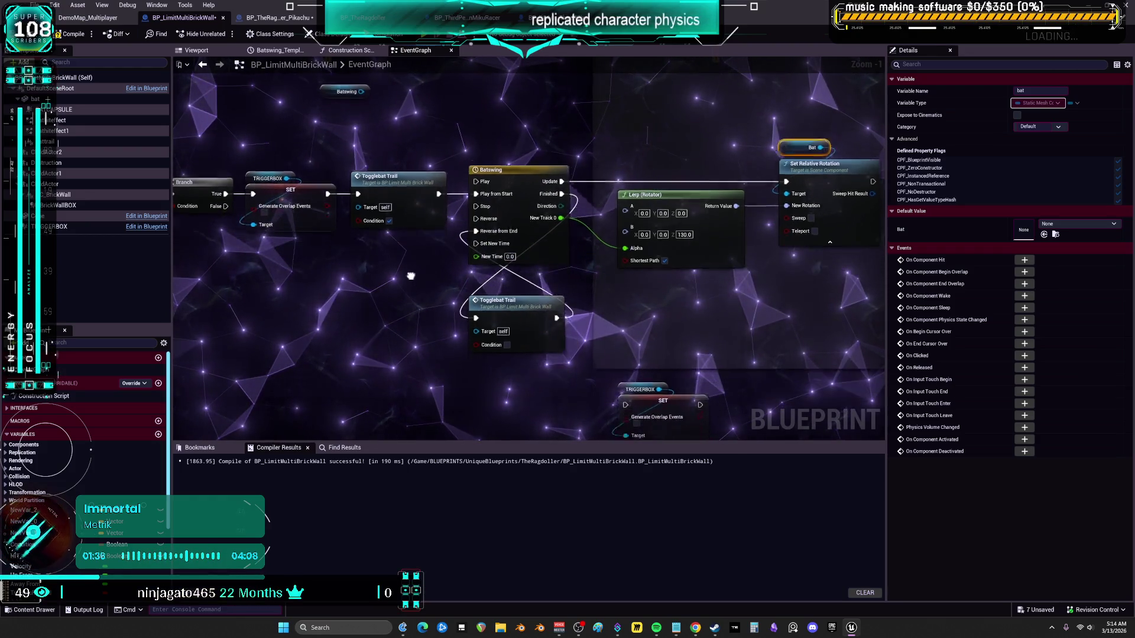
pyautogui.click(403, 294)
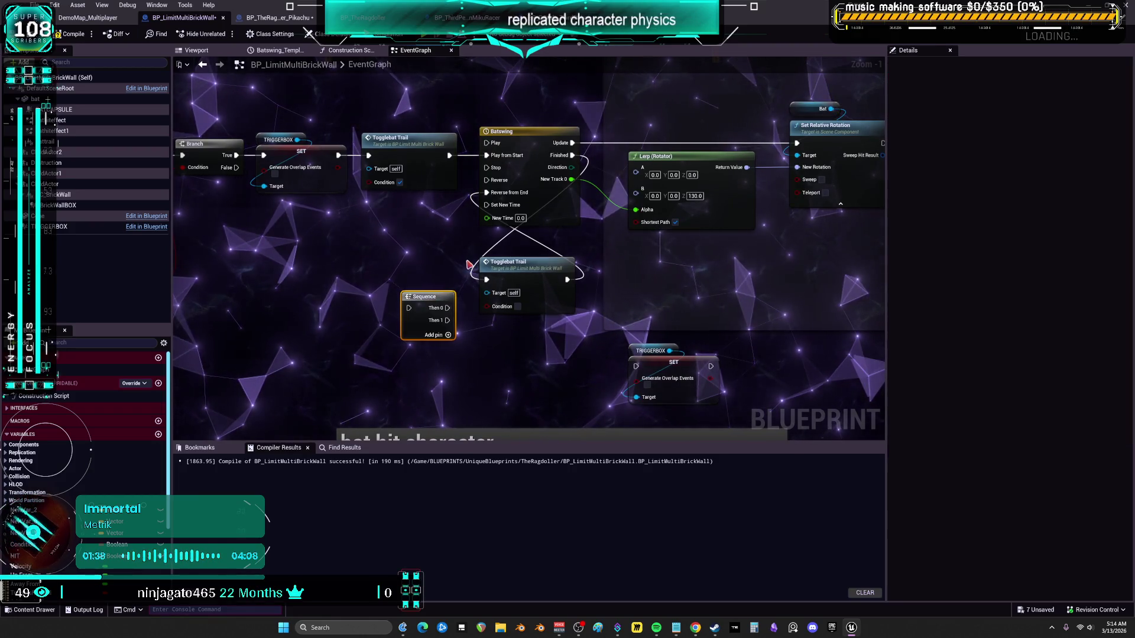
pyautogui.hotkey('ctrl', 'z')
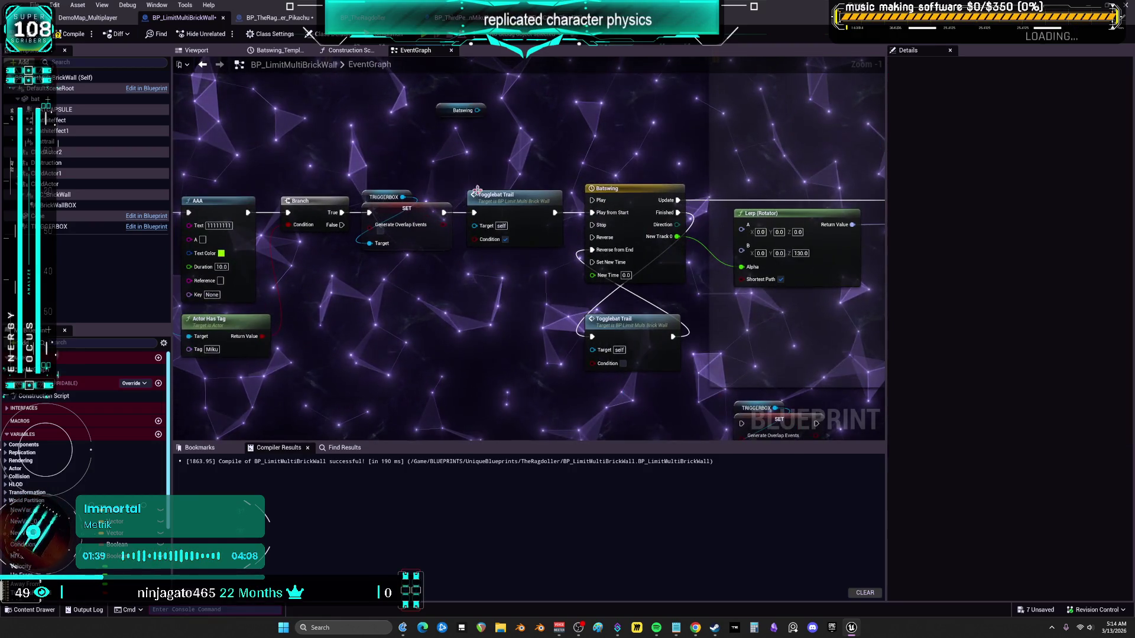
# Move the Batswing reference into open space, try a 'bind' search, and select the lower Togglebat Trail
pyautogui.moveTo(445, 105)
pyautogui.mouseDown()
pyautogui.moveTo(349, 298)
pyautogui.moveTo(412, 353)
pyautogui.mouseUp()
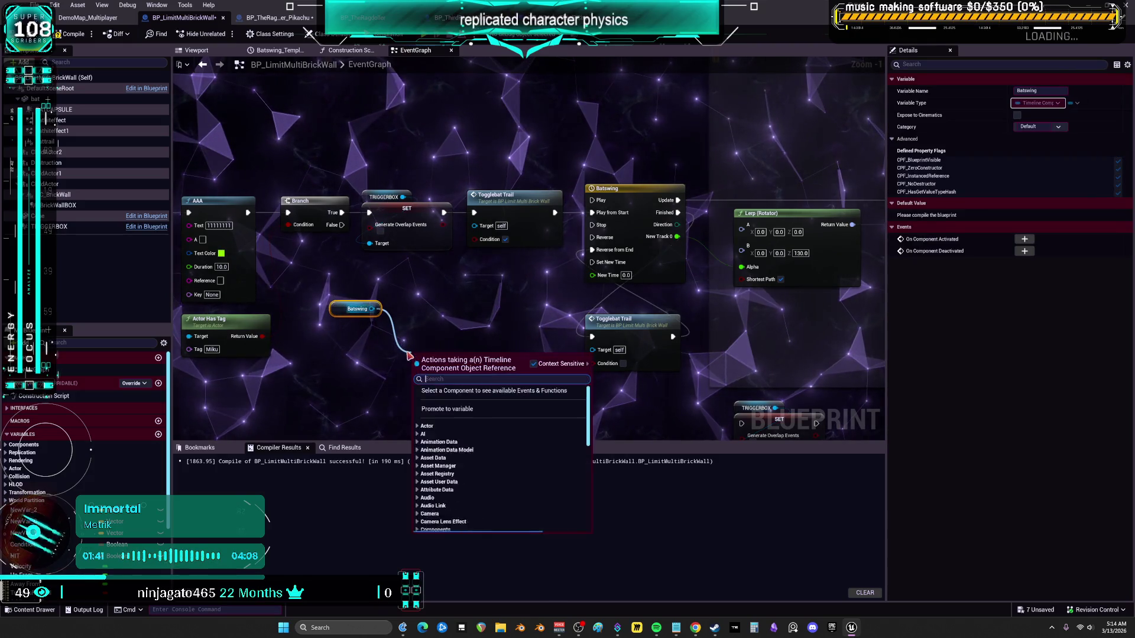
pyautogui.write('bind')
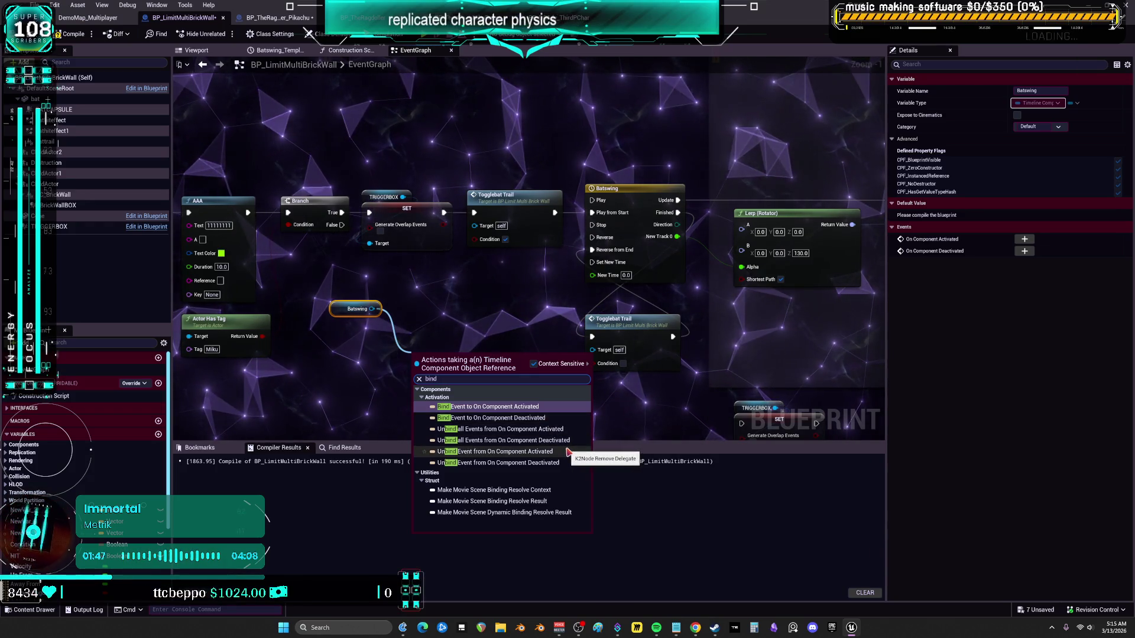
pyautogui.click(447, 324)
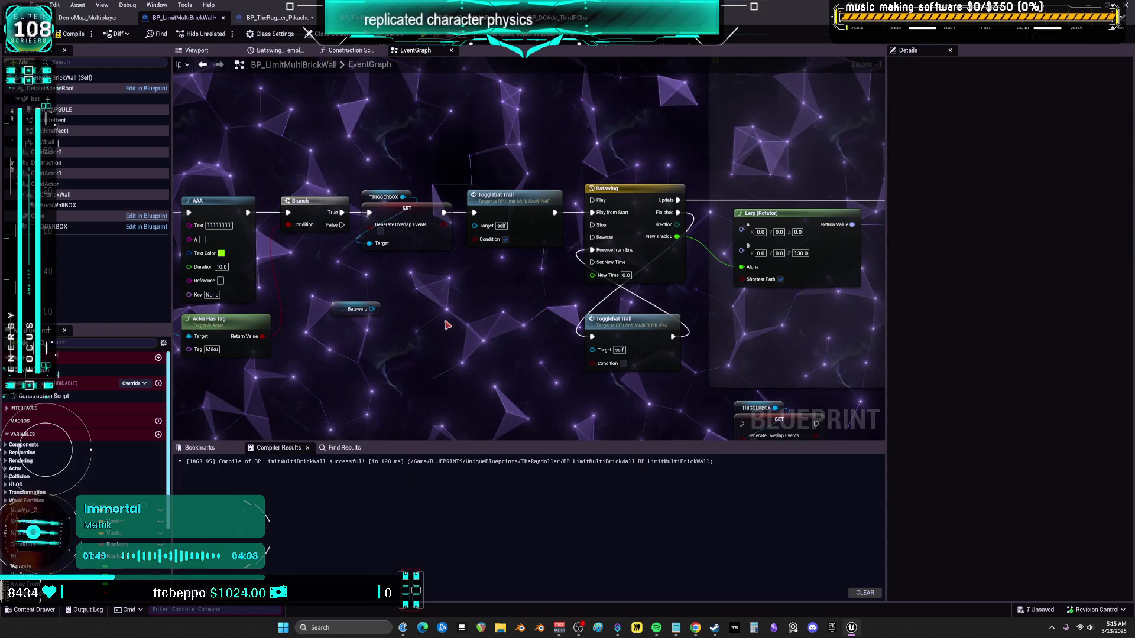
pyautogui.moveTo(637, 331); pyautogui.dragTo(630, 331)
# Add a Switch on ETimelineDirection off Batswing's Direction output and arrange Togglebat Trail beside it
pyautogui.moveTo(540, 324)
pyautogui.mouseDown()
pyautogui.moveTo(514, 341)
pyautogui.moveTo(589, 335)
pyautogui.mouseUp()
pyautogui.moveTo(672, 299)
pyautogui.mouseDown()
pyautogui.moveTo(601, 291)
pyautogui.moveTo(606, 279)
pyautogui.mouseUp()
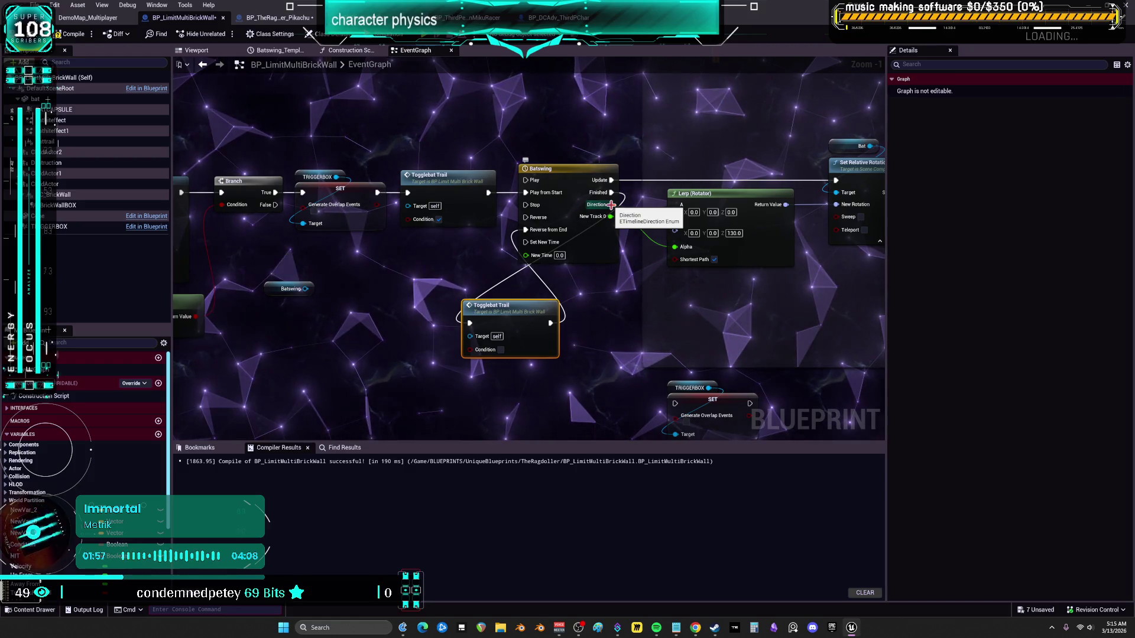
pyautogui.moveTo(362, 305); pyautogui.dragTo(363, 306)
pyautogui.write('sw')
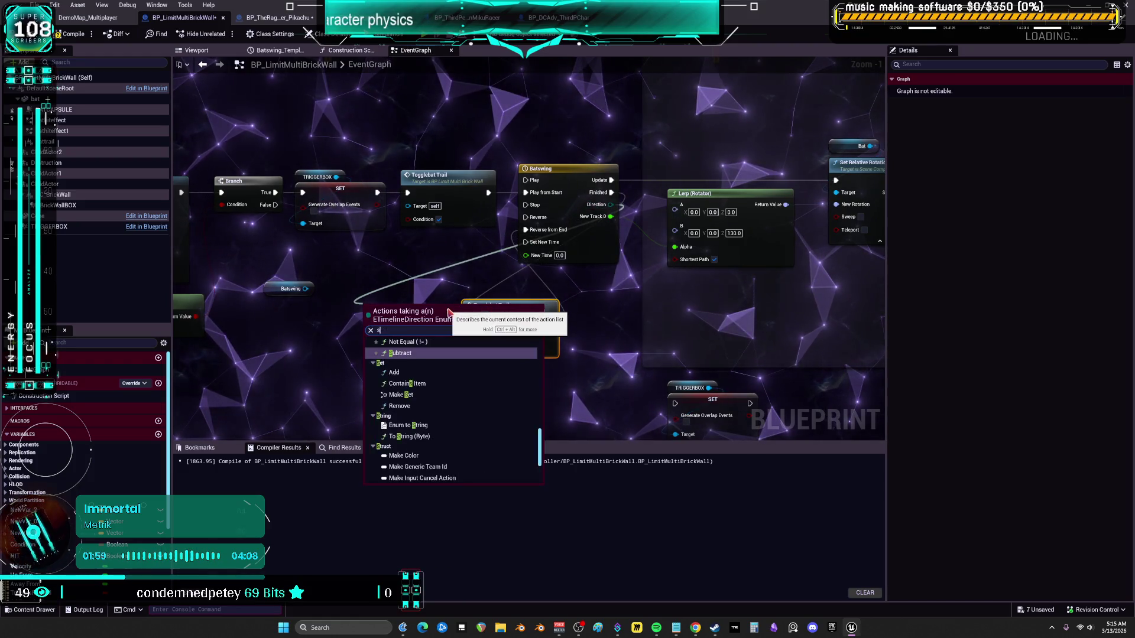
pyautogui.click(428, 366)
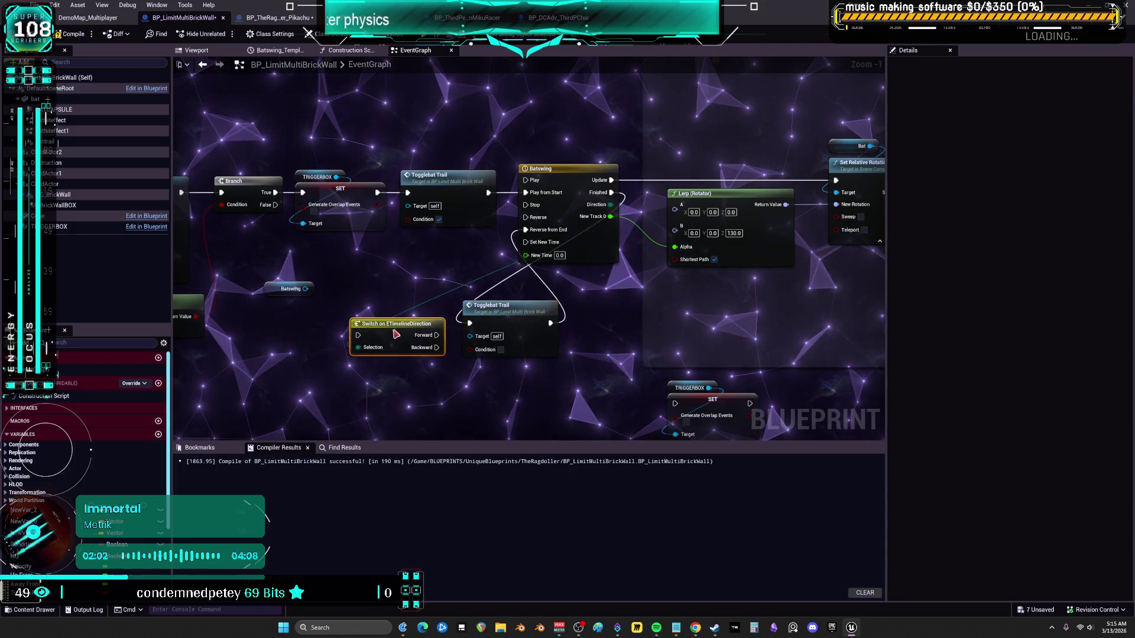
pyautogui.moveTo(516, 319); pyautogui.dragTo(449, 313)
pyautogui.moveTo(434, 384)
pyautogui.mouseDown()
pyautogui.moveTo(498, 371)
pyautogui.moveTo(553, 329)
pyautogui.mouseUp()
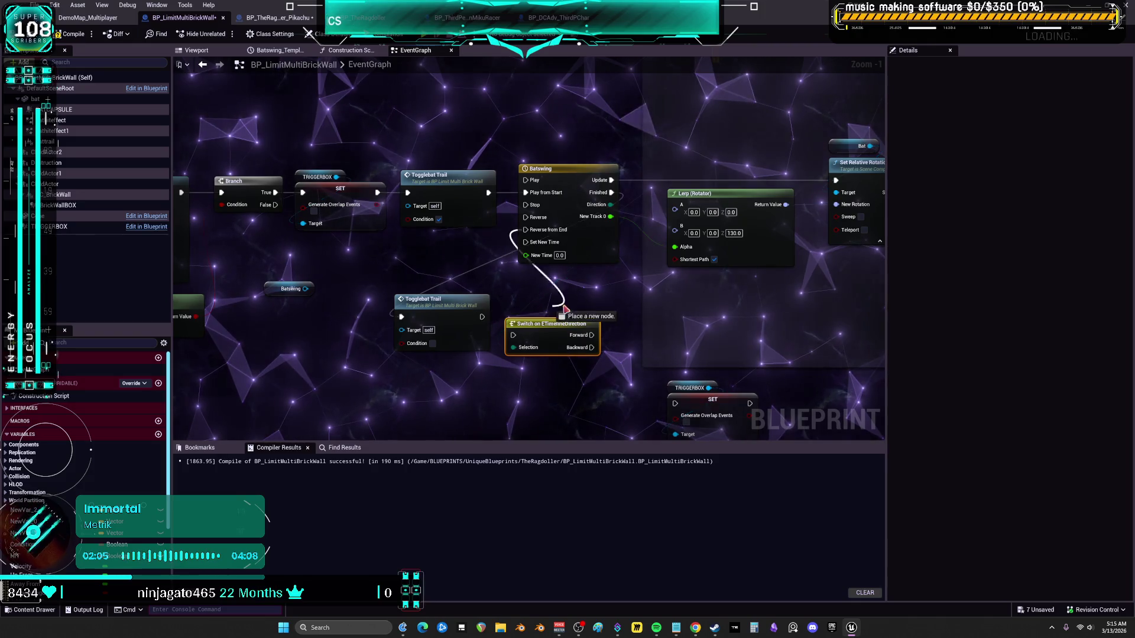
pyautogui.moveTo(462, 303); pyautogui.dragTo(443, 314)
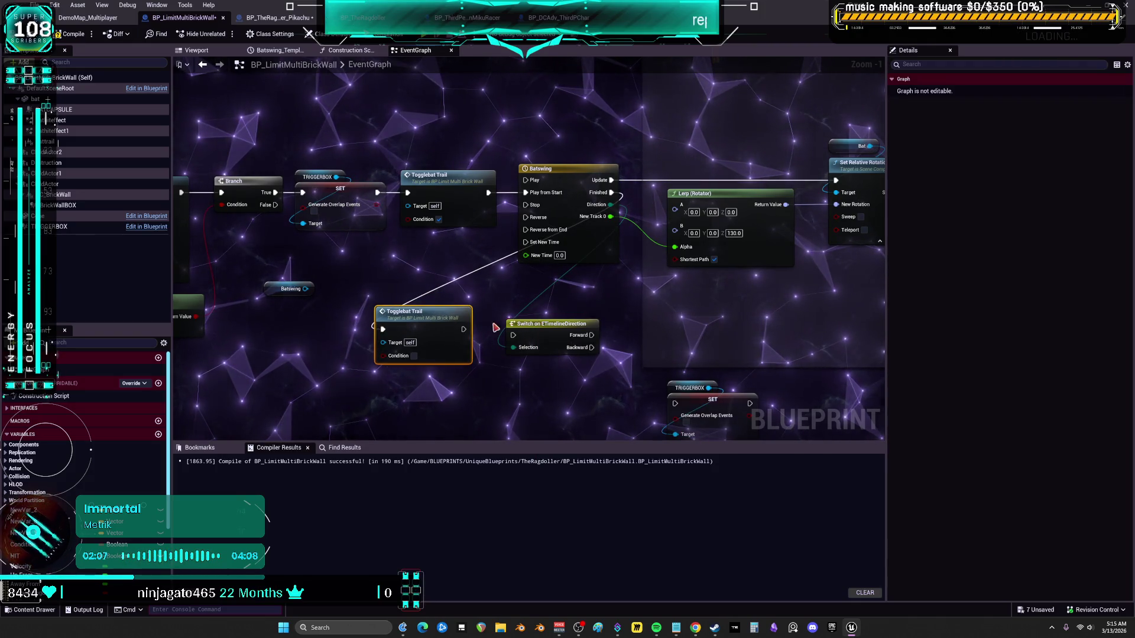
# Add a Sequence node and wire the Switch's Backward output into a pasted TRIGGERBOX SET copy
pyautogui.click(542, 329)
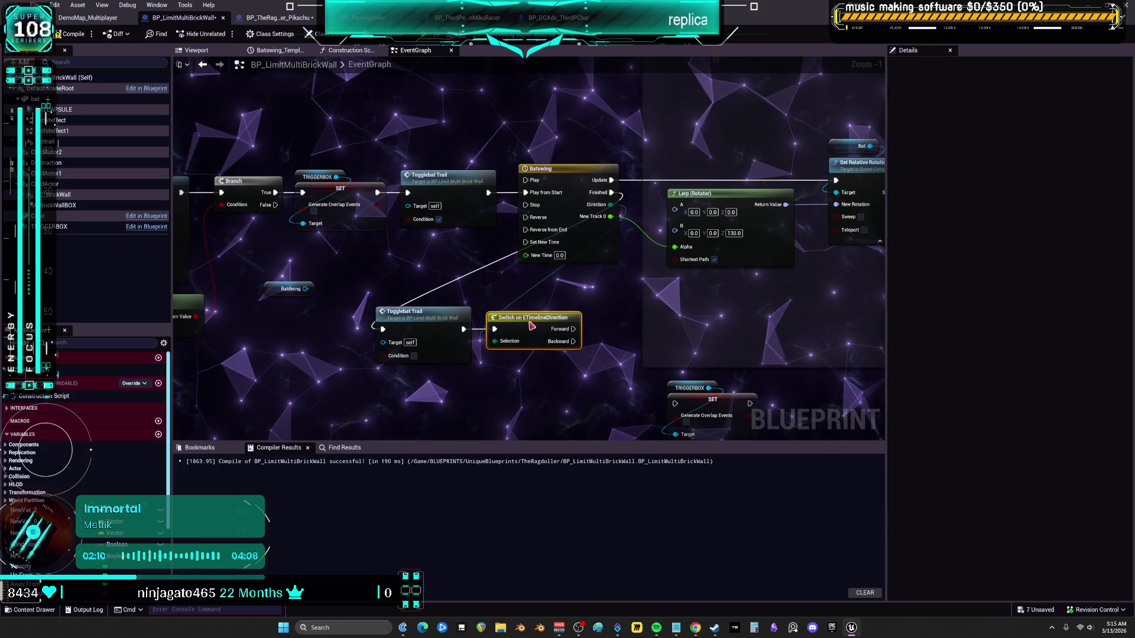
pyautogui.click(496, 292)
pyautogui.moveTo(439, 322); pyautogui.dragTo(432, 323)
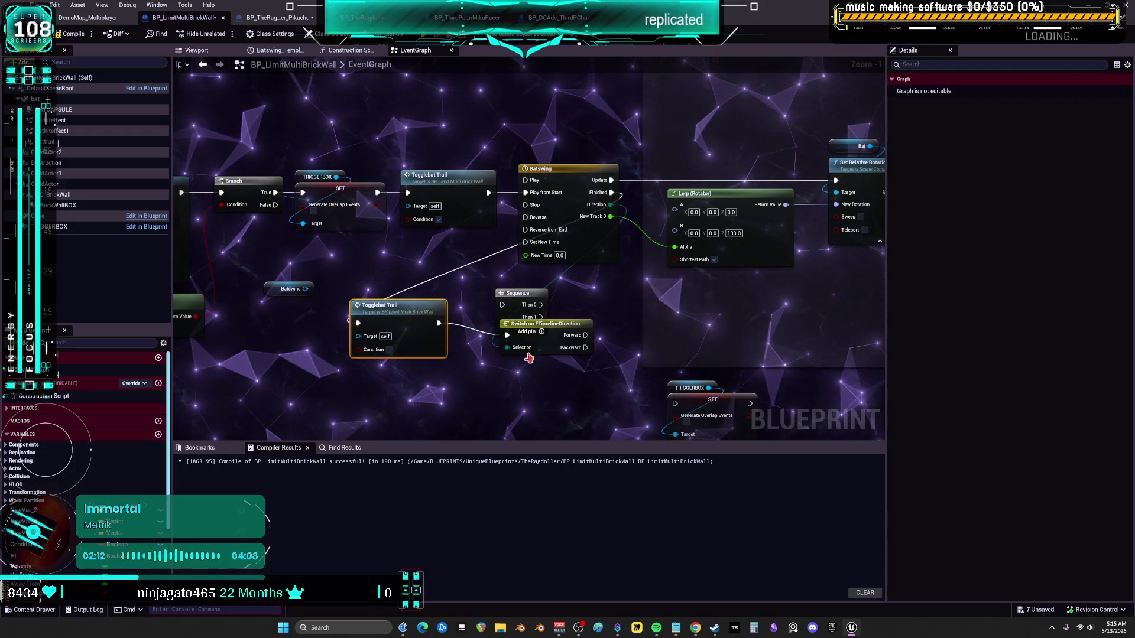
pyautogui.moveTo(520, 290); pyautogui.dragTo(525, 348)
pyautogui.moveTo(438, 324); pyautogui.dragTo(447, 326)
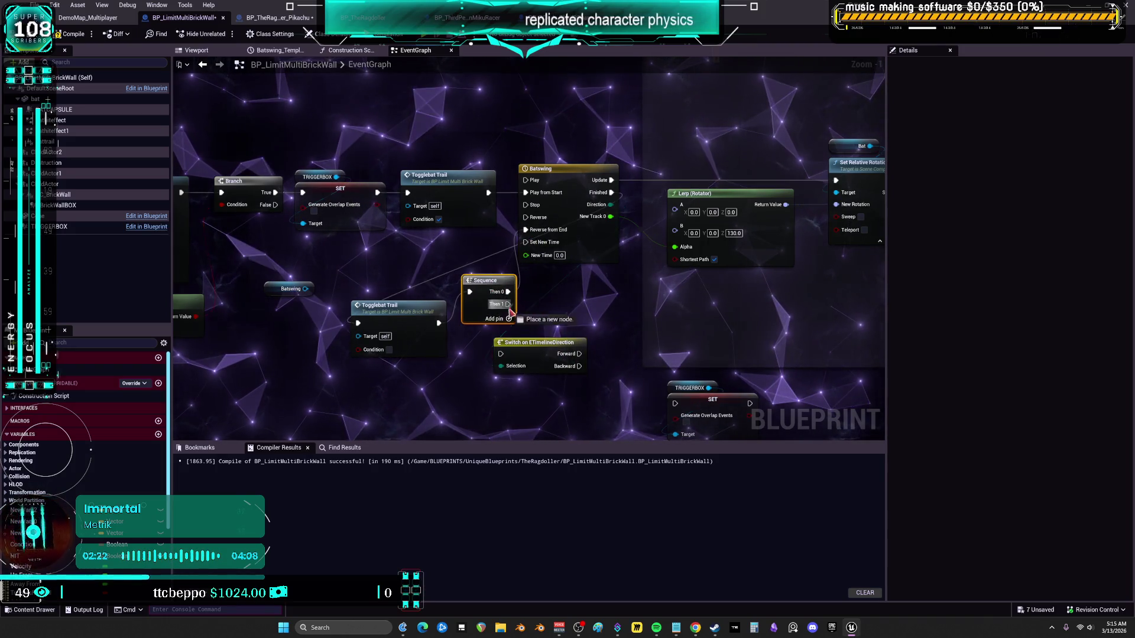
pyautogui.click(304, 260)
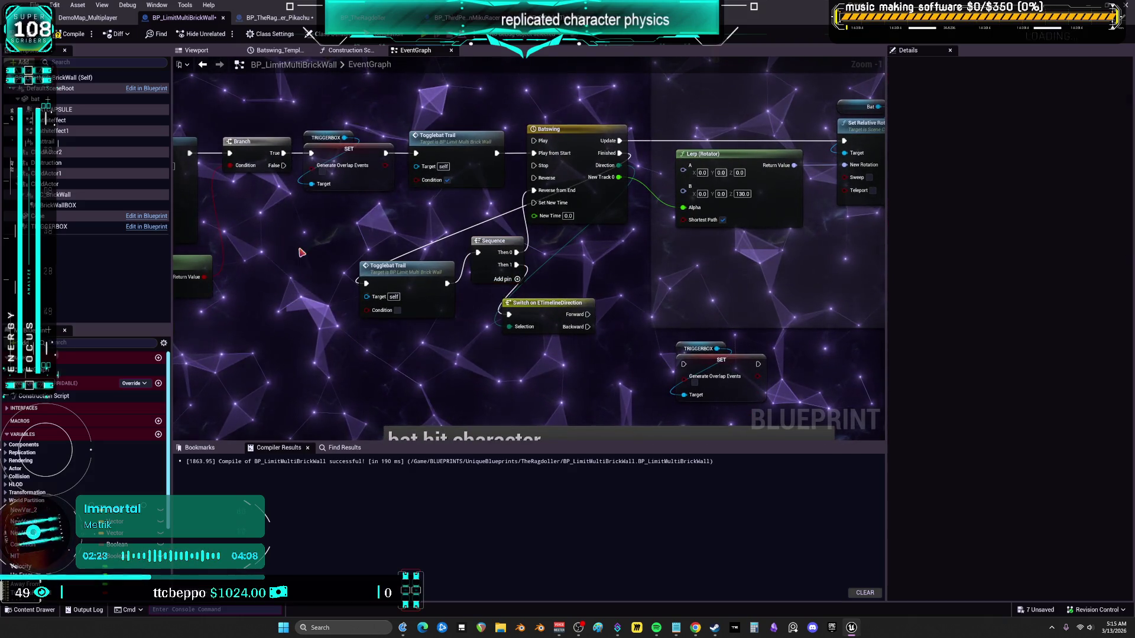
pyautogui.hotkey('ctrl', 'v')
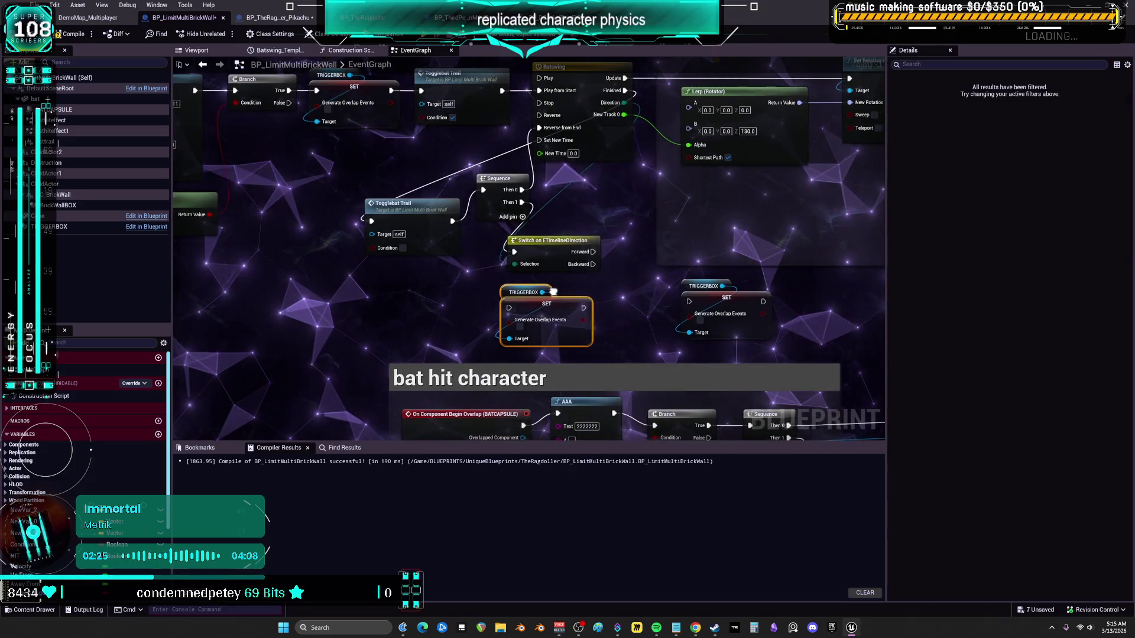
pyautogui.moveTo(525, 275); pyautogui.dragTo(525, 284)
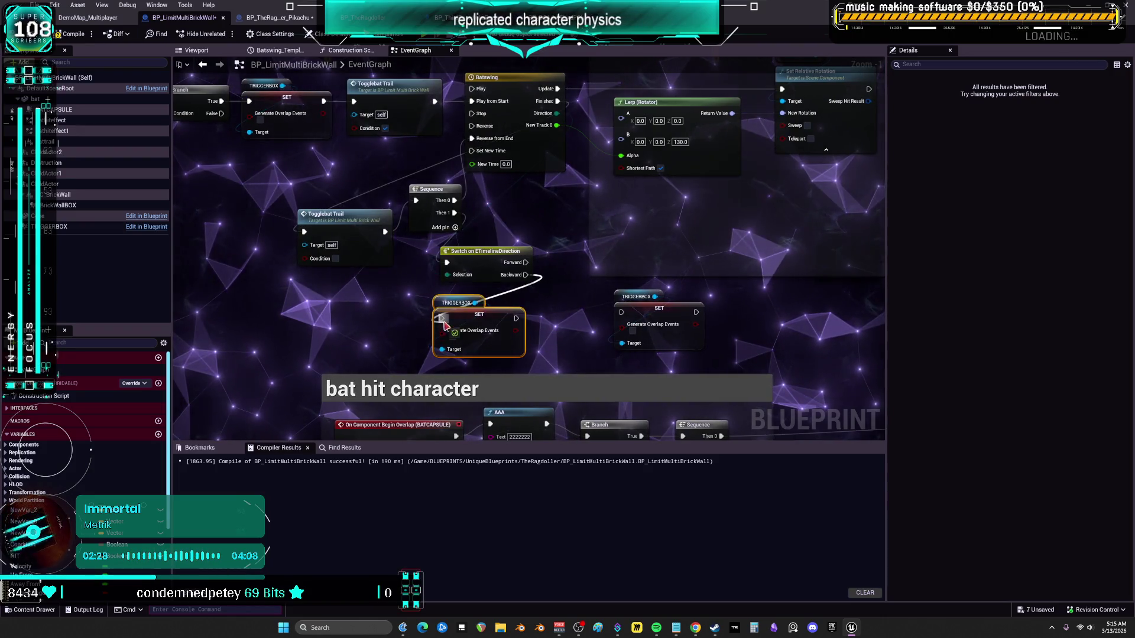
pyautogui.moveTo(443, 322); pyautogui.dragTo(442, 320)
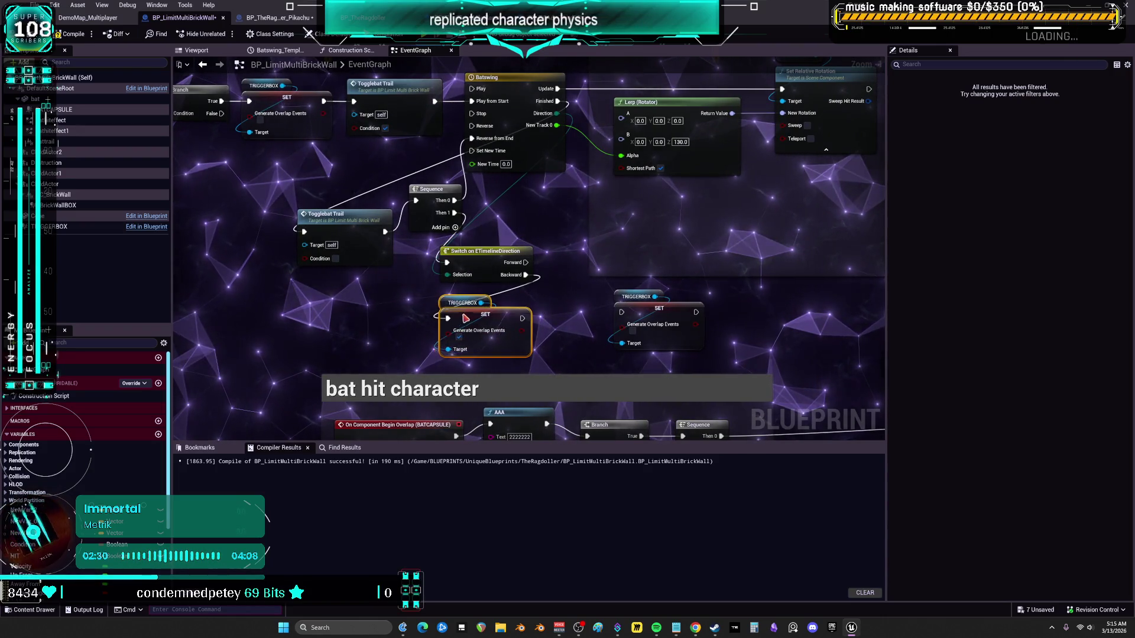
# Feed Togglebat Trail into Batswing's Reverse from End, replace the Sequence, and shift Switch and SET right
pyautogui.moveTo(515, 226); pyautogui.dragTo(513, 306)
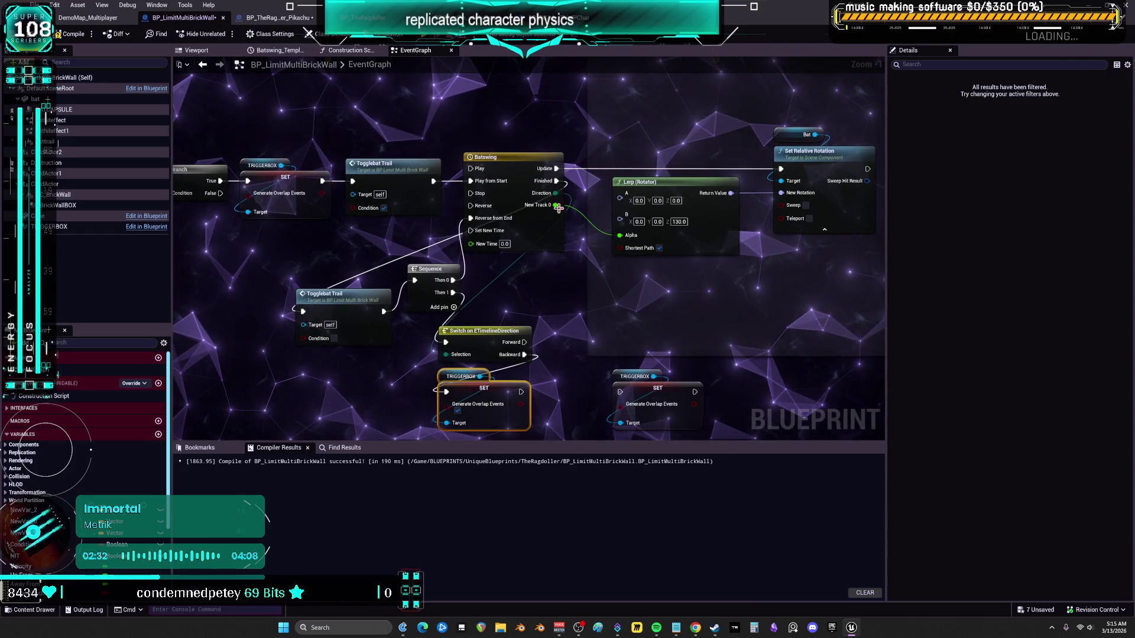
pyautogui.click(439, 275)
pyautogui.press('Delete')
pyautogui.moveTo(385, 311); pyautogui.dragTo(462, 218)
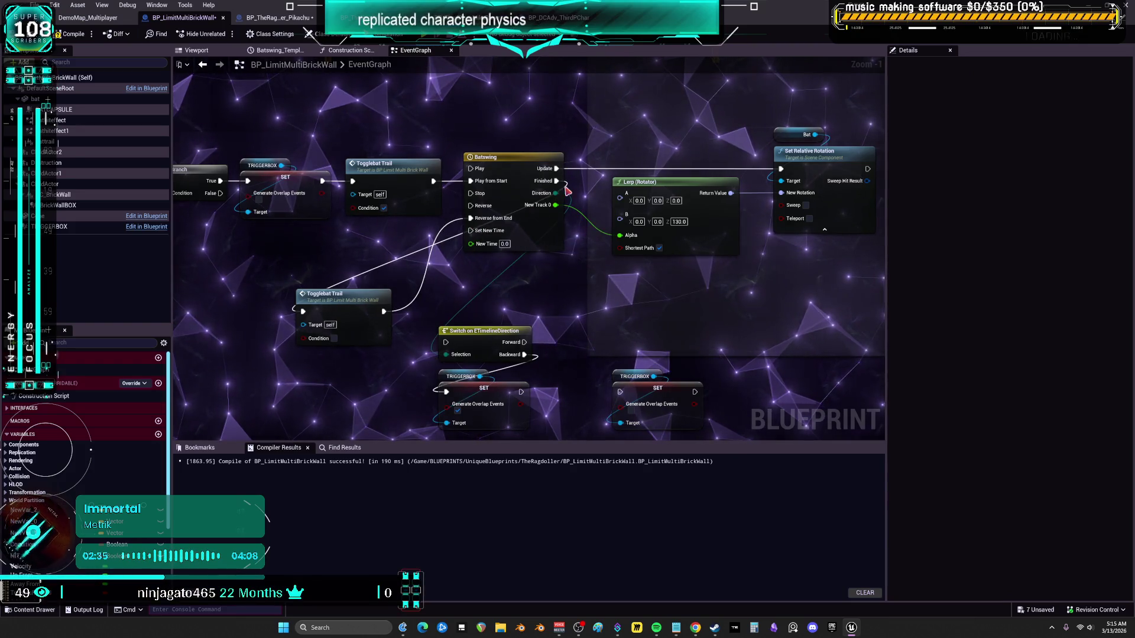
pyautogui.hotkey('ctrl', 'v')
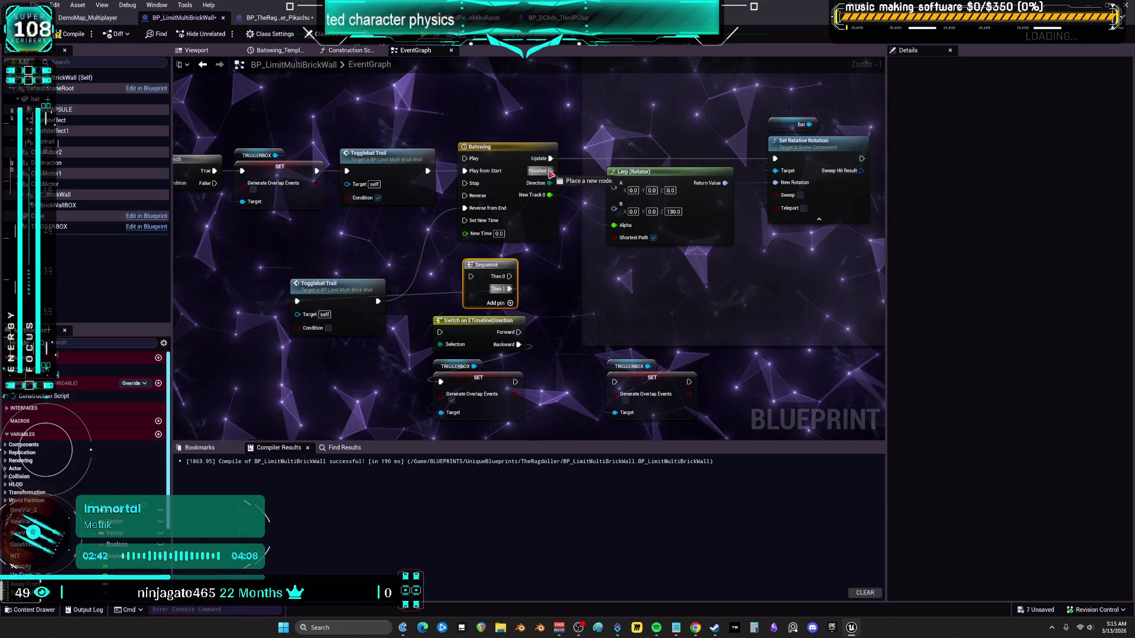
pyautogui.moveTo(476, 339); pyautogui.dragTo(469, 247)
pyautogui.moveTo(454, 205)
pyautogui.mouseDown()
pyautogui.moveTo(555, 253)
pyautogui.moveTo(665, 274)
pyautogui.mouseUp()
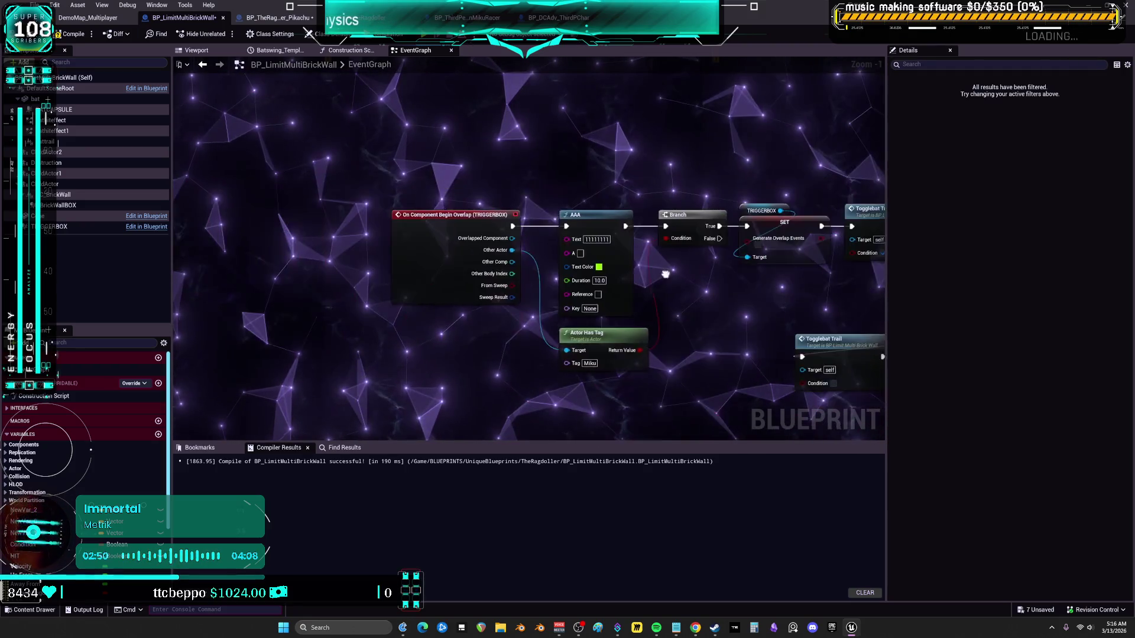
# Place the lower Togglebat Trail node beside the Sequence node near the Batswing timeline
pyautogui.moveTo(347, 395); pyautogui.dragTo(433, 350)
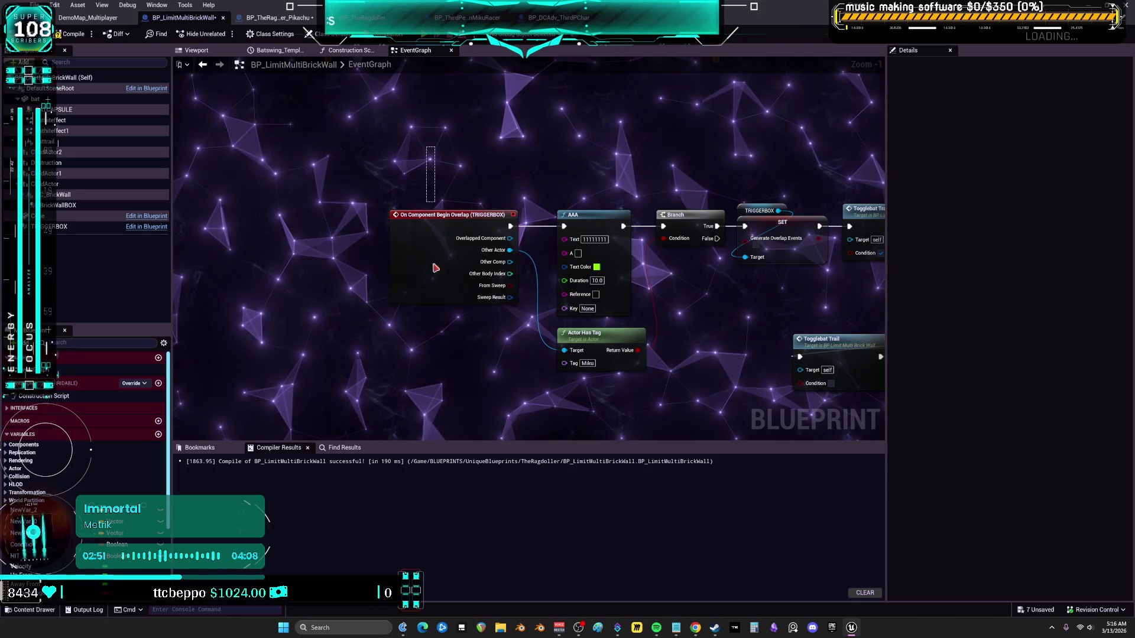
pyautogui.moveTo(683, 278); pyautogui.dragTo(578, 316)
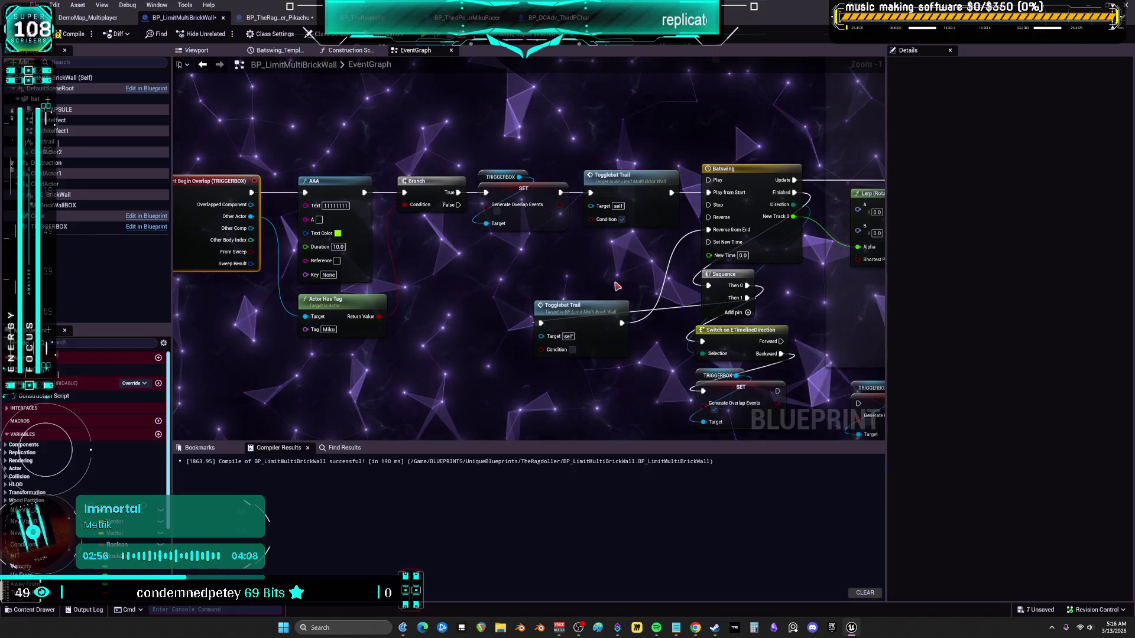
pyautogui.moveTo(462, 308)
pyautogui.mouseDown()
pyautogui.moveTo(703, 284)
pyautogui.moveTo(552, 204)
pyautogui.moveTo(496, 270)
pyautogui.mouseUp()
pyautogui.scroll(-4, 495, 271)
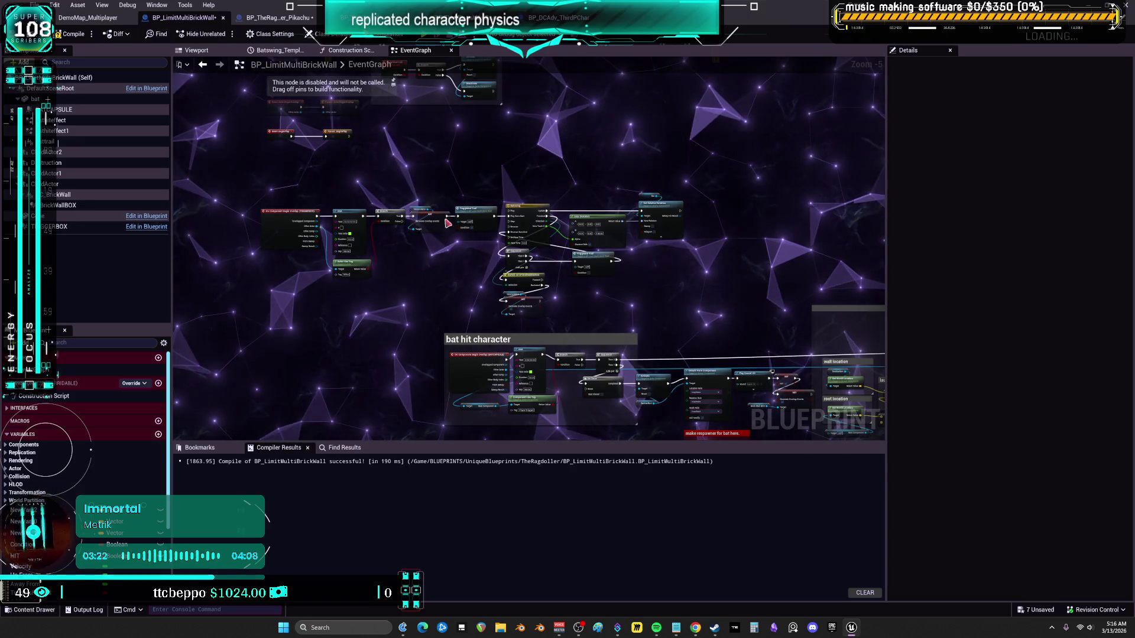
# Shift the selected swing-bat node block right, then show the Blueprint's Viewport
pyautogui.moveTo(258, 211); pyautogui.dragTo(370, 228)
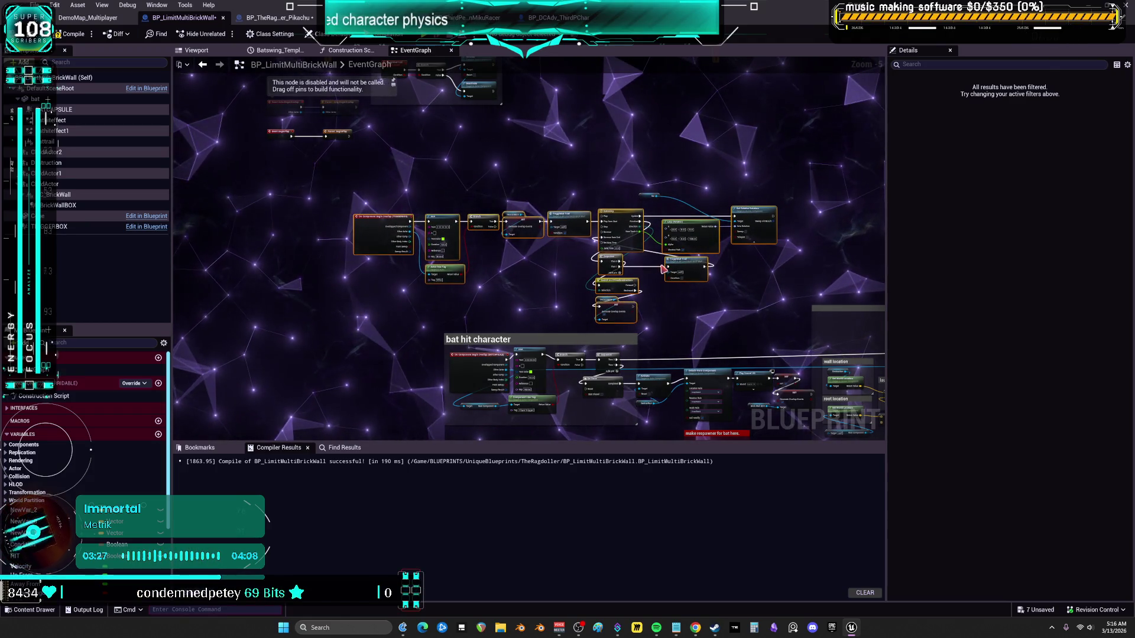
pyautogui.moveTo(451, 219); pyautogui.dragTo(410, 226)
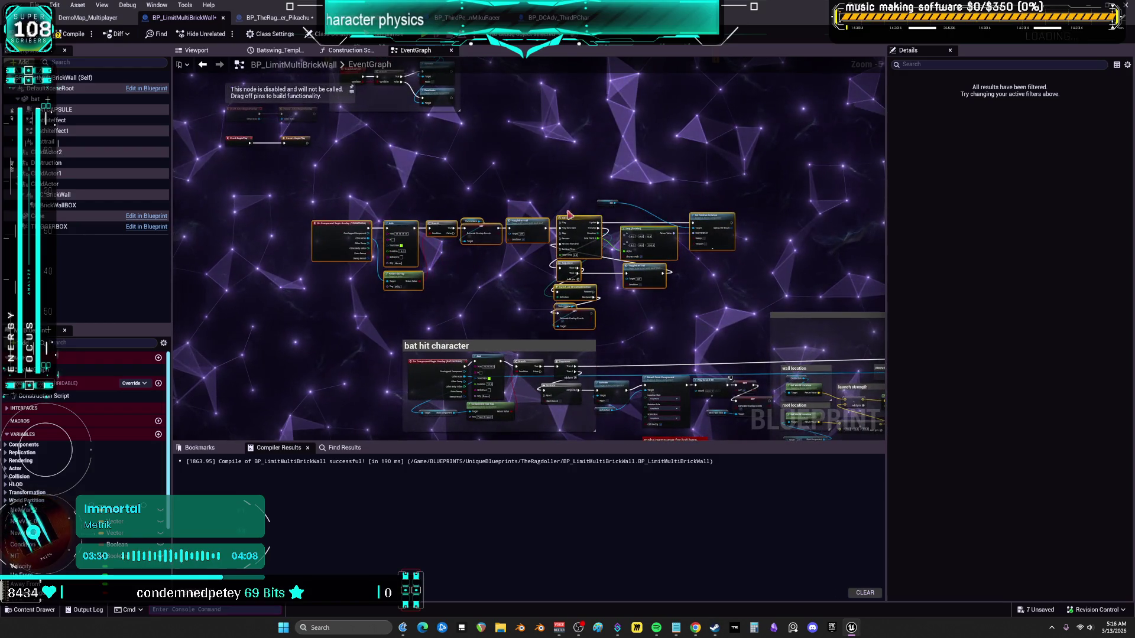
pyautogui.scroll(3, 577, 427)
pyautogui.click(203, 50)
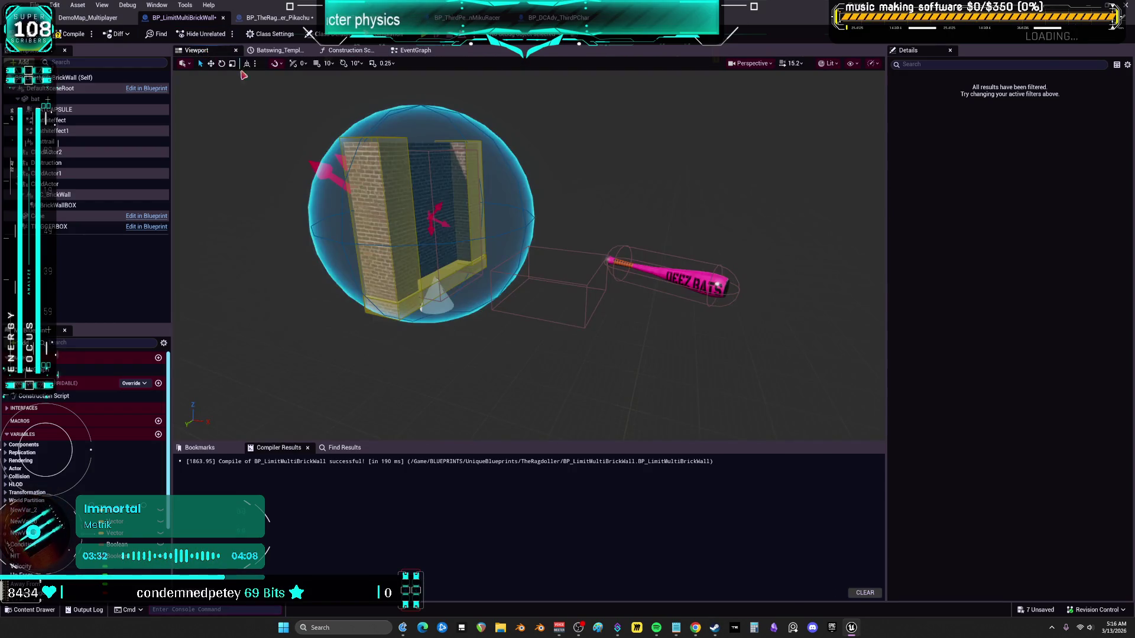
# Inspect TRIGGERBOX and BATCAPSULE in the Viewport, orbiting to see wall, box and bat
pyautogui.scroll(5, 529, 255)
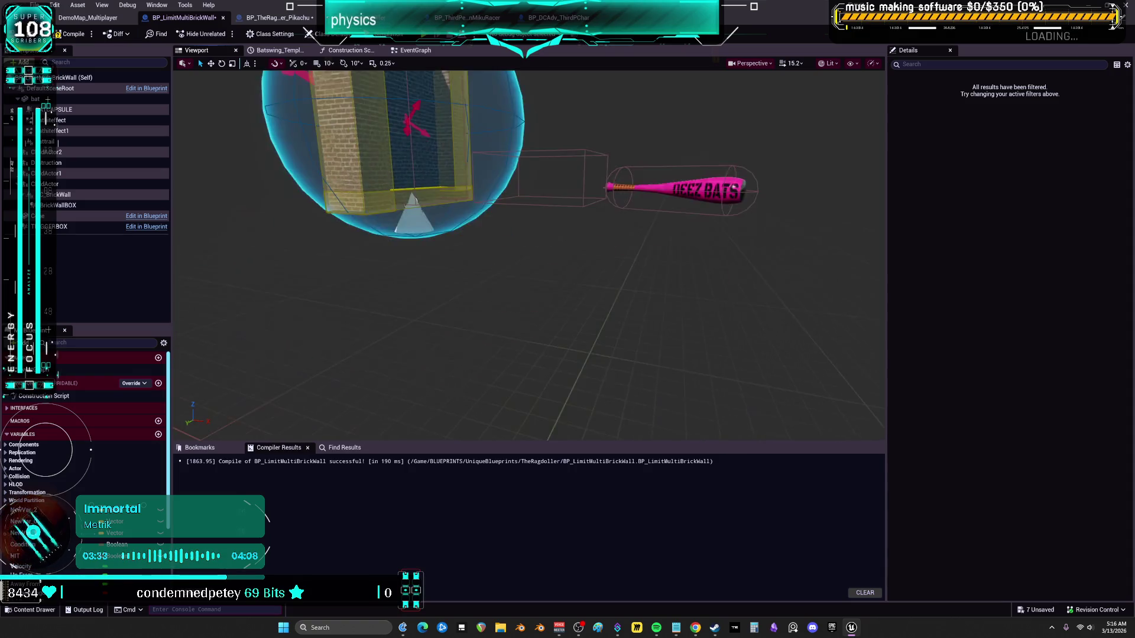
pyautogui.click(52, 226)
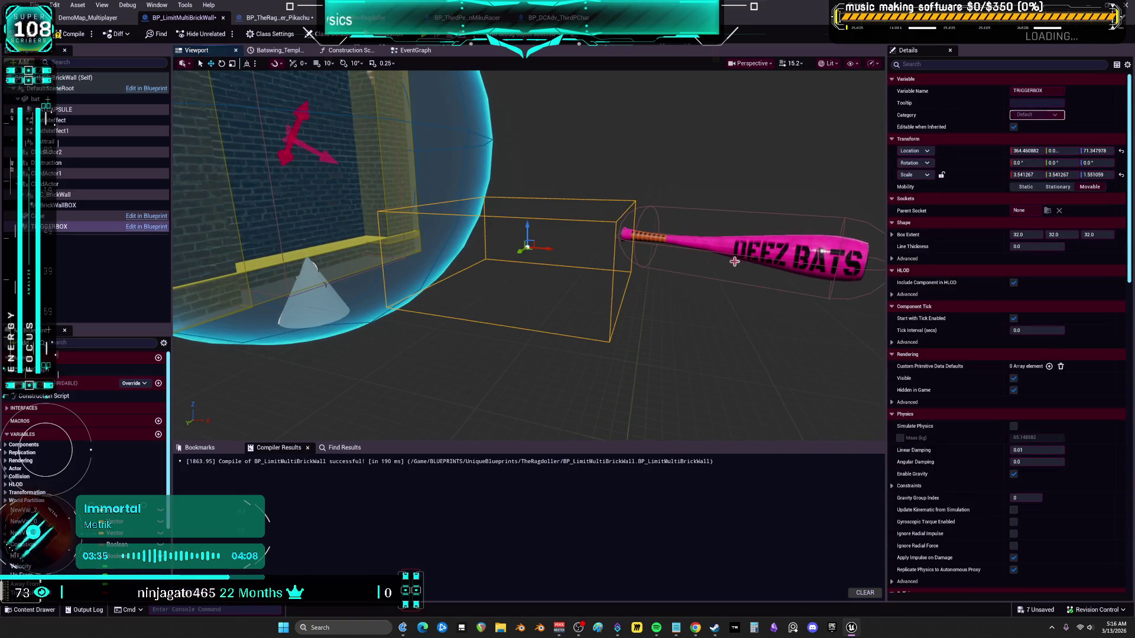
pyautogui.moveTo(591, 295); pyautogui.dragTo(627, 320)
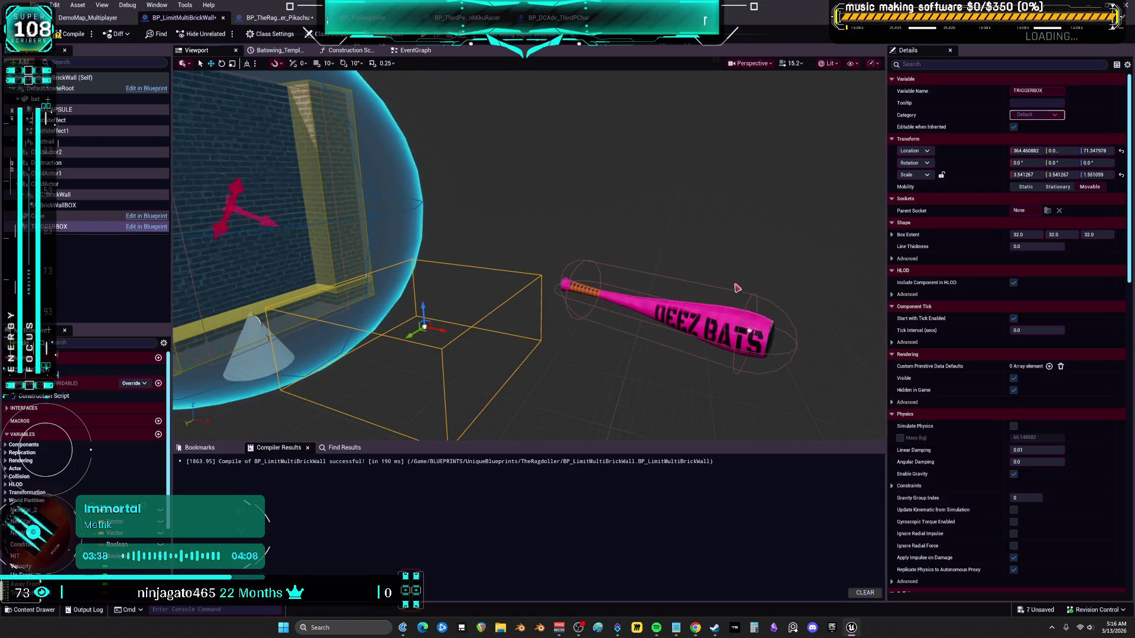
pyautogui.click(751, 298)
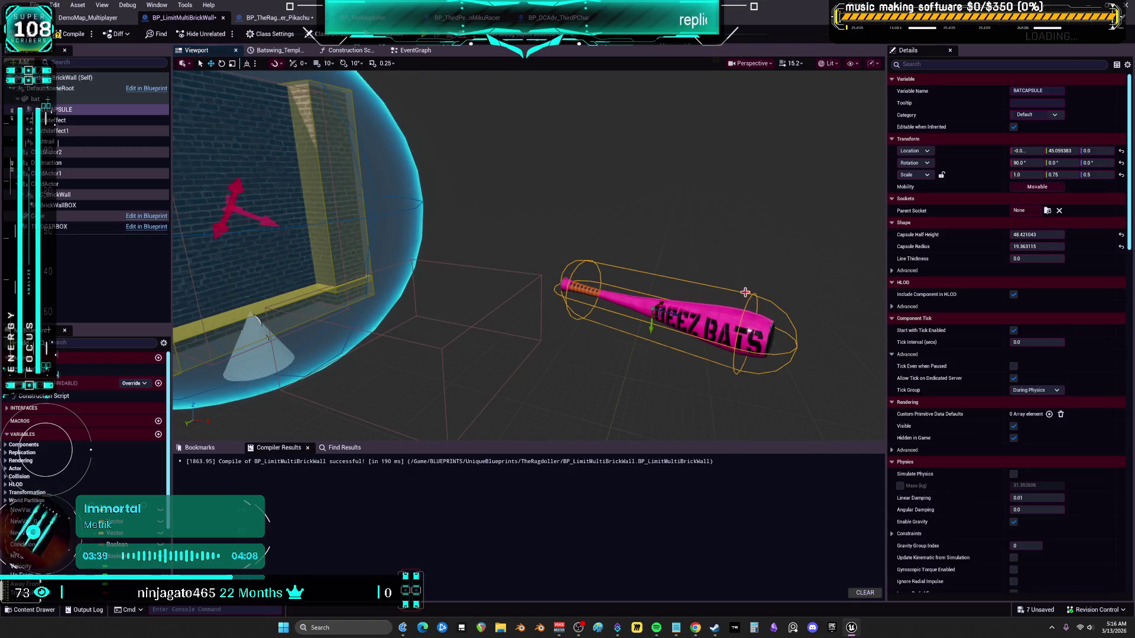
# Back in the EventGraph, frame the Batswing timeline and select the whole overlap node chain
pyautogui.click(416, 51)
pyautogui.scroll(-2, 660, 364)
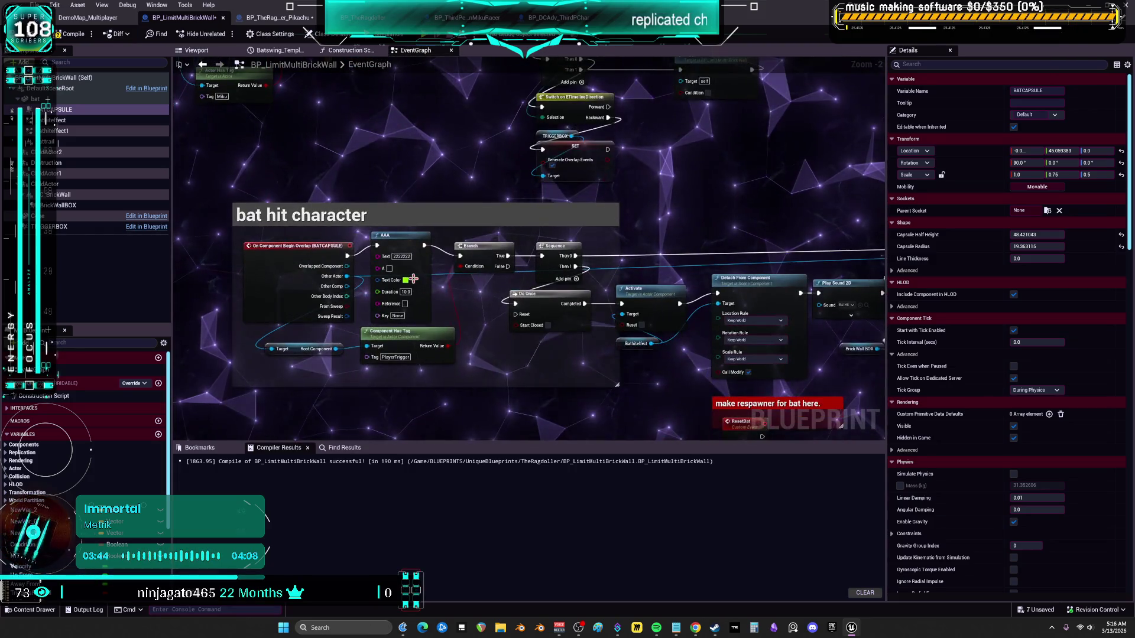
pyautogui.moveTo(629, 157); pyautogui.dragTo(629, 352)
pyautogui.scroll(-1, 629, 352)
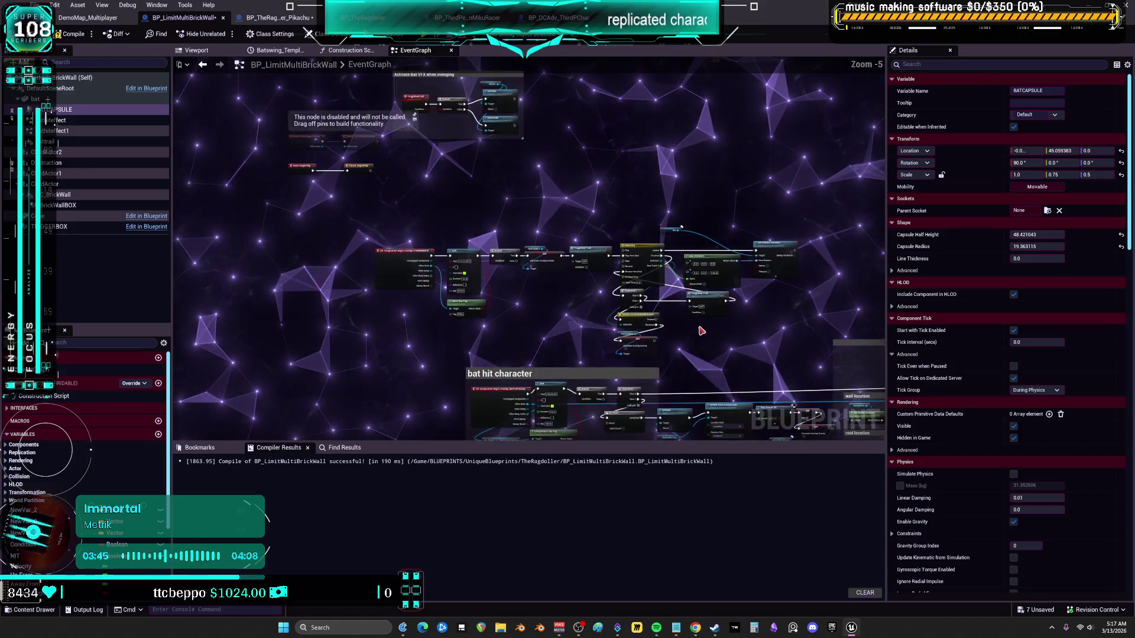
pyautogui.moveTo(709, 385)
pyautogui.mouseDown()
pyautogui.moveTo(363, 215)
pyautogui.moveTo(417, 247)
pyautogui.mouseUp()
pyautogui.scroll(3, 417, 247)
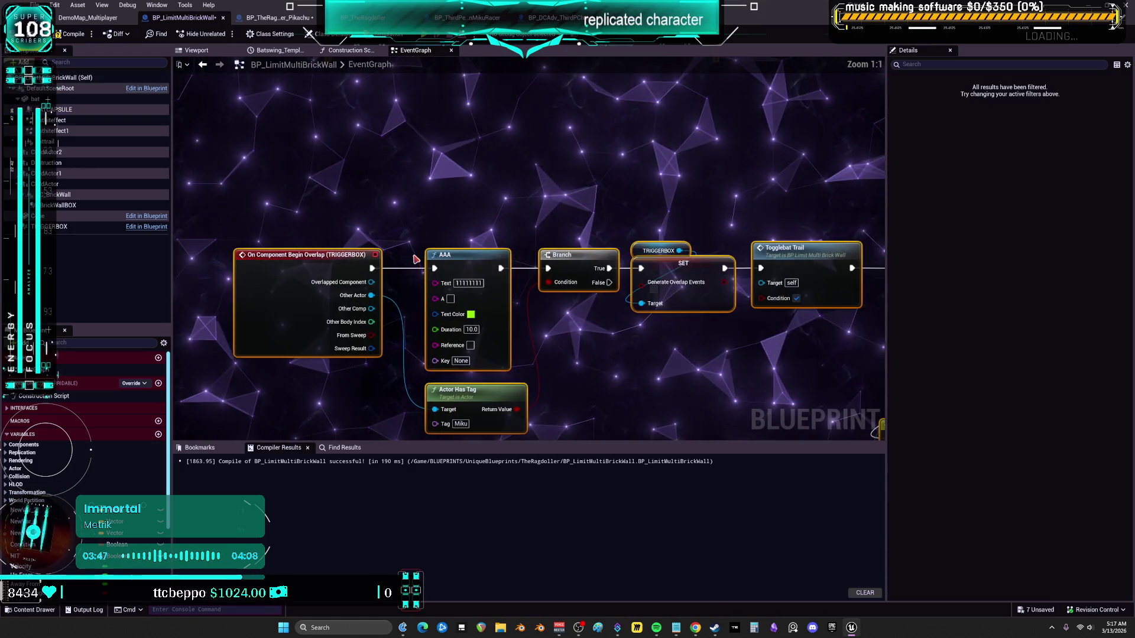
# Recheck the trigger box in the Viewport, then return to the 'bat hit character' group
pyautogui.click(219, 52)
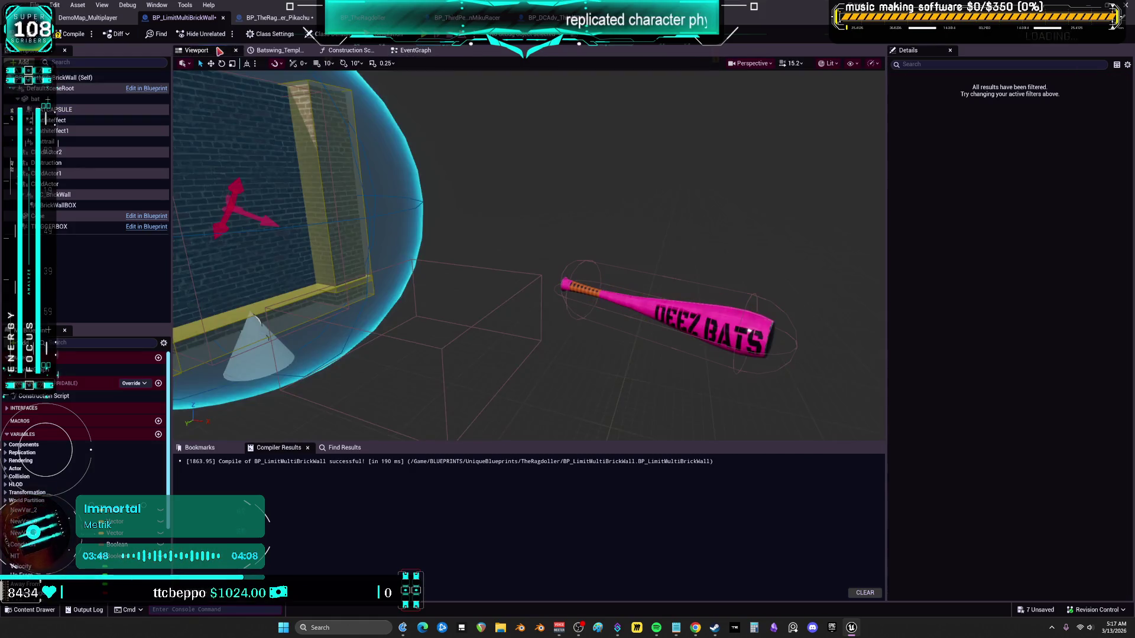
pyautogui.click(438, 350)
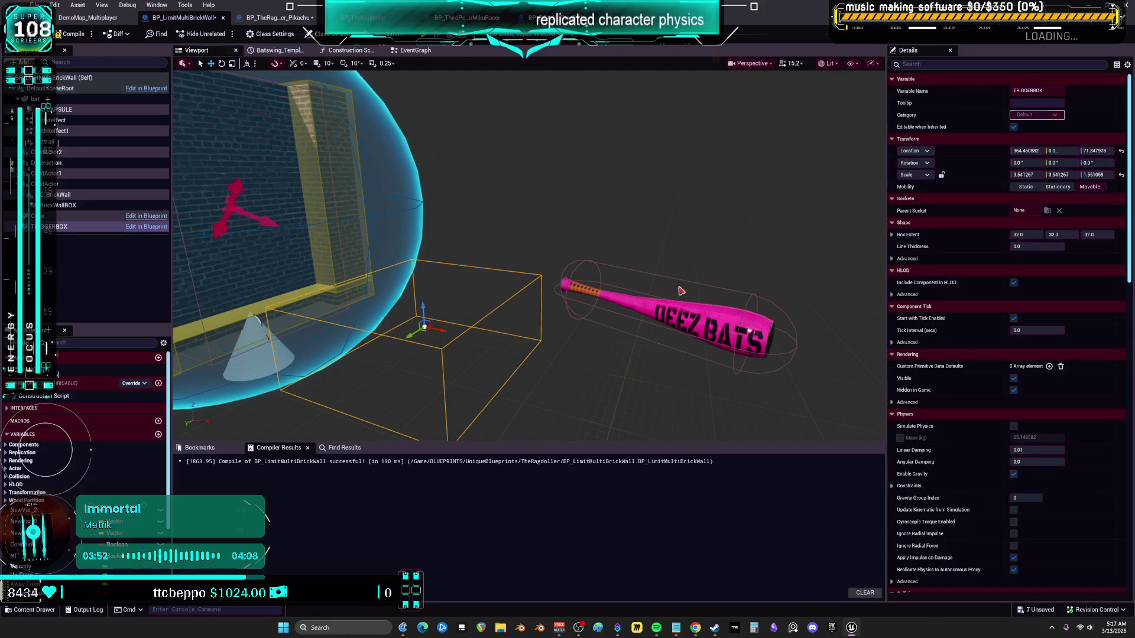
pyautogui.click(415, 50)
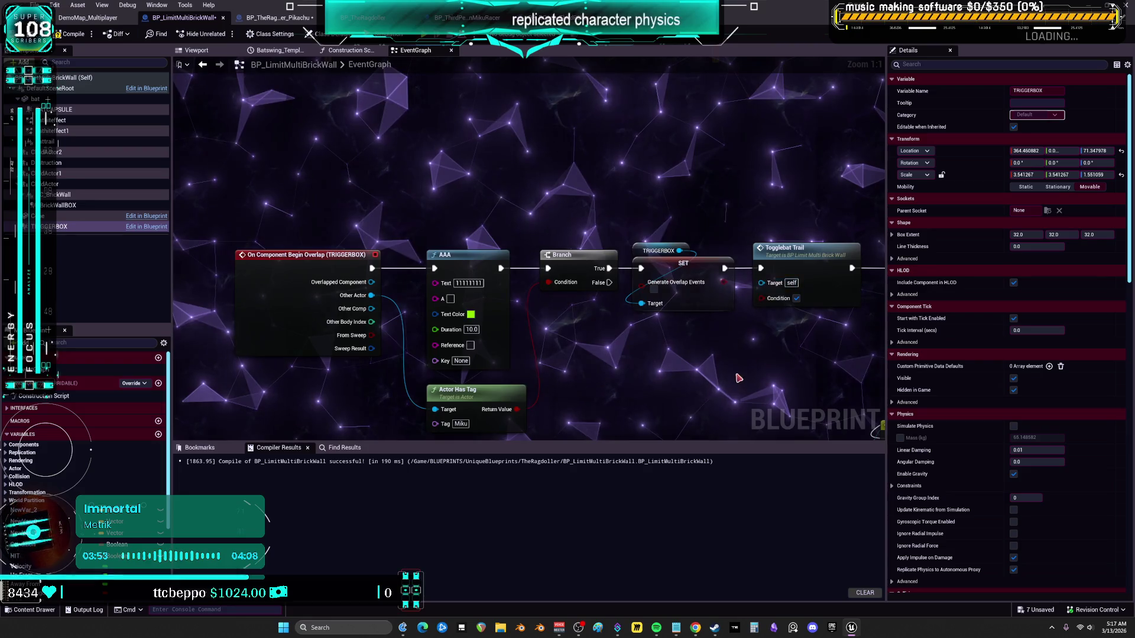
pyautogui.moveTo(674, 253)
pyautogui.mouseDown()
pyautogui.moveTo(561, 109)
pyautogui.moveTo(449, 65)
pyautogui.moveTo(414, 88)
pyautogui.mouseUp()
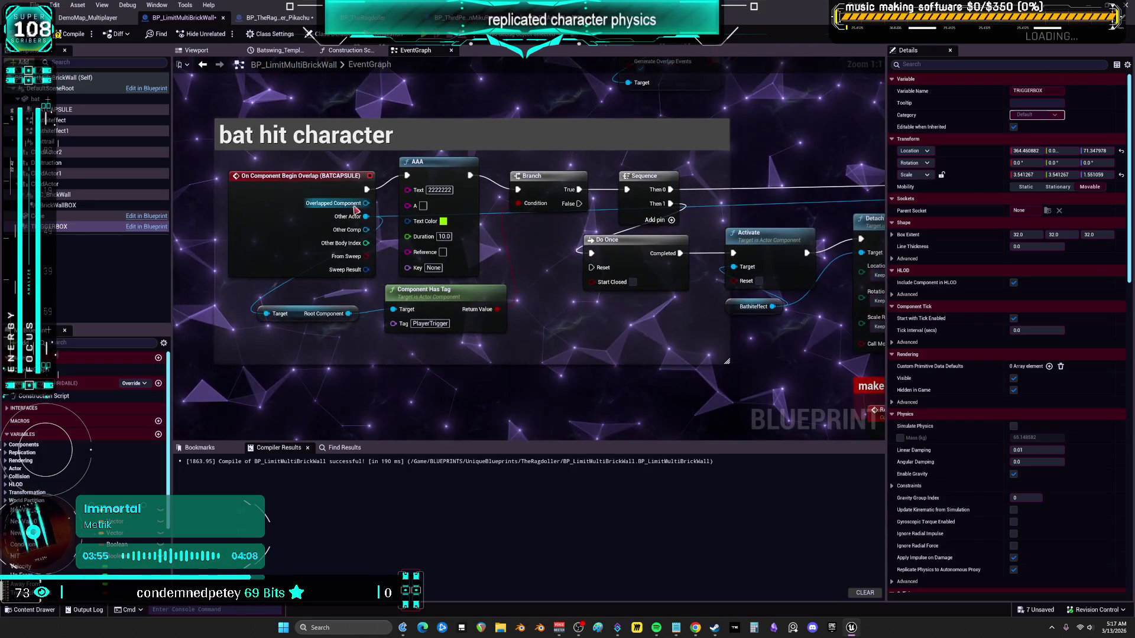
# Tidy the BATCAPSULE overlap, Component Has Tag and AAA print nodes, and inspect the HIT setter
pyautogui.moveTo(327, 194)
pyautogui.mouseDown()
pyautogui.moveTo(315, 192)
pyautogui.moveTo(325, 185)
pyautogui.mouseUp()
pyautogui.moveTo(422, 295); pyautogui.dragTo(422, 302)
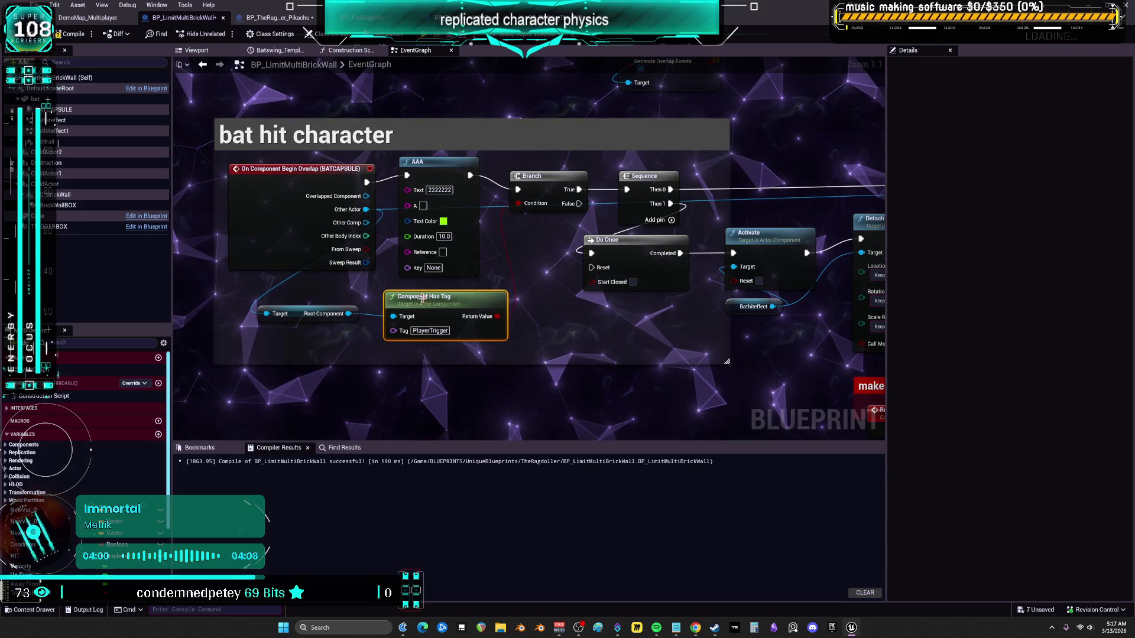
pyautogui.moveTo(442, 176); pyautogui.dragTo(446, 181)
pyautogui.moveTo(719, 185); pyautogui.dragTo(572, 146)
pyautogui.click(510, 204)
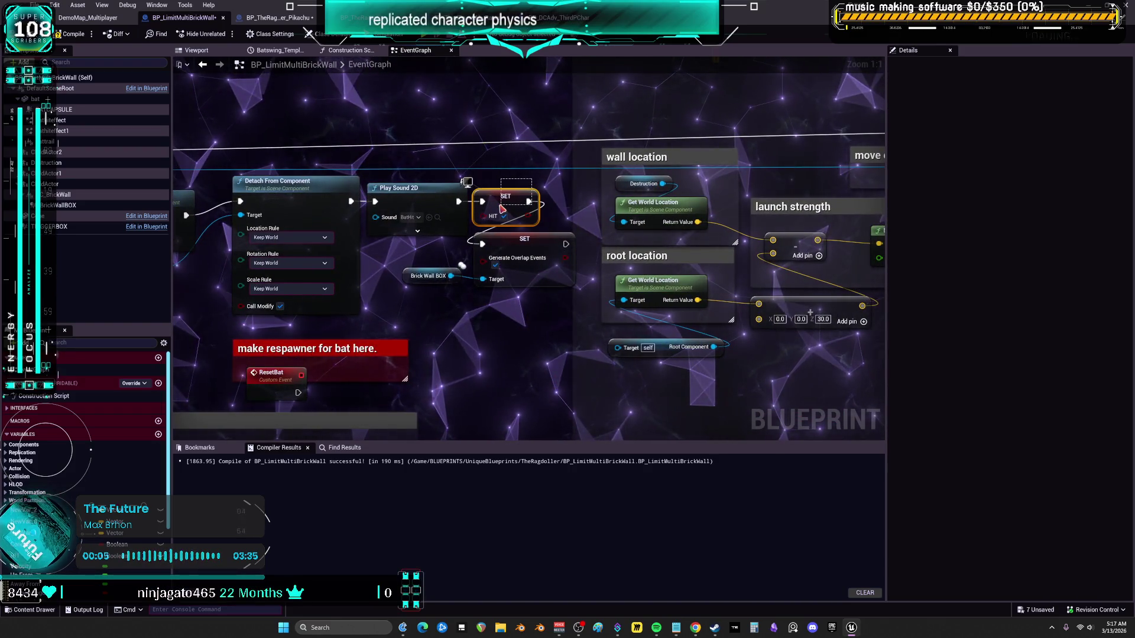
pyautogui.moveTo(501, 205); pyautogui.dragTo(507, 198)
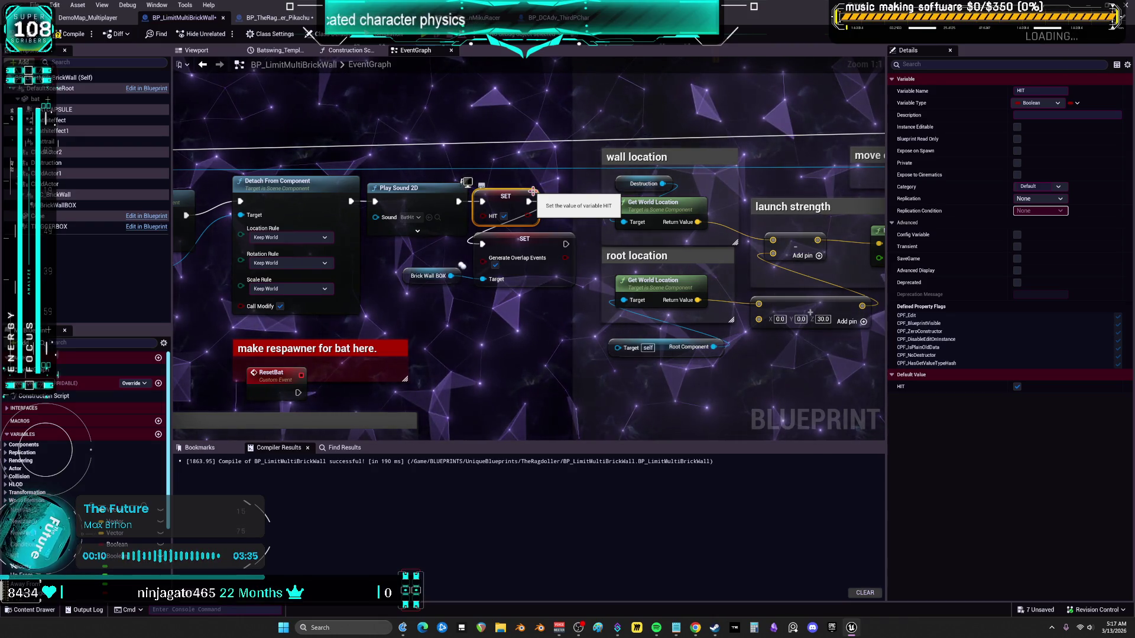
pyautogui.scroll(-2, 487, 188)
# Wire Play Sound 2D into the Brick Wall BOX Generate Overlap Events setter
pyautogui.moveTo(407, 435); pyautogui.dragTo(546, 285)
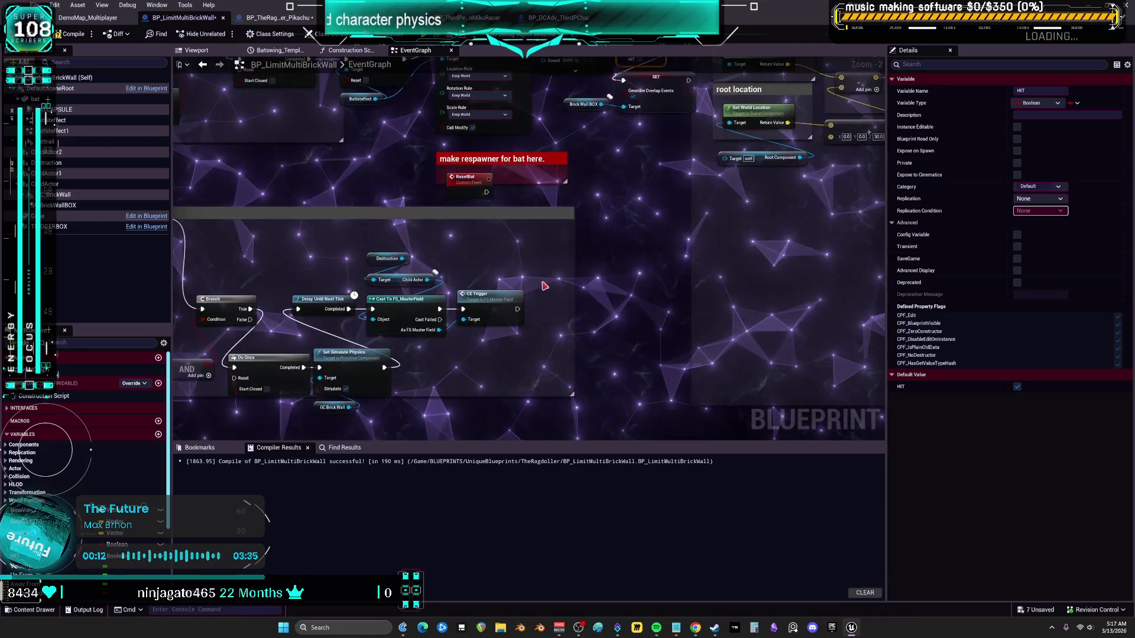
pyautogui.moveTo(685, 239); pyautogui.dragTo(742, 220)
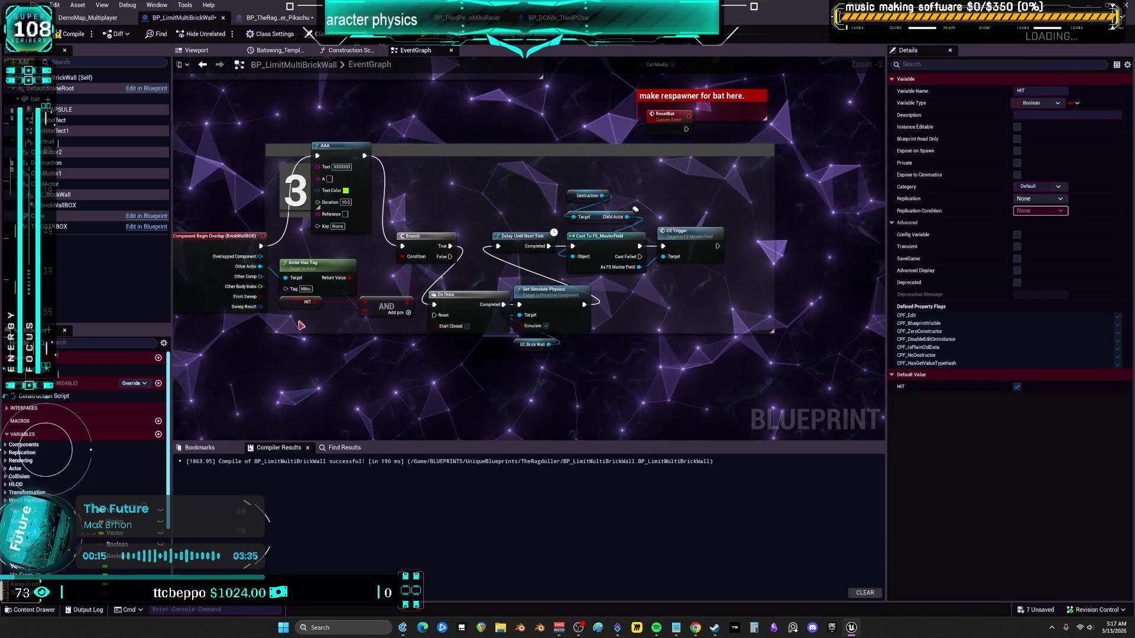
pyautogui.scroll(2, 606, 173)
pyautogui.moveTo(677, 243); pyautogui.dragTo(535, 318)
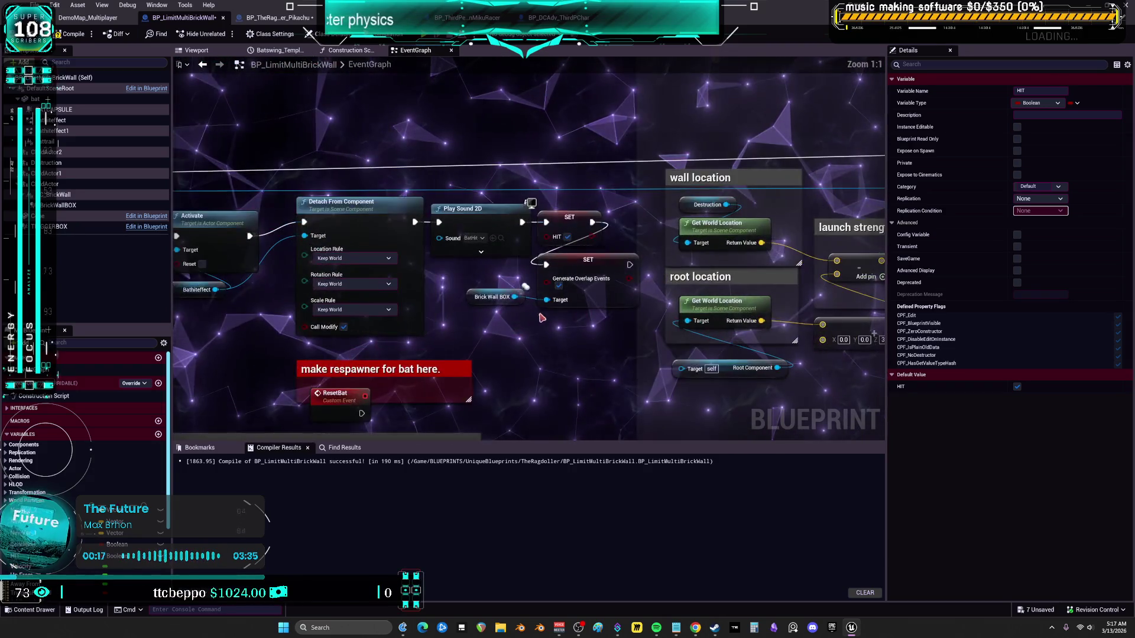
pyautogui.click(611, 296)
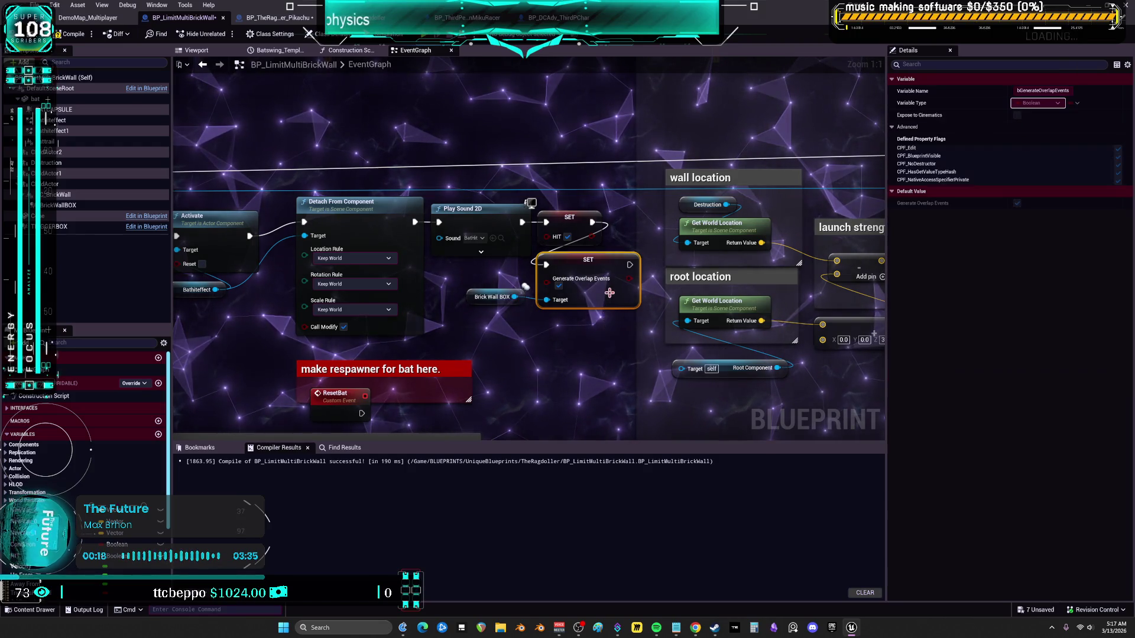
pyautogui.moveTo(577, 358)
pyautogui.mouseDown()
pyautogui.moveTo(643, 184)
pyautogui.moveTo(662, 294)
pyautogui.moveTo(532, 332)
pyautogui.mouseUp()
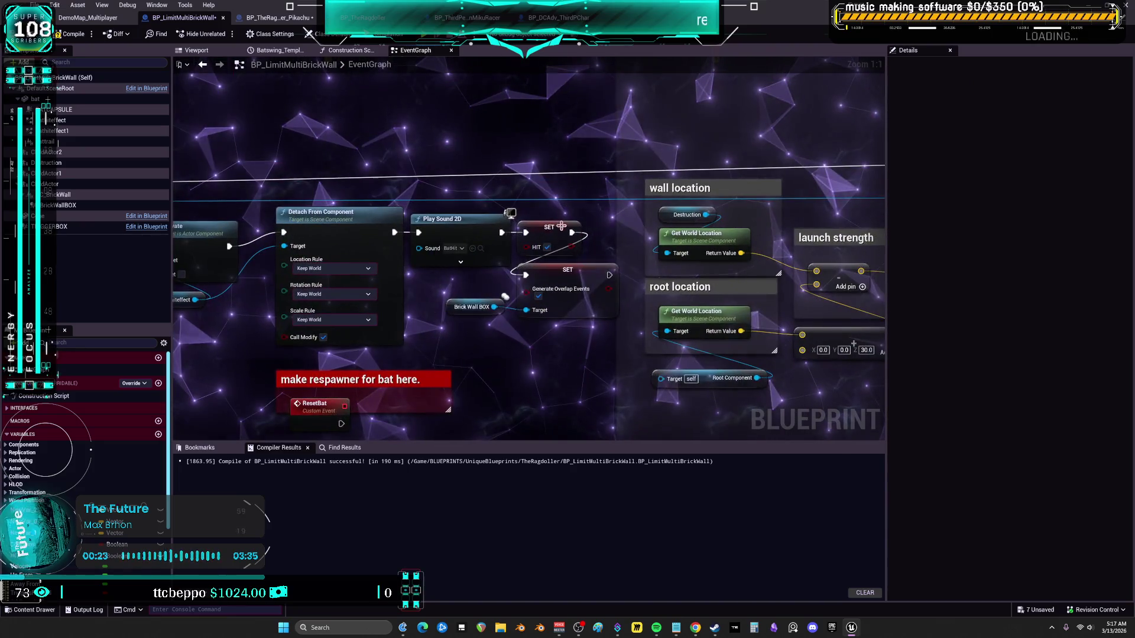
pyautogui.moveTo(501, 233)
pyautogui.mouseDown()
pyautogui.moveTo(525, 275)
pyautogui.moveTo(552, 237)
pyautogui.mouseUp()
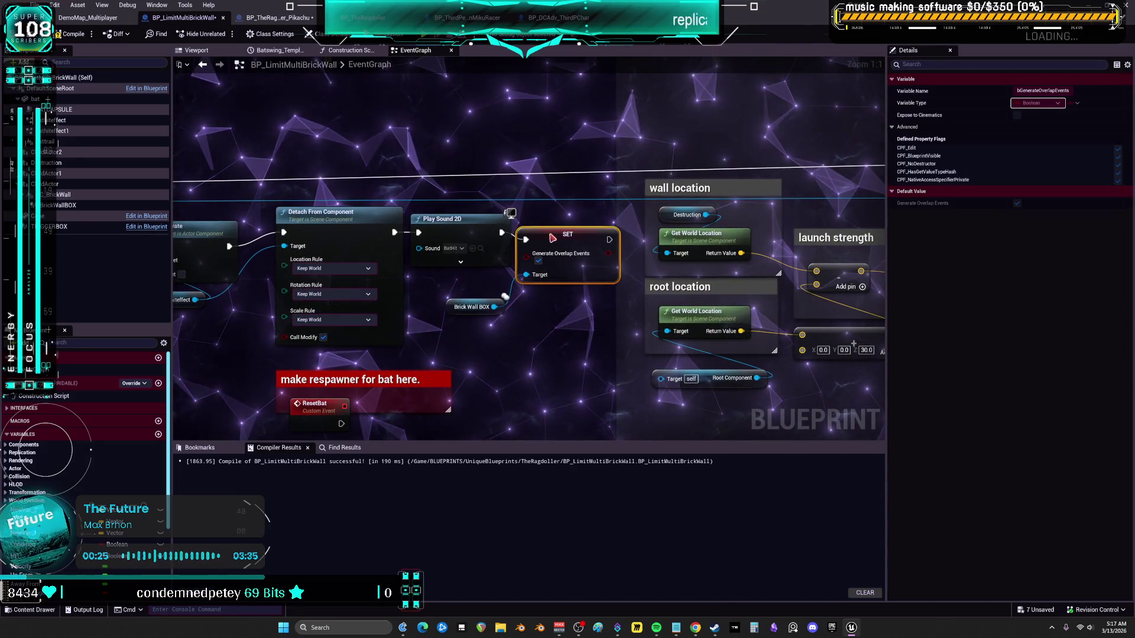
pyautogui.click(472, 306)
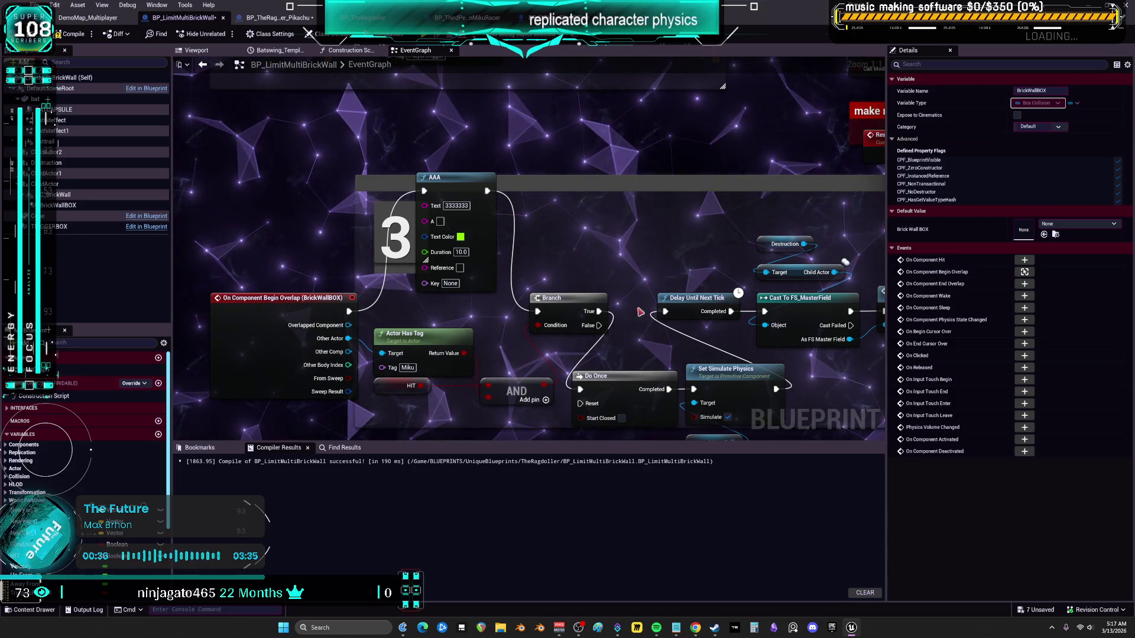
# Insert an unchecked Generate Overlap Events setter for Brick Wall BOX between Do Once and Set Simulate Physics
pyautogui.moveTo(545, 319)
pyautogui.mouseDown()
pyautogui.moveTo(550, 404)
pyautogui.moveTo(597, 253)
pyautogui.mouseUp()
pyautogui.moveTo(668, 194); pyautogui.dragTo(491, 343)
pyautogui.moveTo(404, 330); pyautogui.dragTo(513, 358)
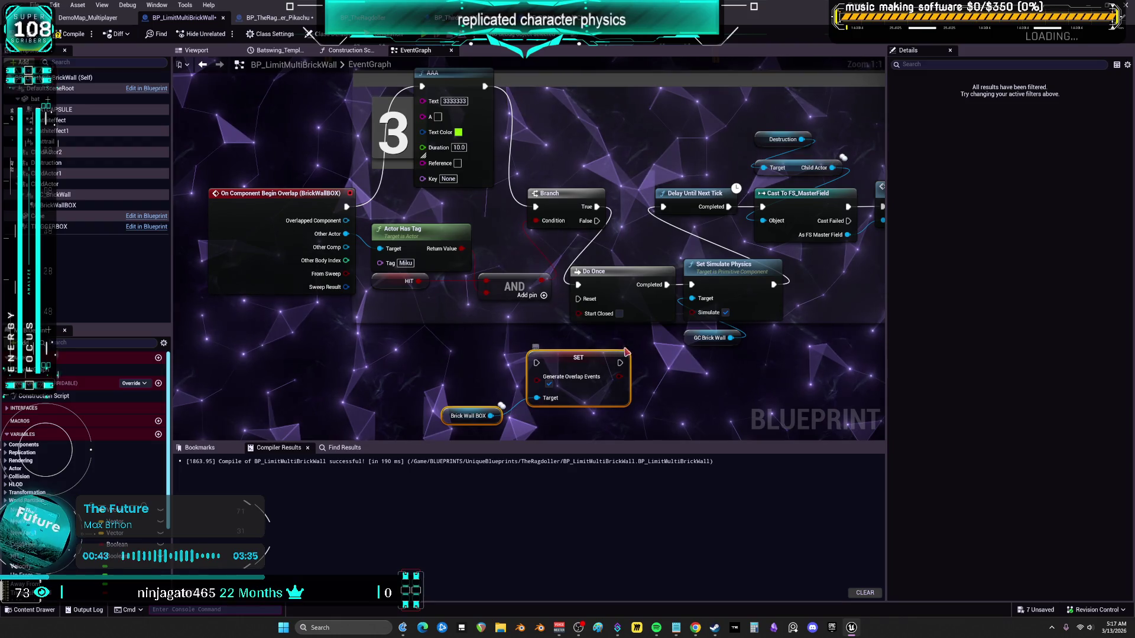
pyautogui.moveTo(560, 326); pyautogui.dragTo(544, 354)
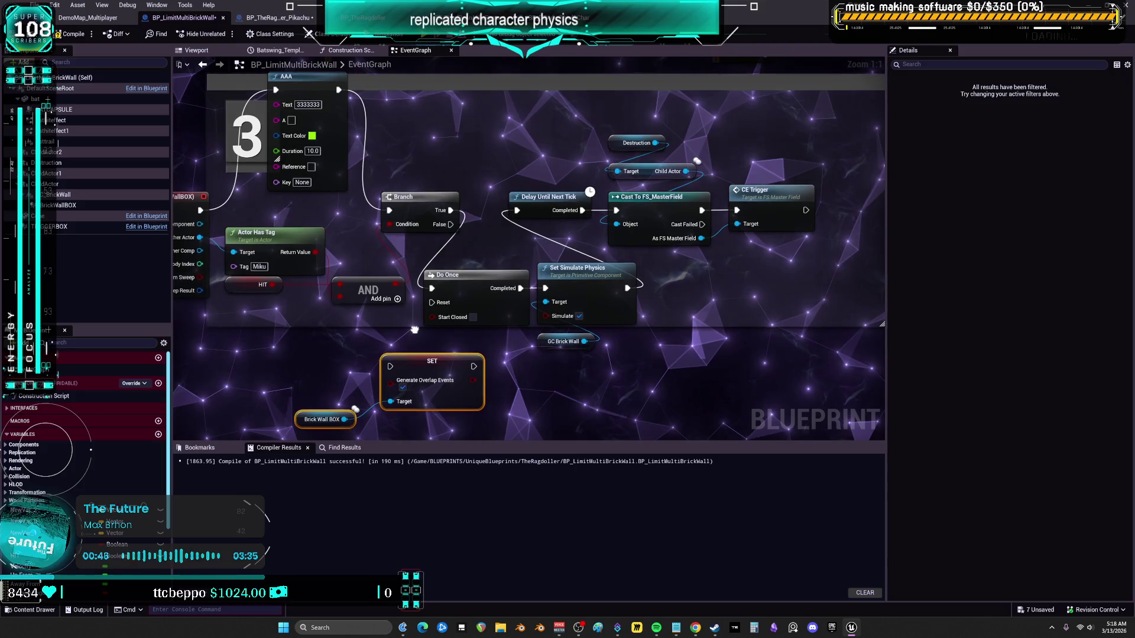
pyautogui.moveTo(441, 324); pyautogui.dragTo(335, 318)
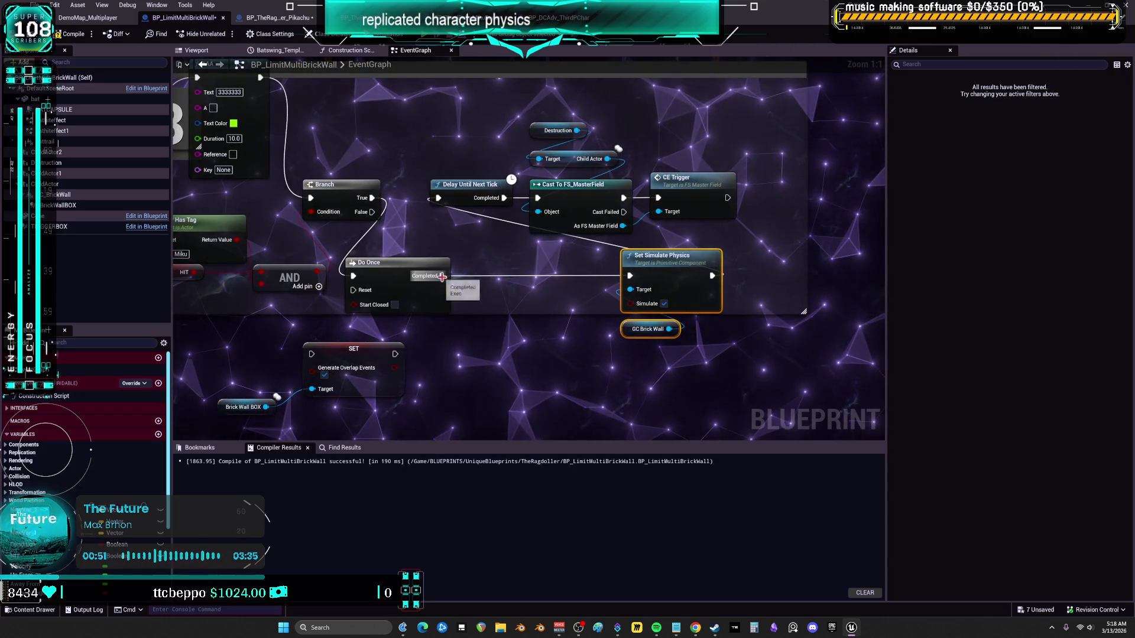
pyautogui.moveTo(631, 282); pyautogui.dragTo(630, 277)
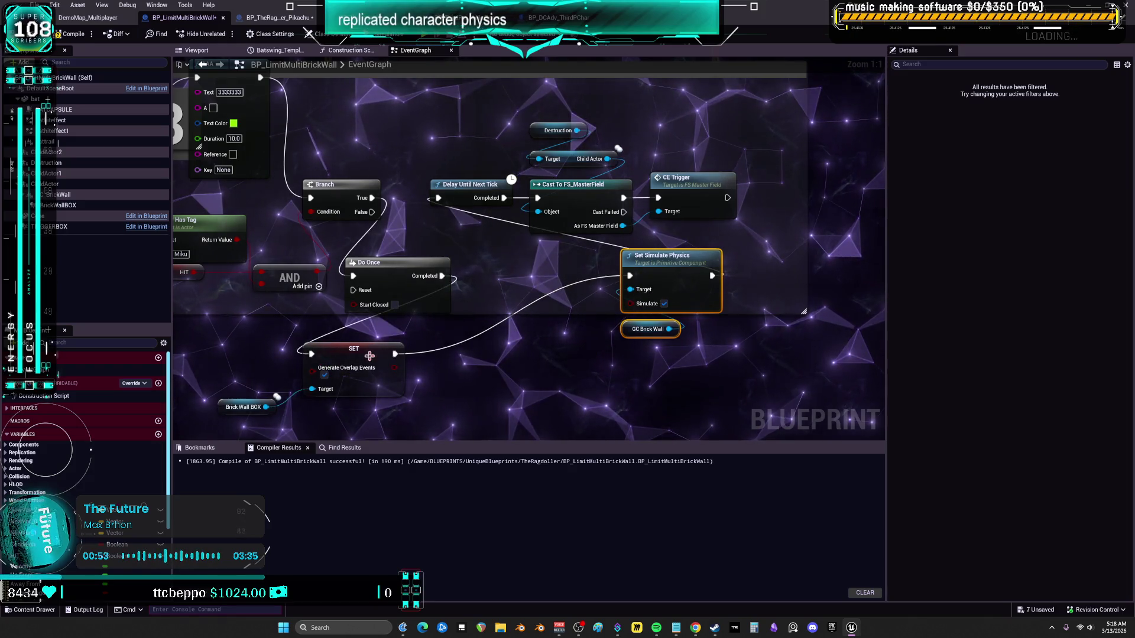
pyautogui.moveTo(355, 354); pyautogui.dragTo(539, 269)
pyautogui.click(509, 290)
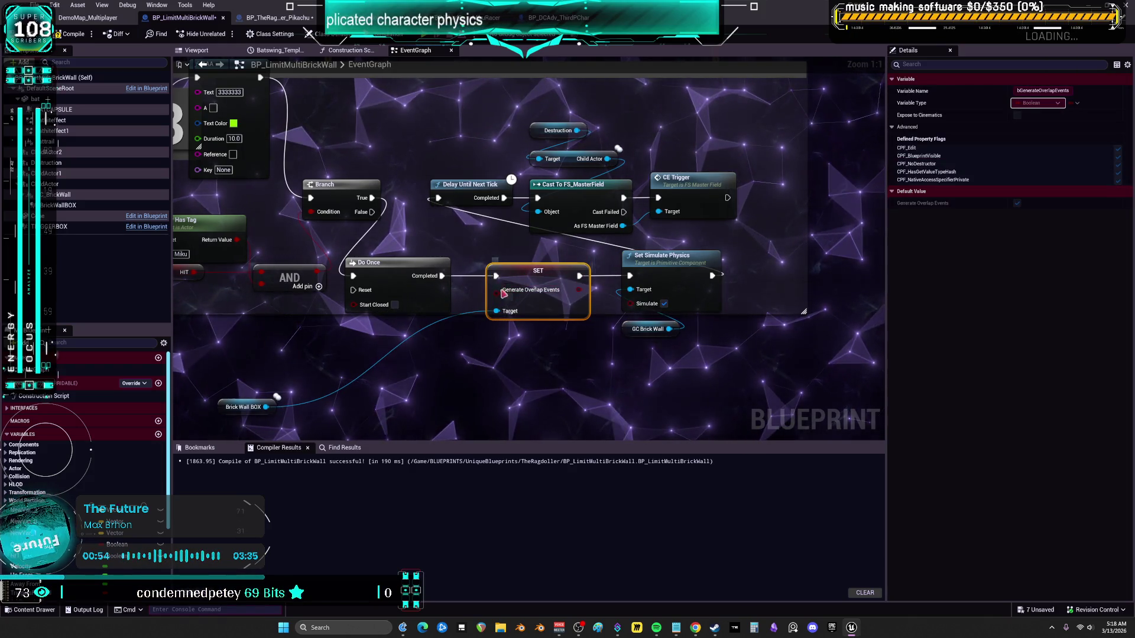
pyautogui.moveTo(228, 403); pyautogui.dragTo(496, 339)
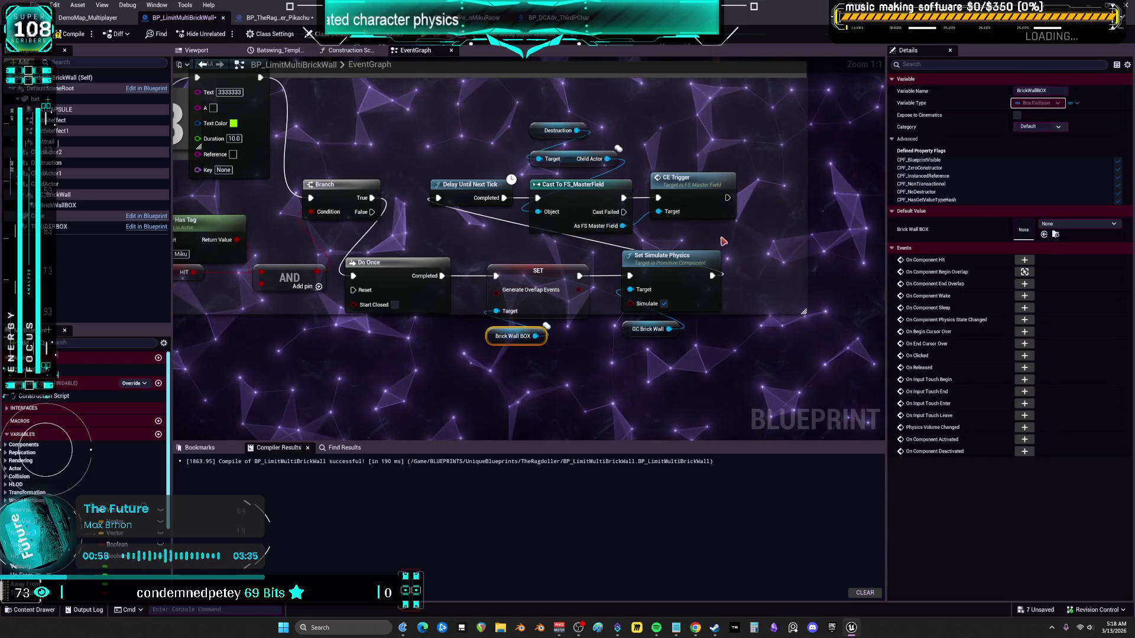
# Shift the destruction, cast and trigger nodes right, then select Destruction in the Viewport
pyautogui.moveTo(653, 194); pyautogui.dragTo(333, 311)
pyautogui.moveTo(379, 198)
pyautogui.mouseDown()
pyautogui.moveTo(429, 191)
pyautogui.moveTo(410, 189)
pyautogui.mouseUp()
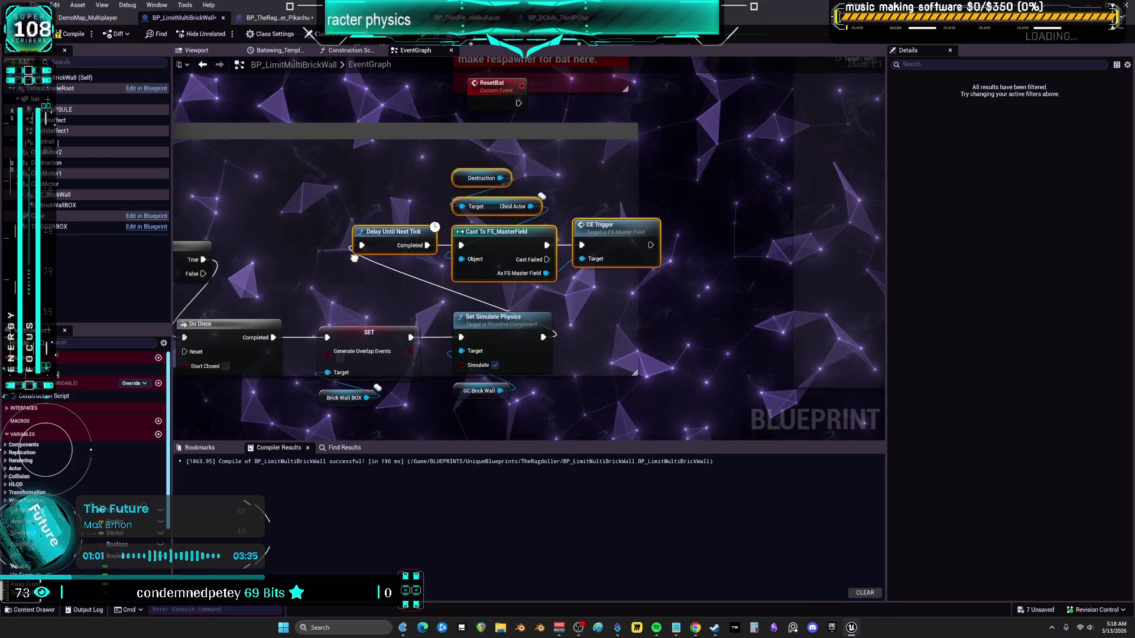
pyautogui.click(209, 52)
pyautogui.moveTo(449, 236)
pyautogui.mouseDown()
pyautogui.moveTo(413, 248)
pyautogui.moveTo(459, 223)
pyautogui.mouseUp()
pyautogui.click(459, 224)
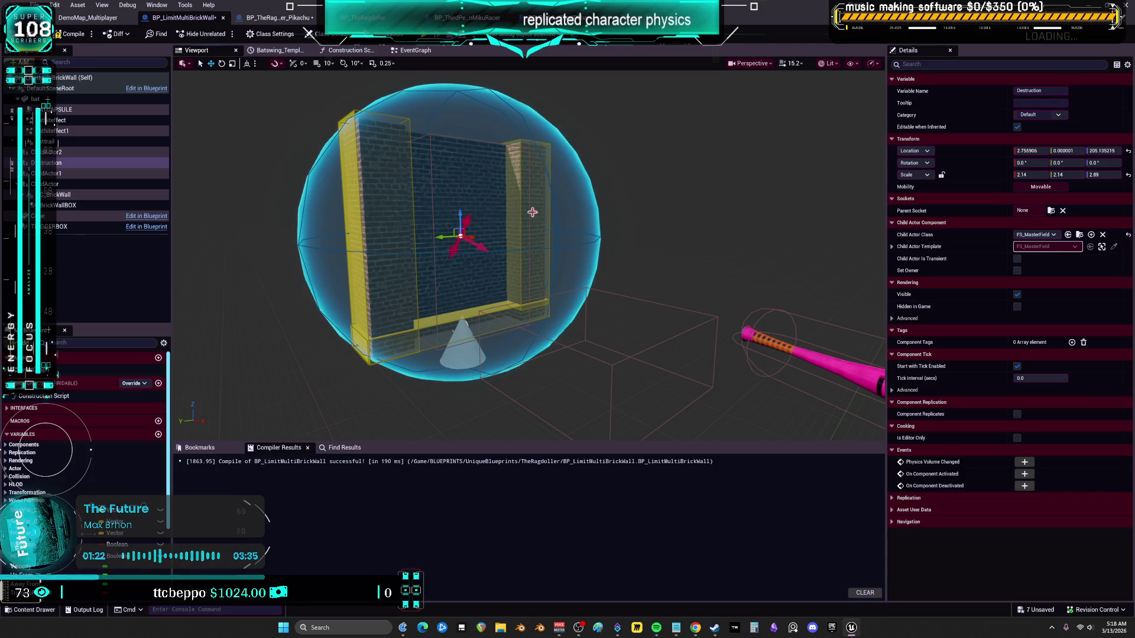
pyautogui.press('F7')
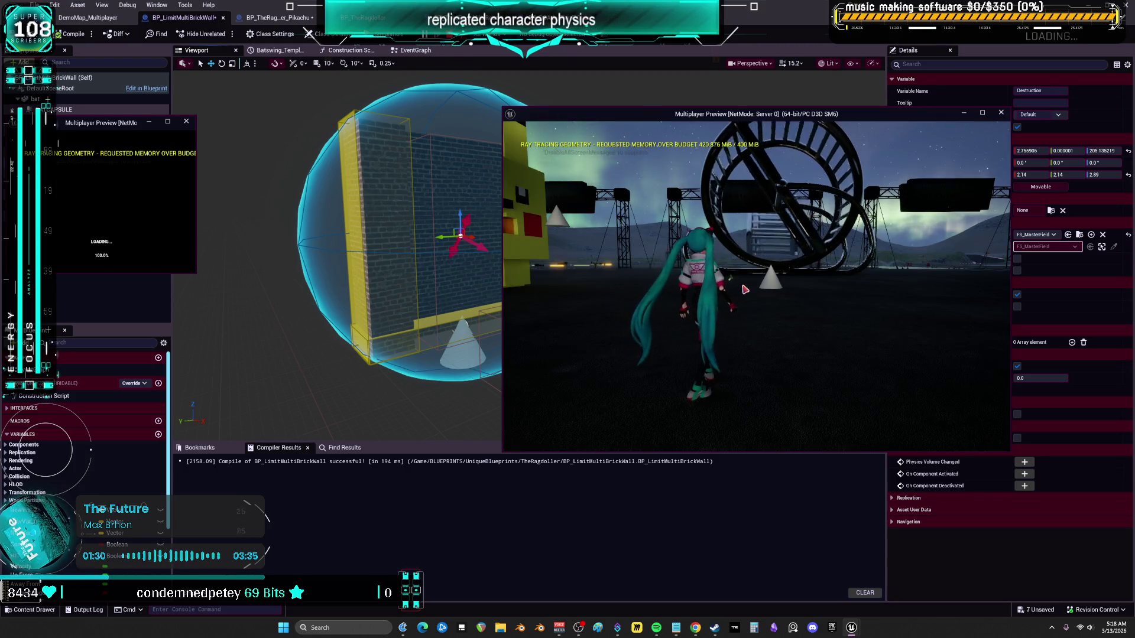
# In multiplayer play, jump and run the character through the dark hall into the bat's hit
pyautogui.press('space')
pyautogui.press('w')
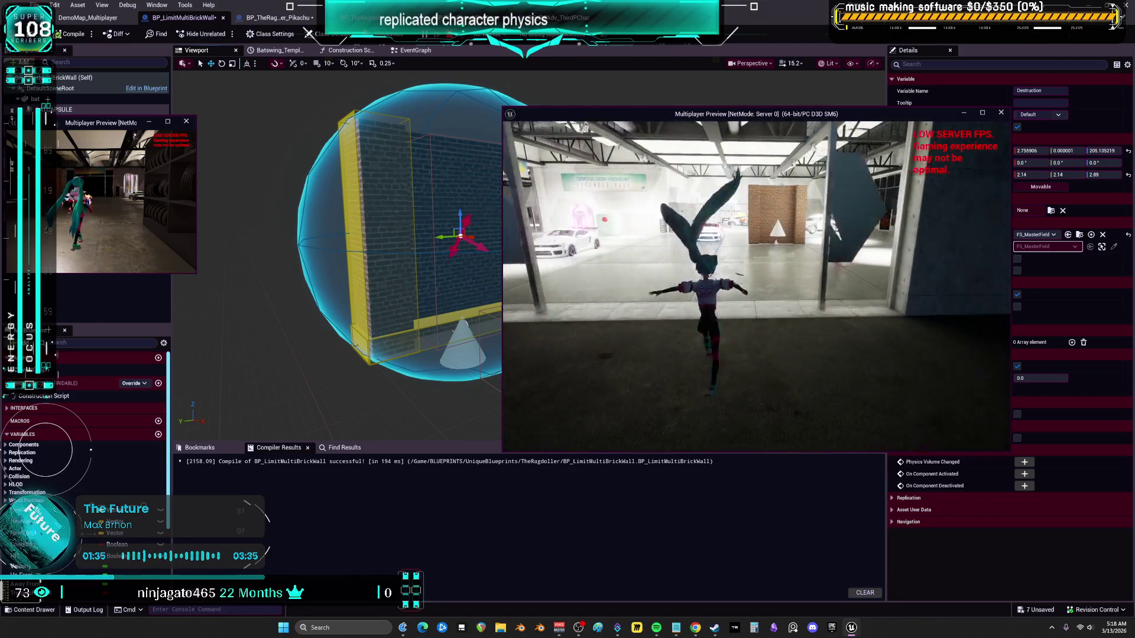
pyautogui.press('w')
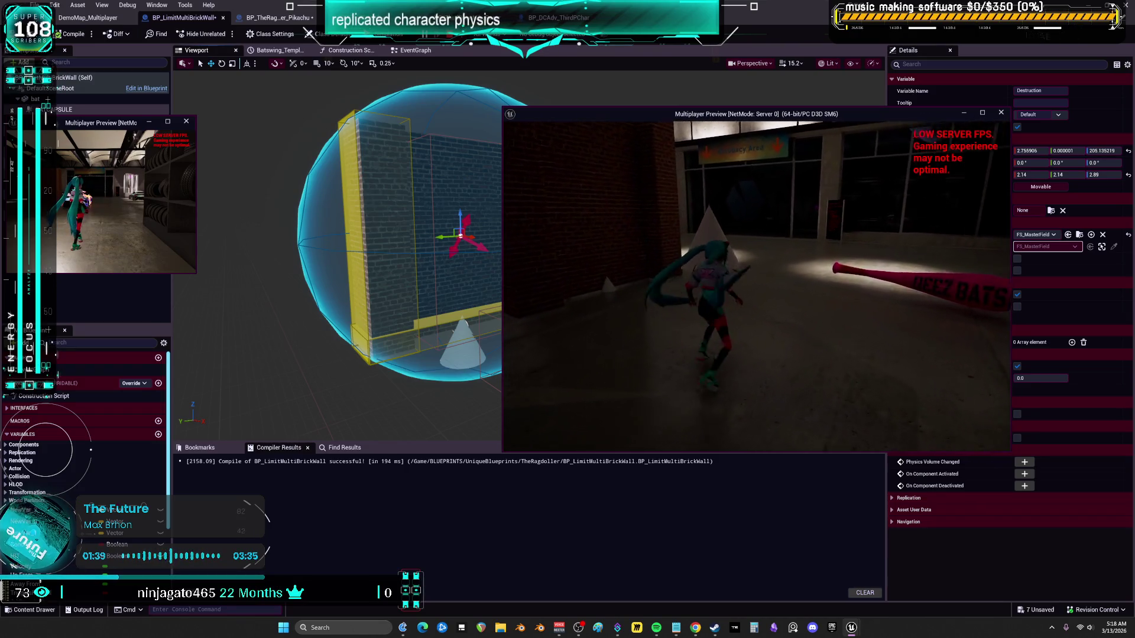
pyautogui.press('e')
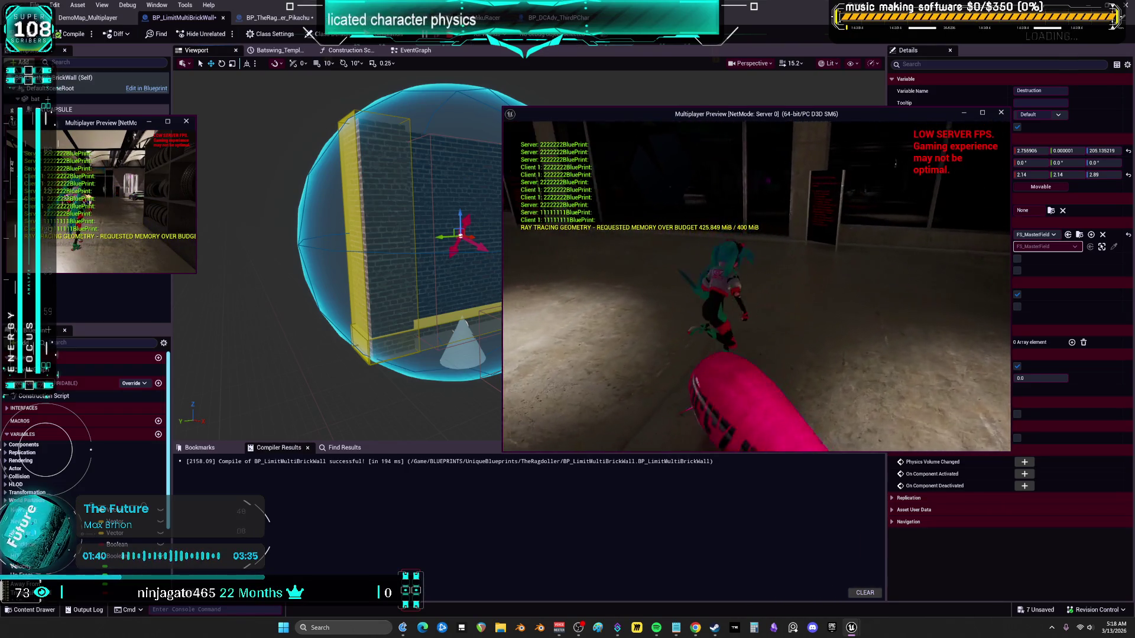
pyautogui.press('w')
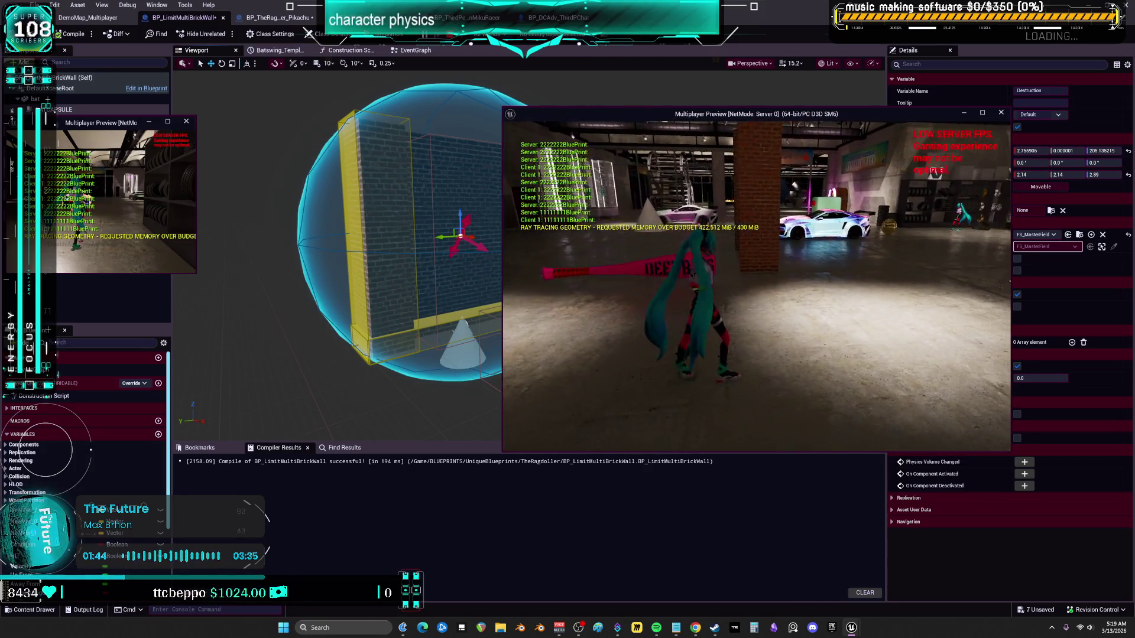
pyautogui.press('w')
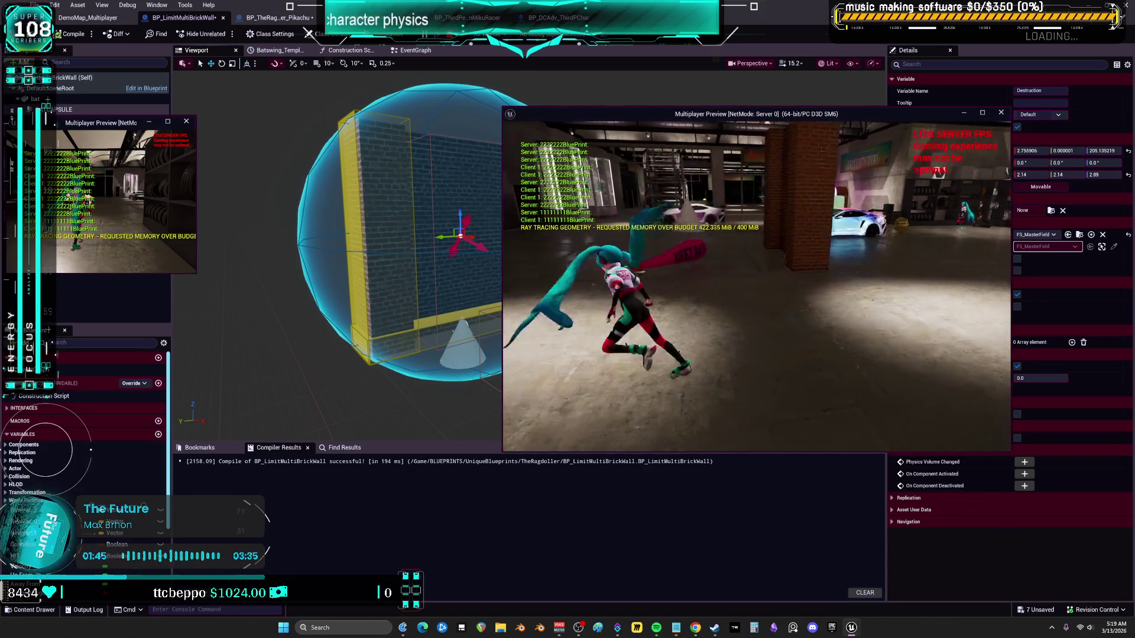
# Run the character back across the bat, stop the session, and close the message log
pyautogui.press('w')
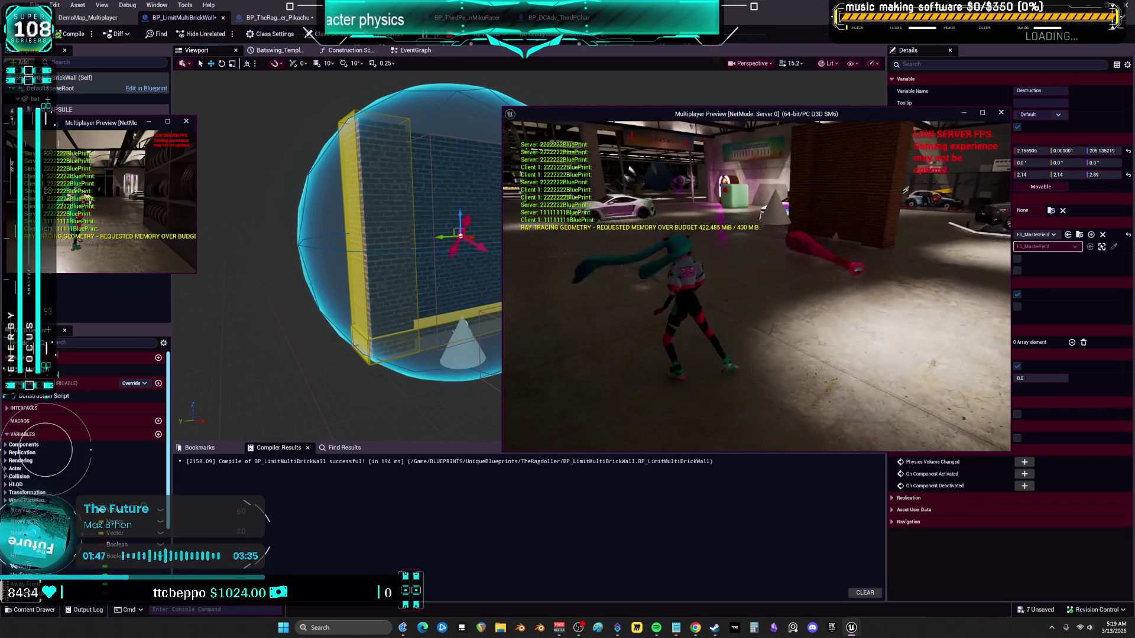
pyautogui.press('w')
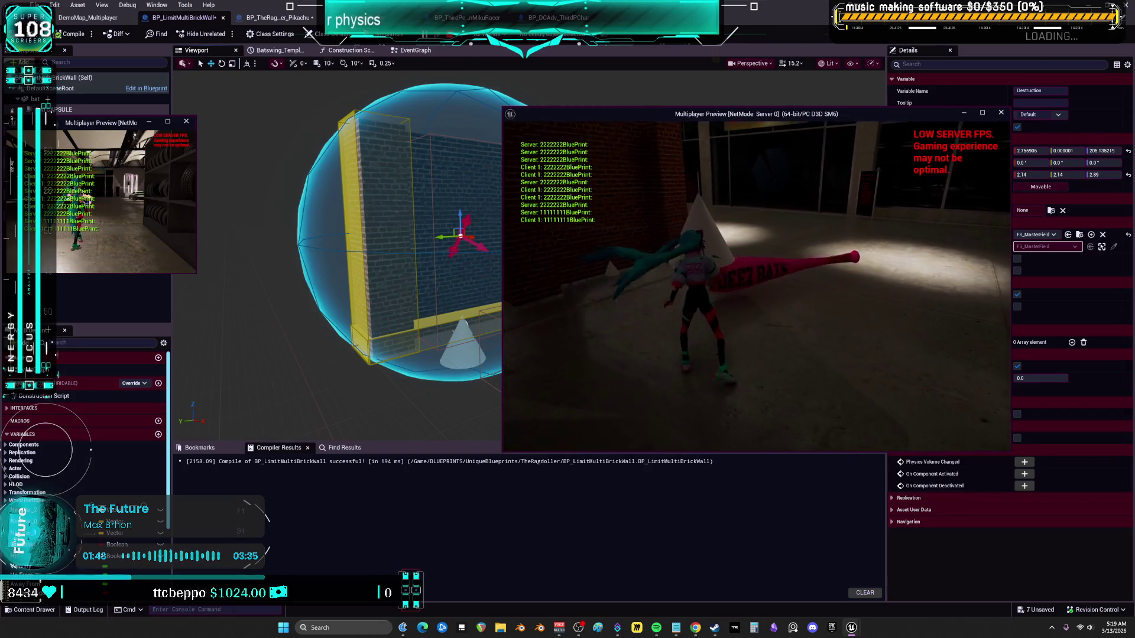
pyautogui.press('w')
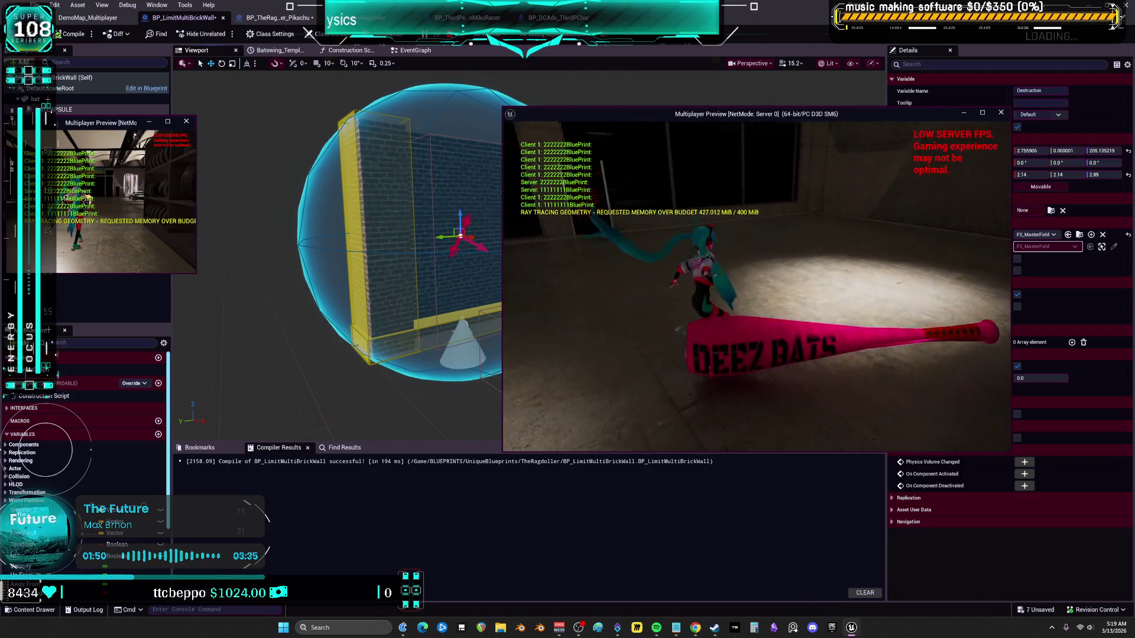
pyautogui.press('w')
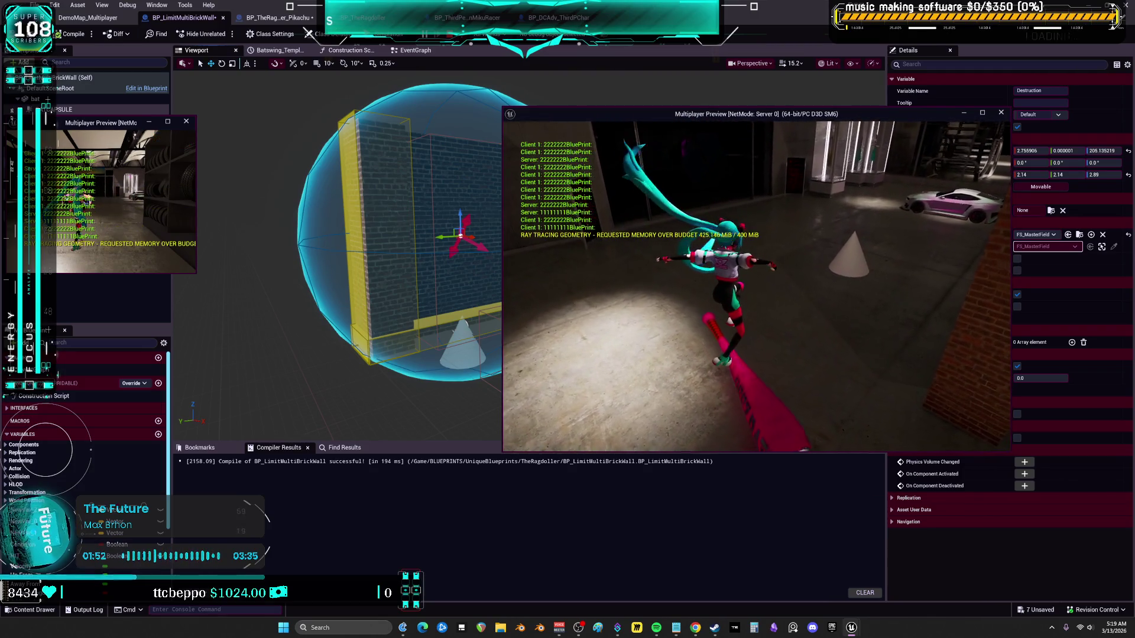
pyautogui.press('w')
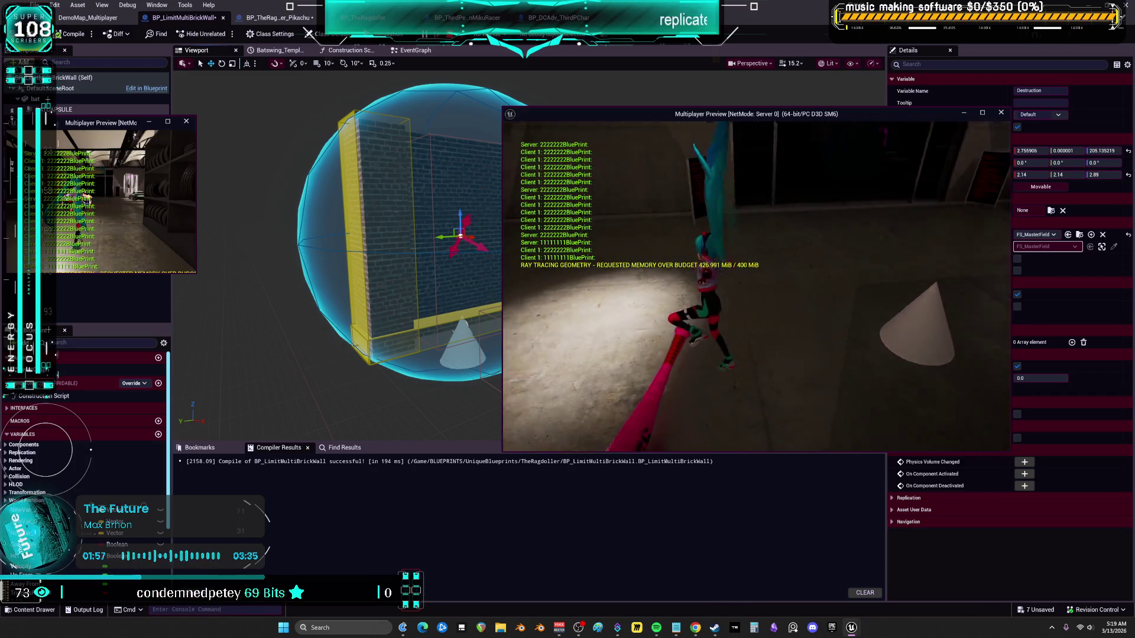
pyautogui.press('Escape')
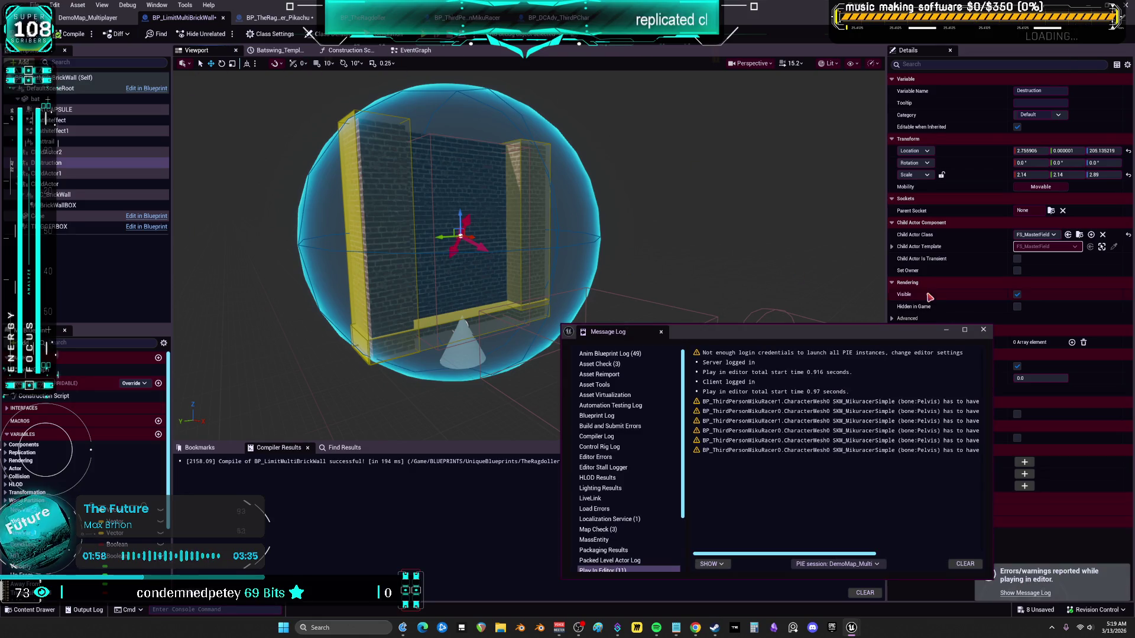
pyautogui.click(984, 329)
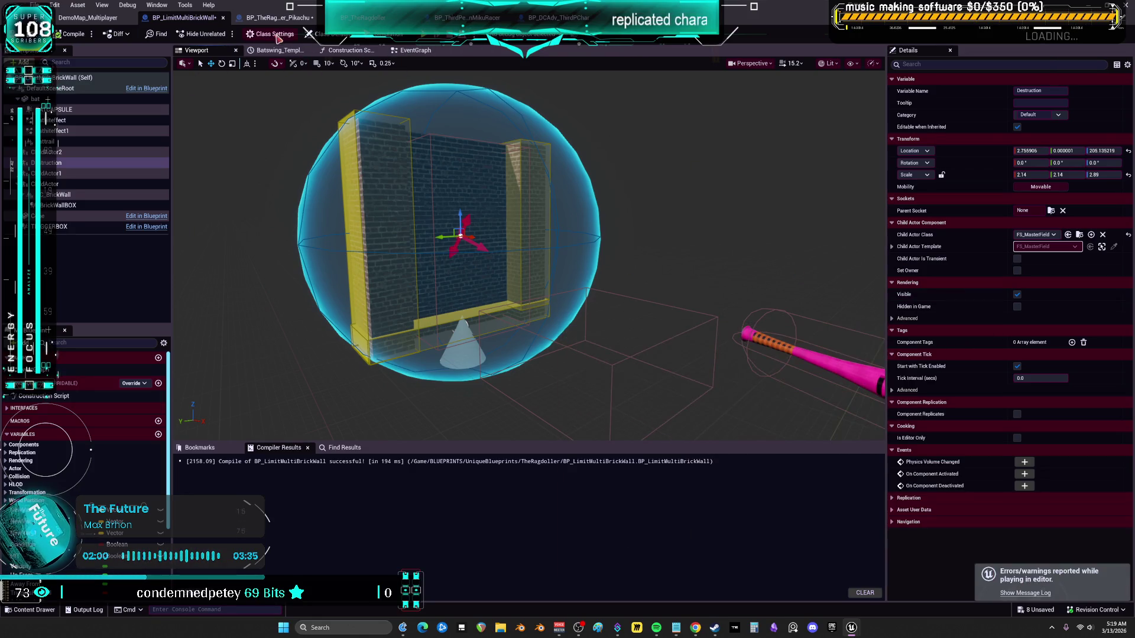
# Return to the Event Graph and select the Batswing timeline after framing the trigger-box logic
pyautogui.click(415, 50)
pyautogui.scroll(-3, 587, 334)
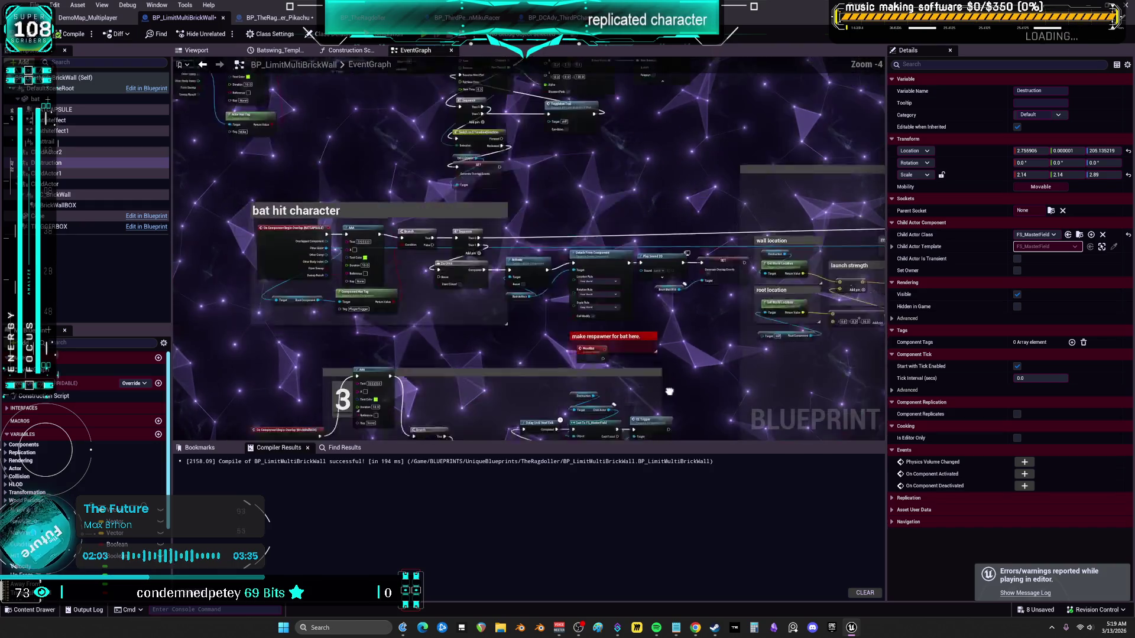
pyautogui.scroll(3, 426, 261)
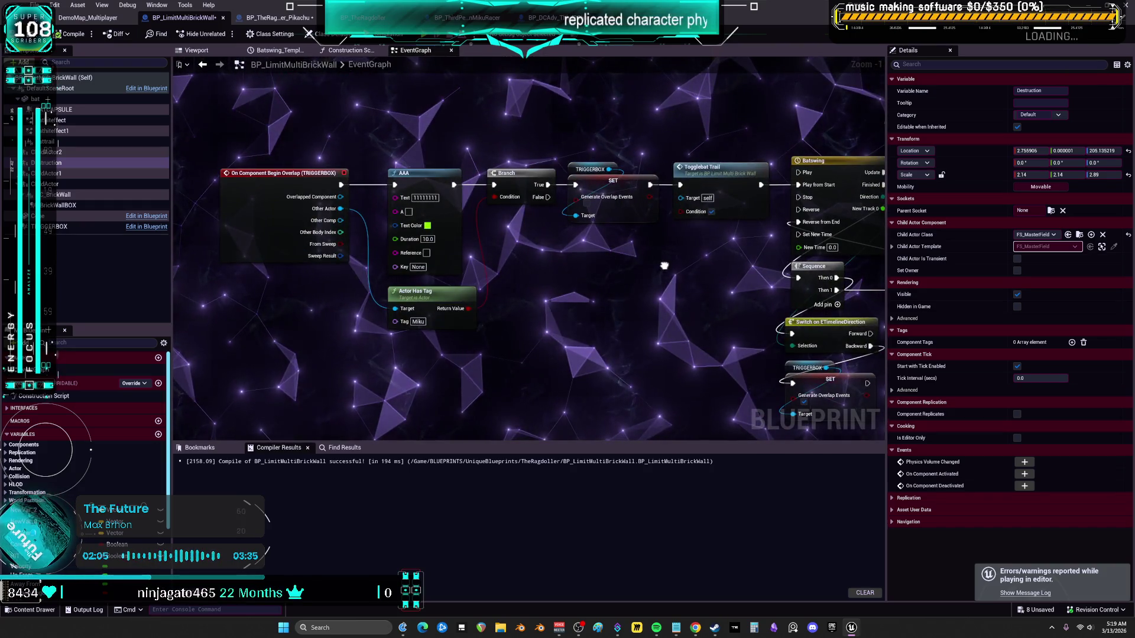
pyautogui.moveTo(595, 319)
pyautogui.mouseDown()
pyautogui.moveTo(558, 283)
pyautogui.moveTo(569, 584)
pyautogui.mouseUp()
pyautogui.moveTo(803, 401)
pyautogui.mouseDown()
pyautogui.moveTo(768, 285)
pyautogui.moveTo(568, 209)
pyautogui.moveTo(509, 163)
pyautogui.mouseUp()
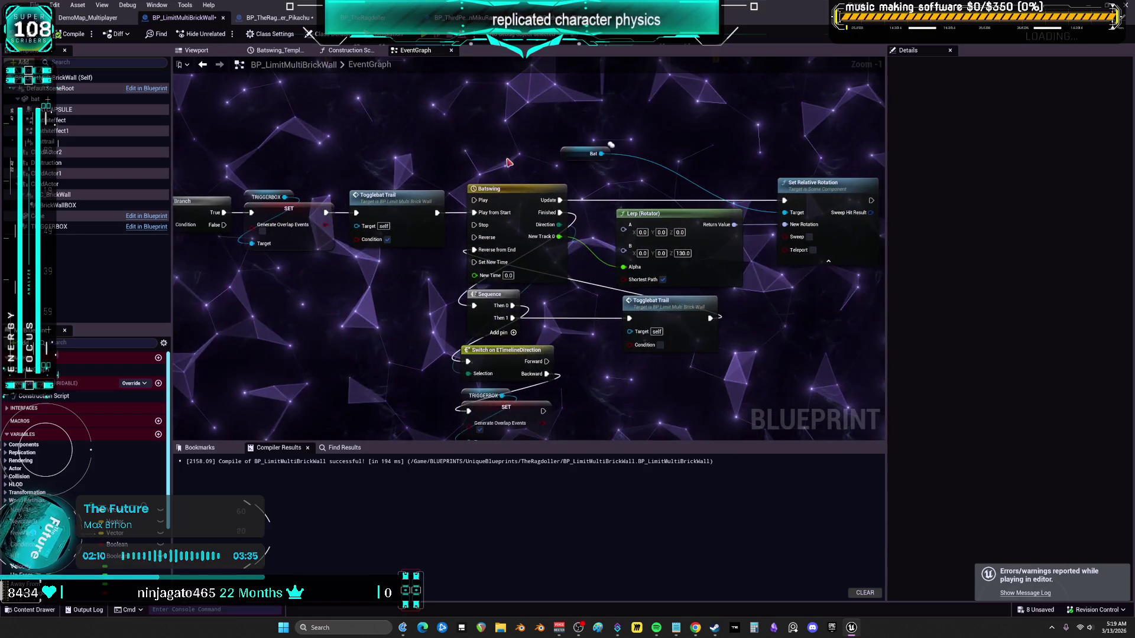
pyautogui.click(524, 194)
pyautogui.moveTo(727, 179)
pyautogui.mouseDown()
pyautogui.moveTo(683, 164)
pyautogui.moveTo(661, 222)
pyautogui.mouseUp()
# Move the Bat reference next to Set Relative Rotation and select the timeline direction switch
pyautogui.moveTo(532, 196)
pyautogui.mouseDown()
pyautogui.moveTo(691, 182)
pyautogui.moveTo(739, 208)
pyautogui.moveTo(718, 122)
pyautogui.mouseUp()
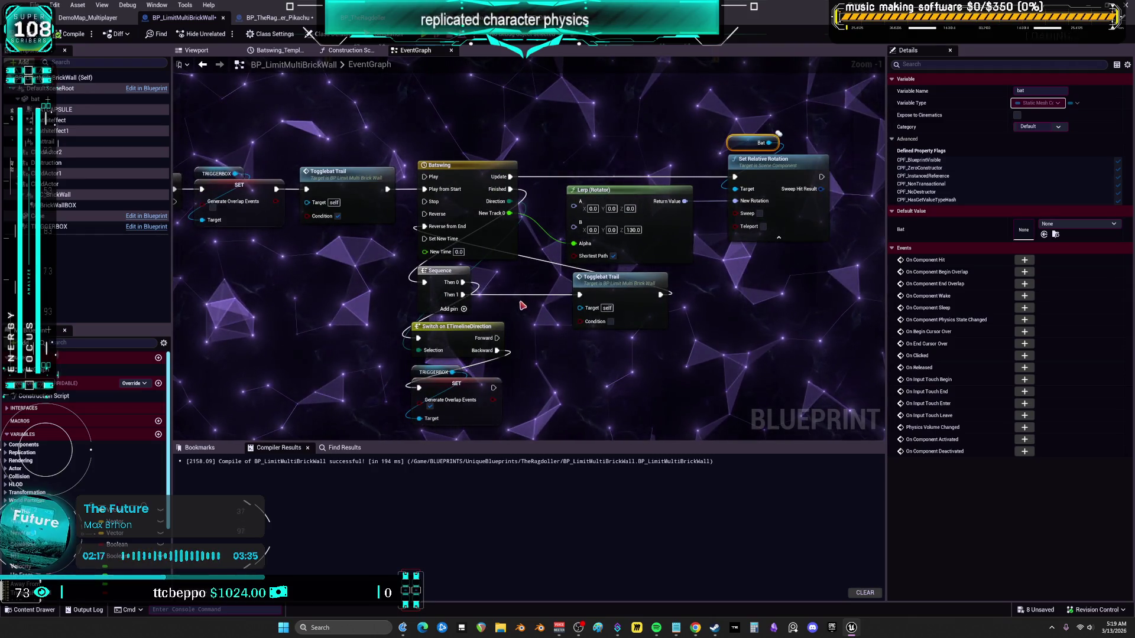
pyautogui.moveTo(518, 307); pyautogui.dragTo(534, 327)
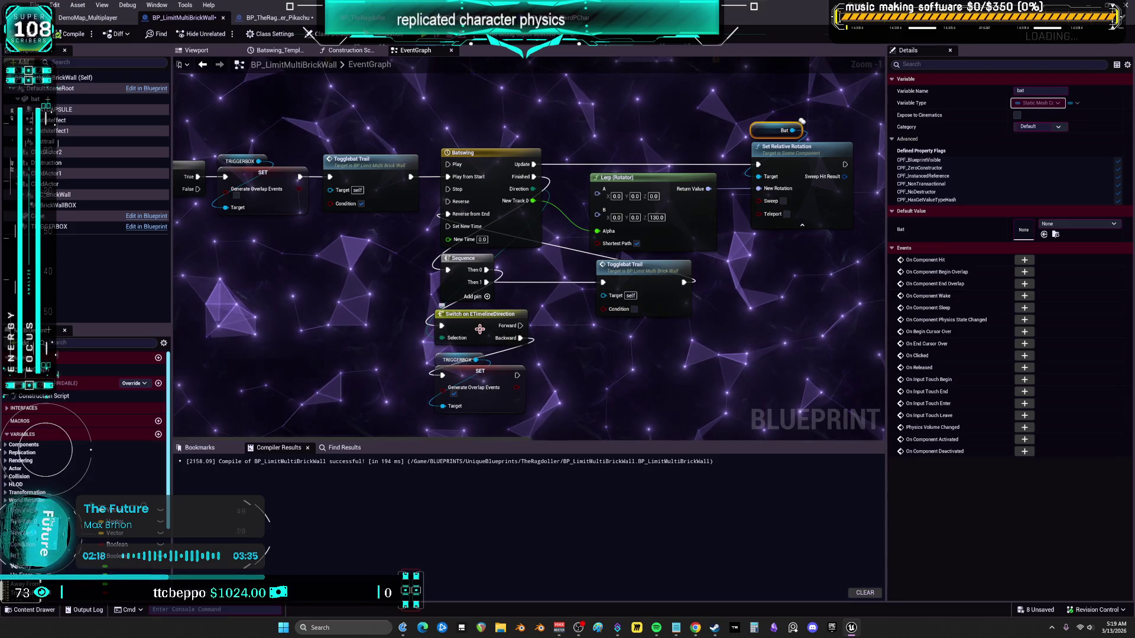
pyautogui.click(476, 328)
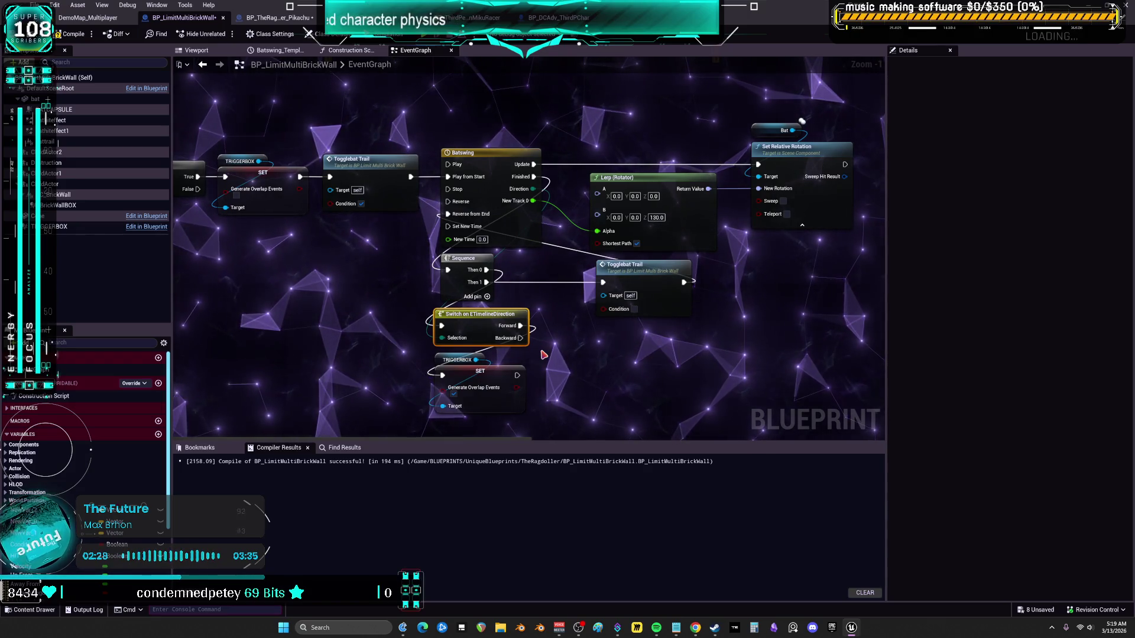
# Wire the direction switch's Forward to Togglebat Trail and Backward to the trigger-box overlap SET
pyautogui.moveTo(572, 379); pyautogui.dragTo(569, 362)
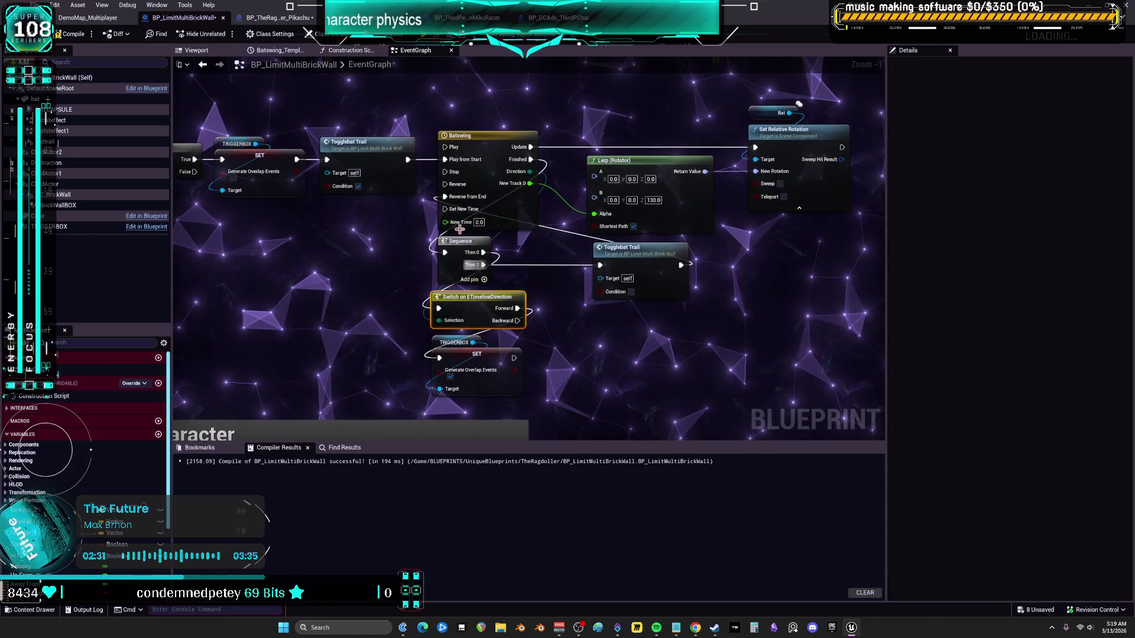
pyautogui.moveTo(553, 242); pyautogui.dragTo(492, 276)
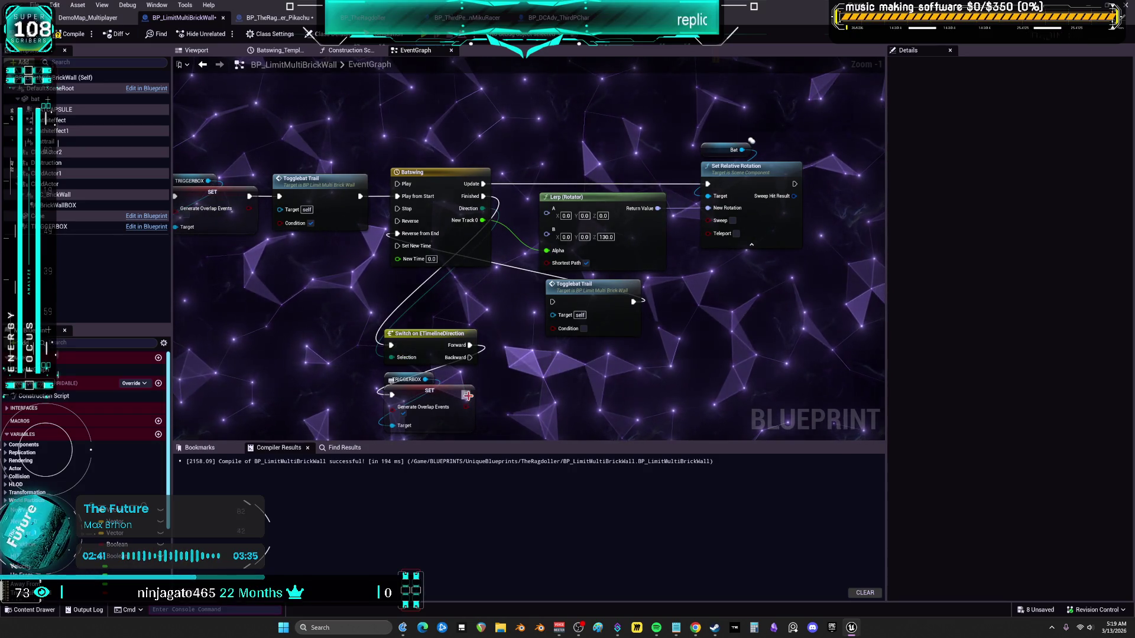
pyautogui.moveTo(590, 297); pyautogui.dragTo(560, 384)
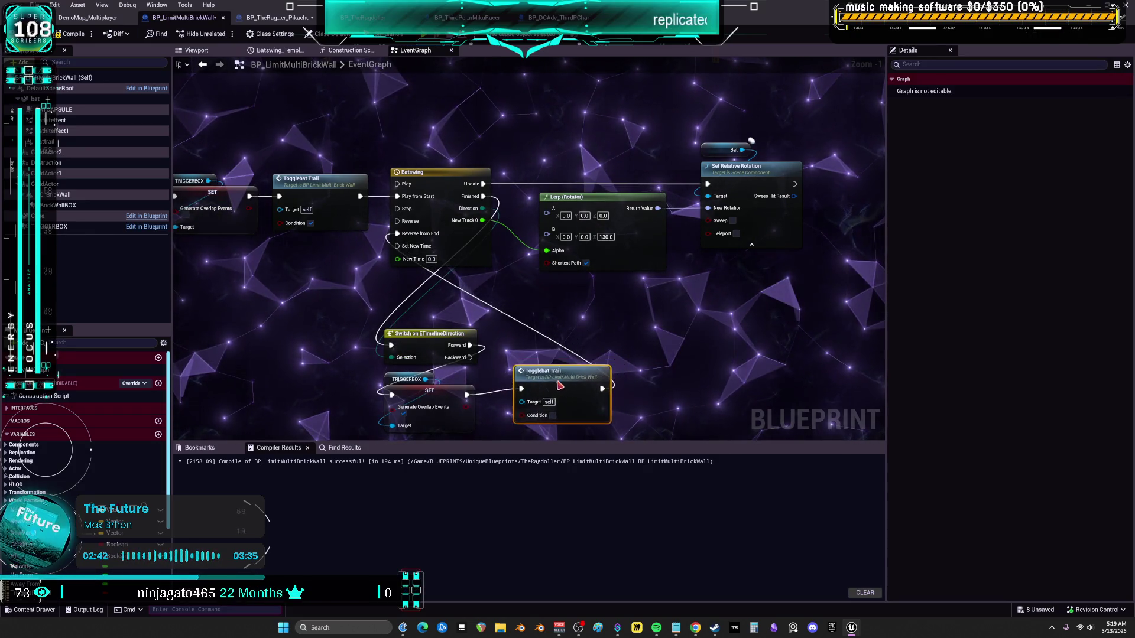
pyautogui.moveTo(434, 241); pyautogui.dragTo(462, 201)
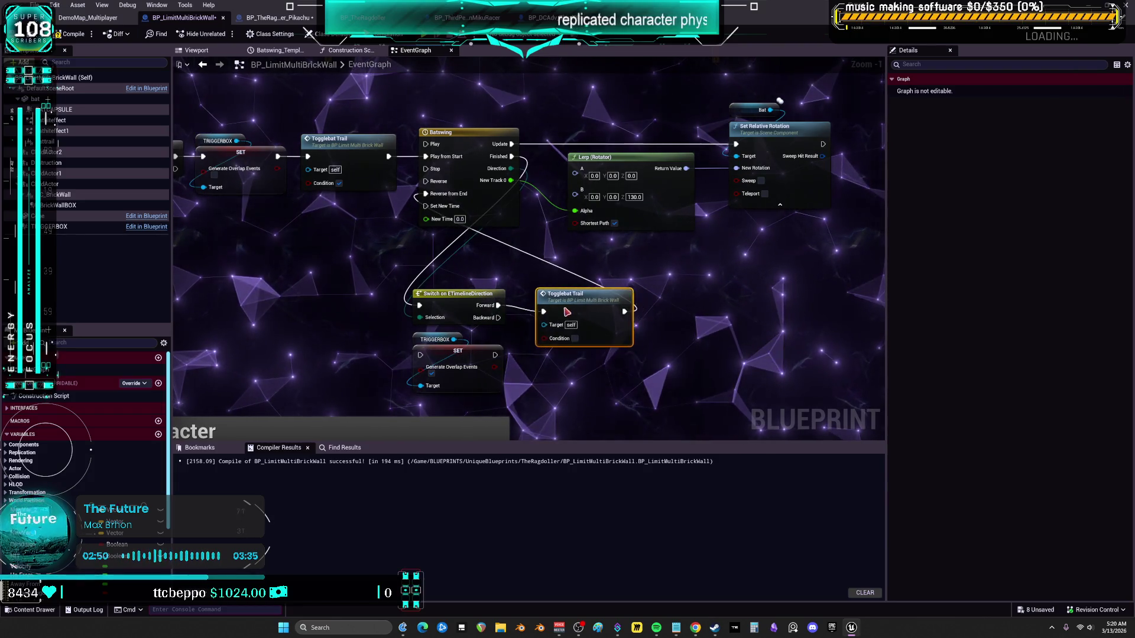
pyautogui.moveTo(568, 312); pyautogui.dragTo(569, 306)
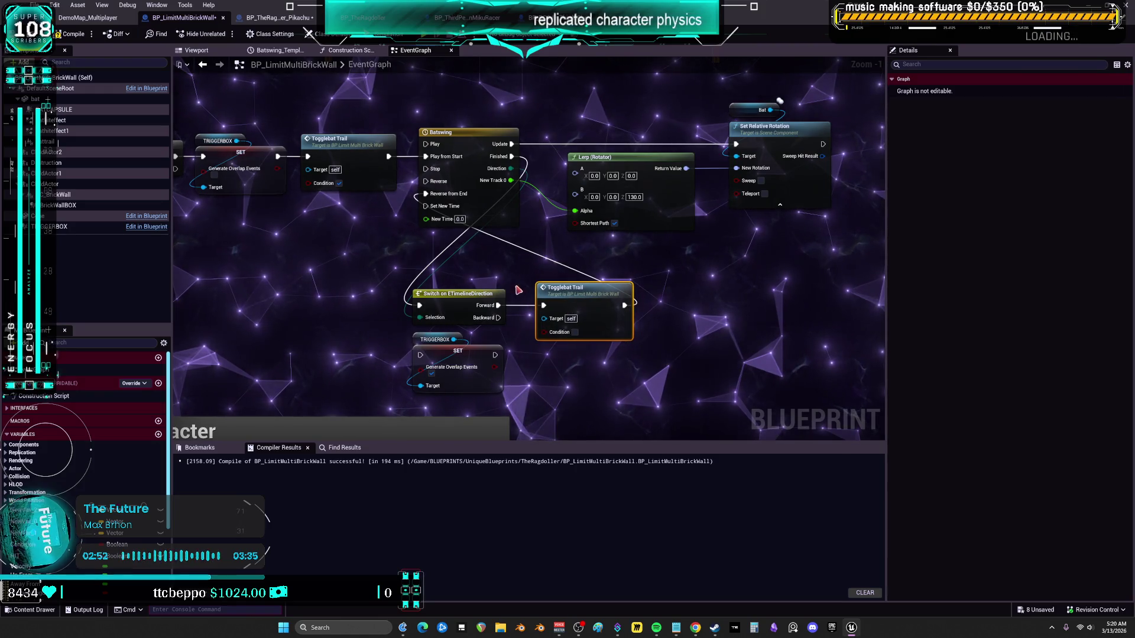
pyautogui.moveTo(497, 318); pyautogui.dragTo(500, 320)
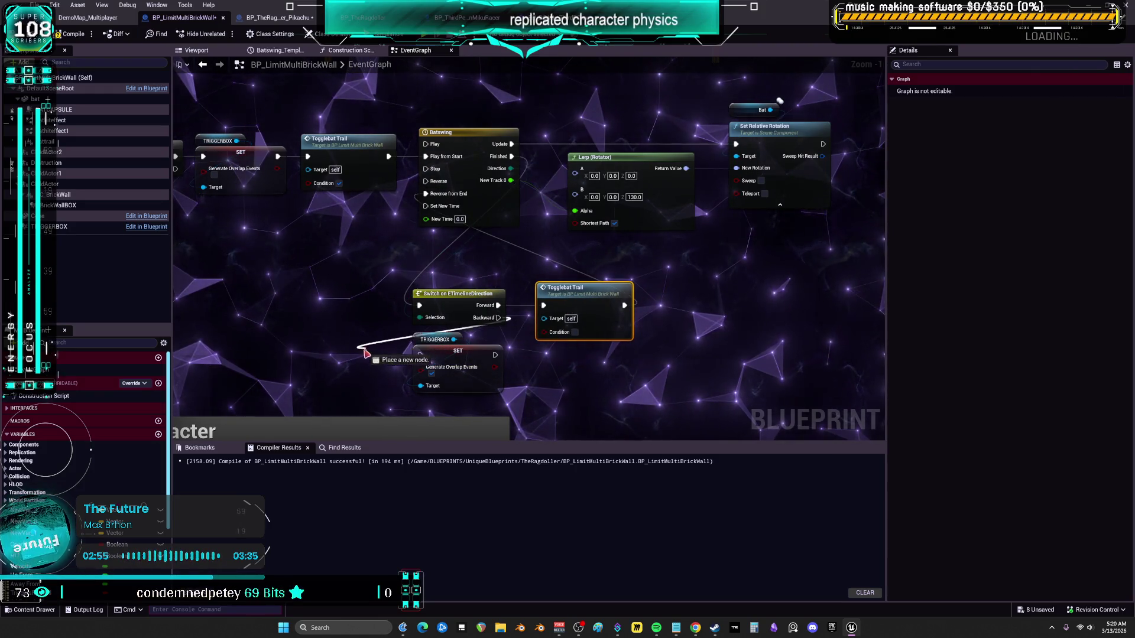
pyautogui.moveTo(419, 359); pyautogui.dragTo(420, 355)
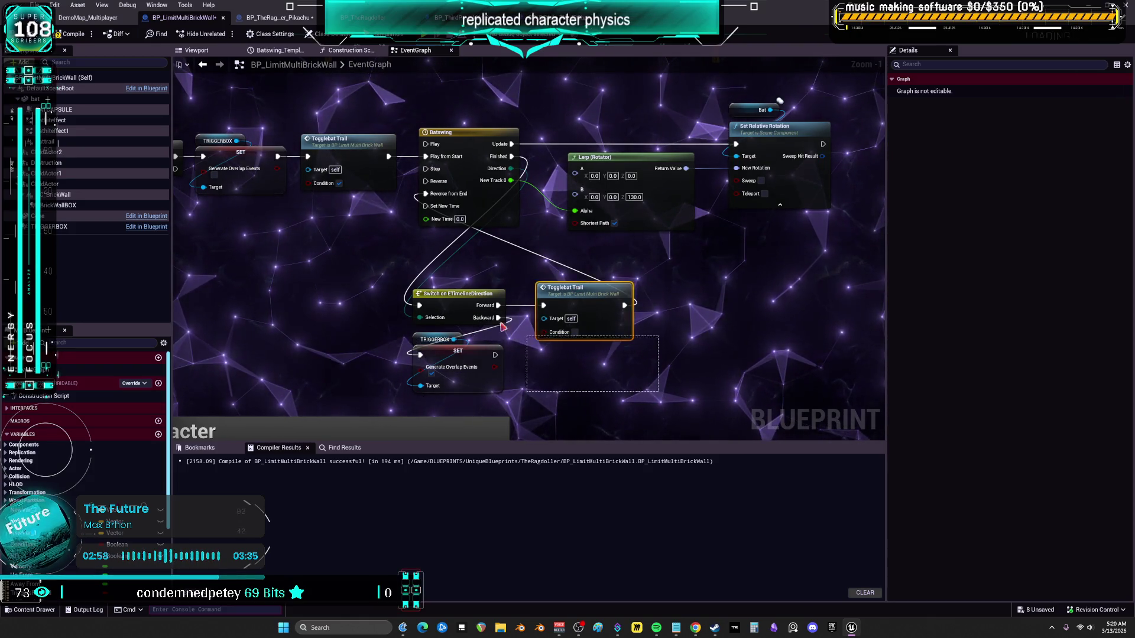
# Move the switch, Togglebat Trail and SET nodes up-left, compile, and launch multiplayer play
pyautogui.moveTo(518, 335); pyautogui.dragTo(394, 284)
pyautogui.moveTo(540, 308); pyautogui.dragTo(534, 283)
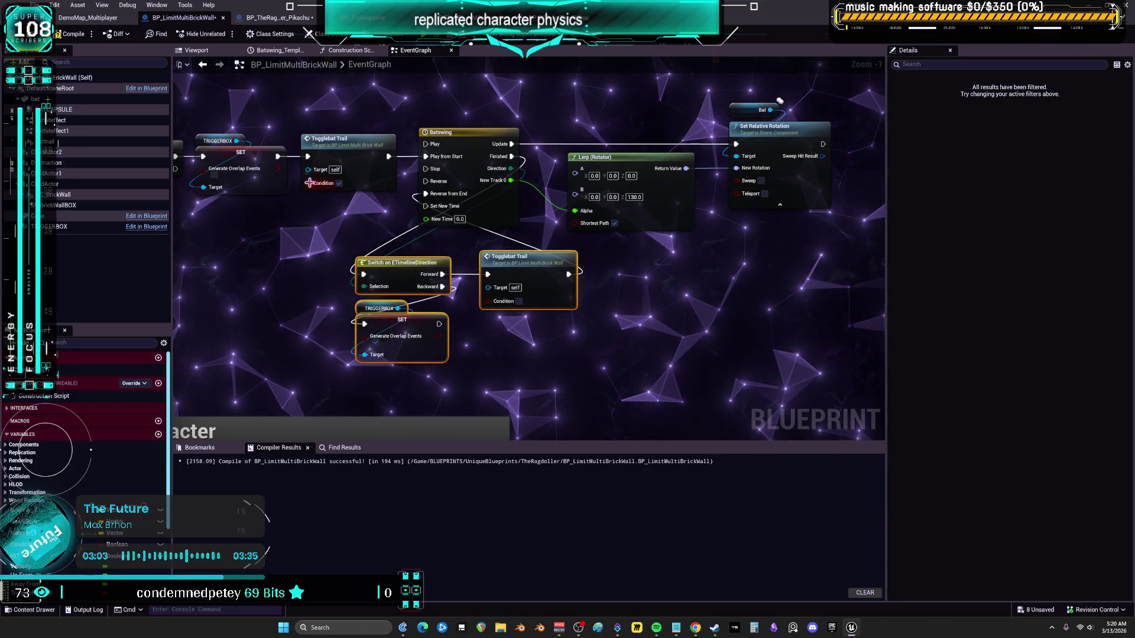
pyautogui.press('F7')
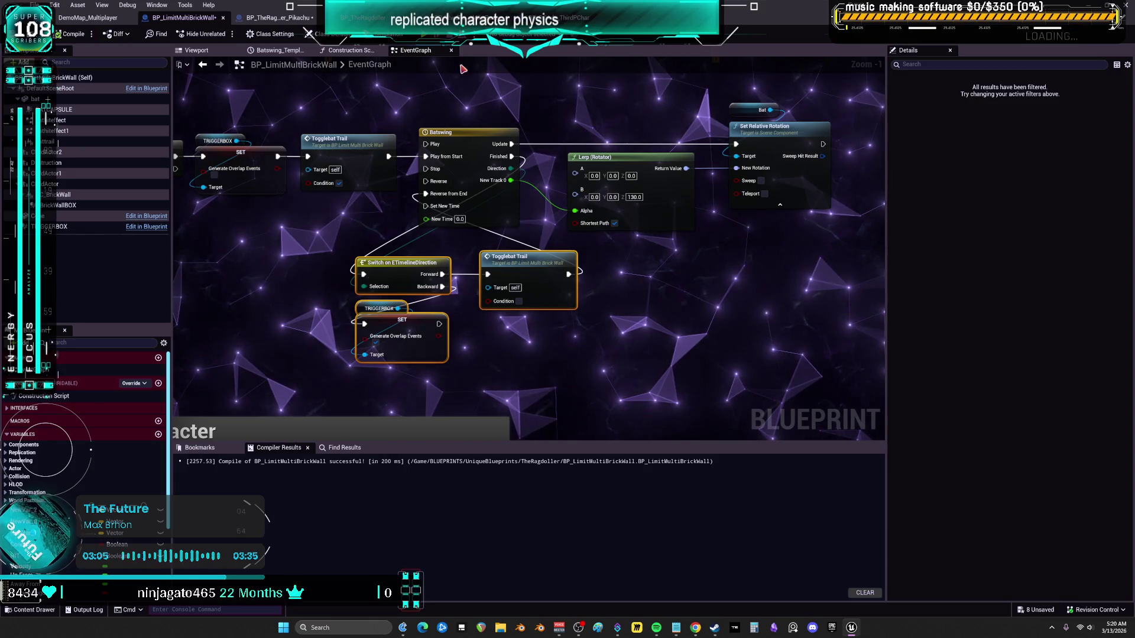
pyautogui.hotkey('alt', 'p')
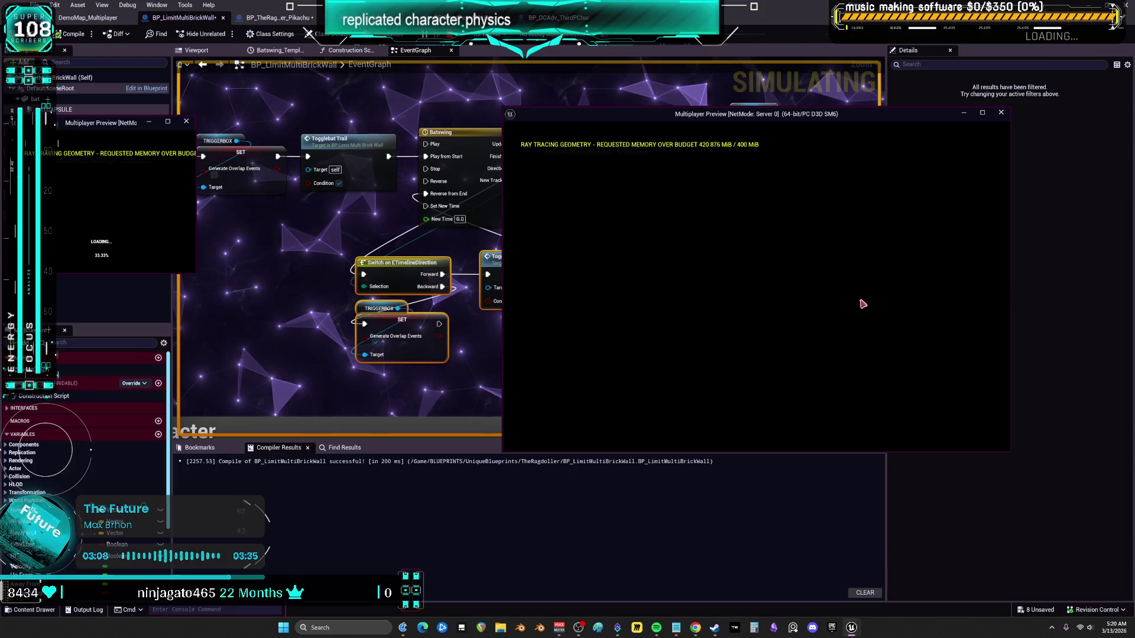
# Run the server character around the purple car and brick wall swinging the bat, then stop play
pyautogui.click(726, 355)
pyautogui.press('w')
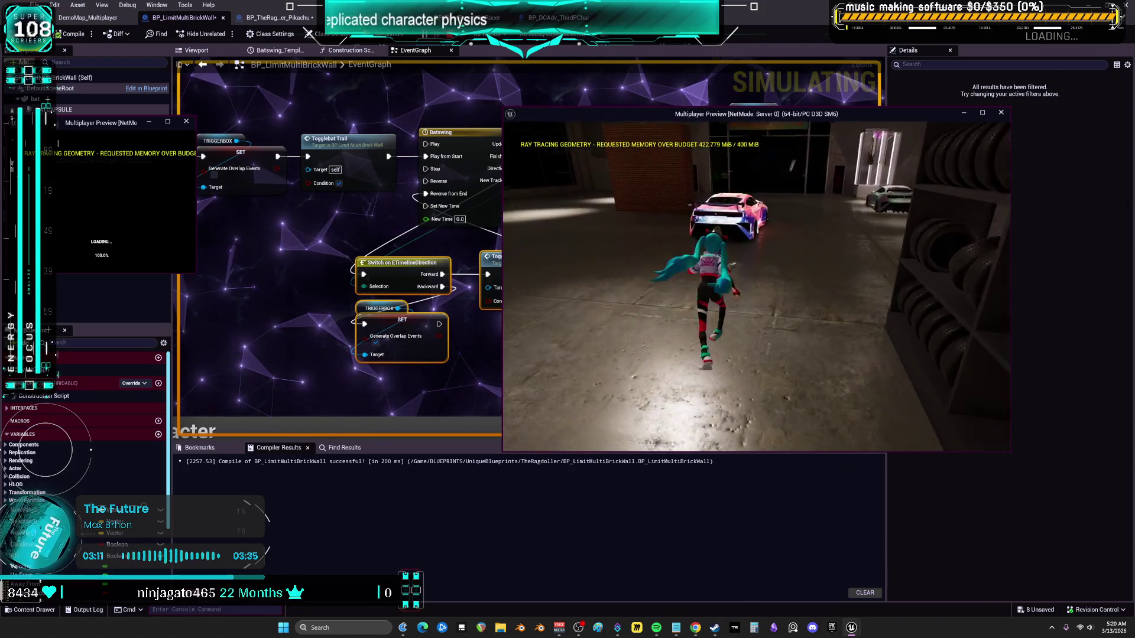
pyautogui.press('space')
pyautogui.press('w')
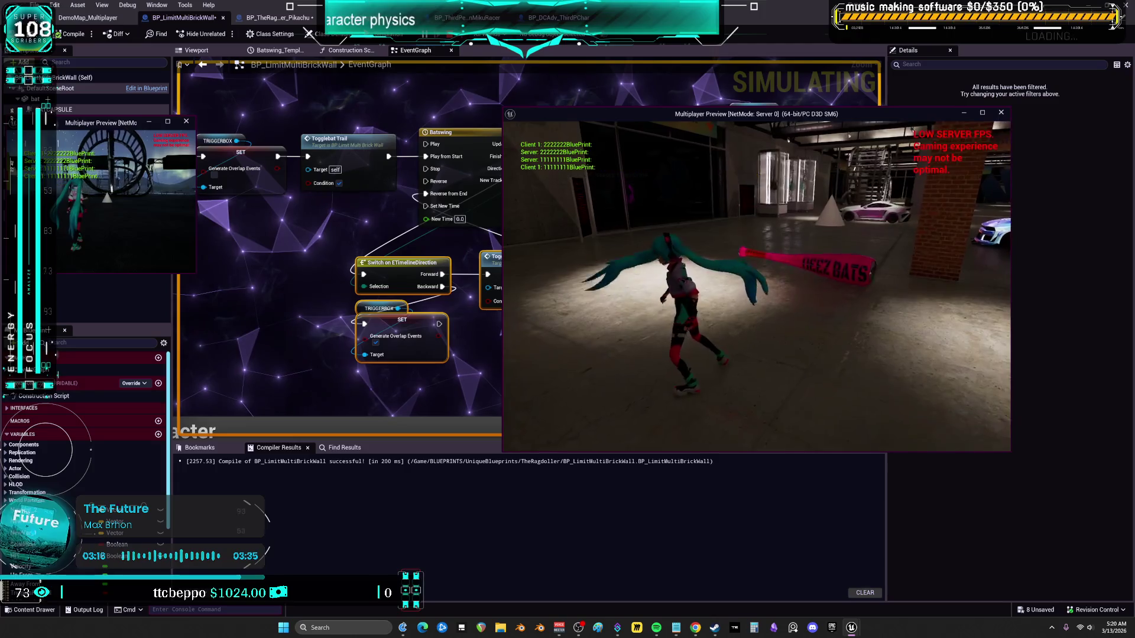
pyautogui.press('w')
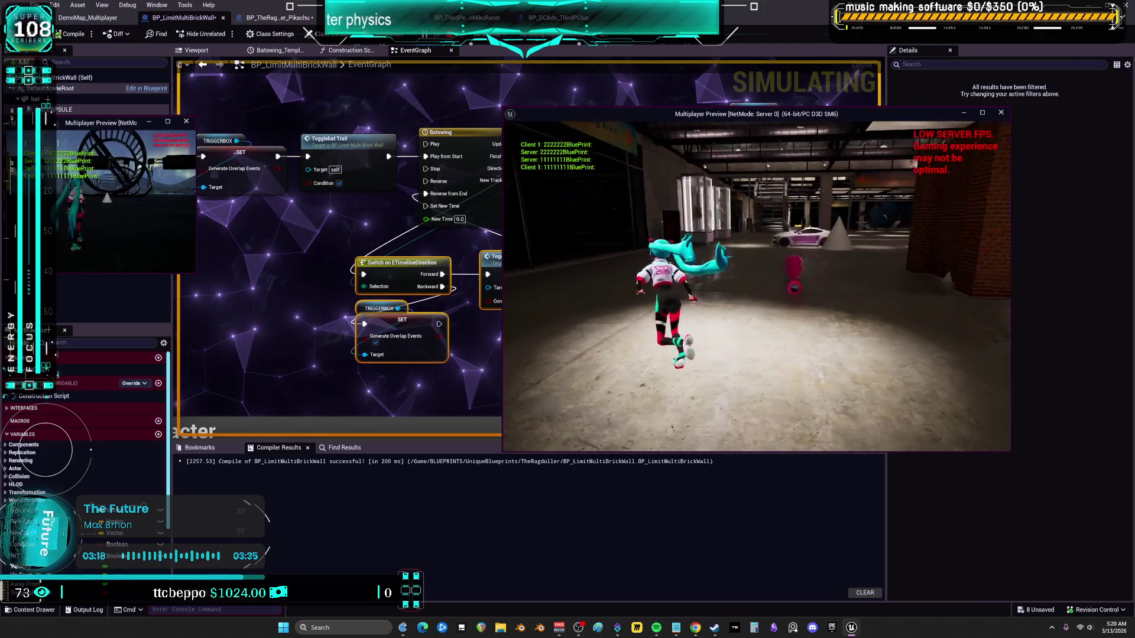
pyautogui.press('w')
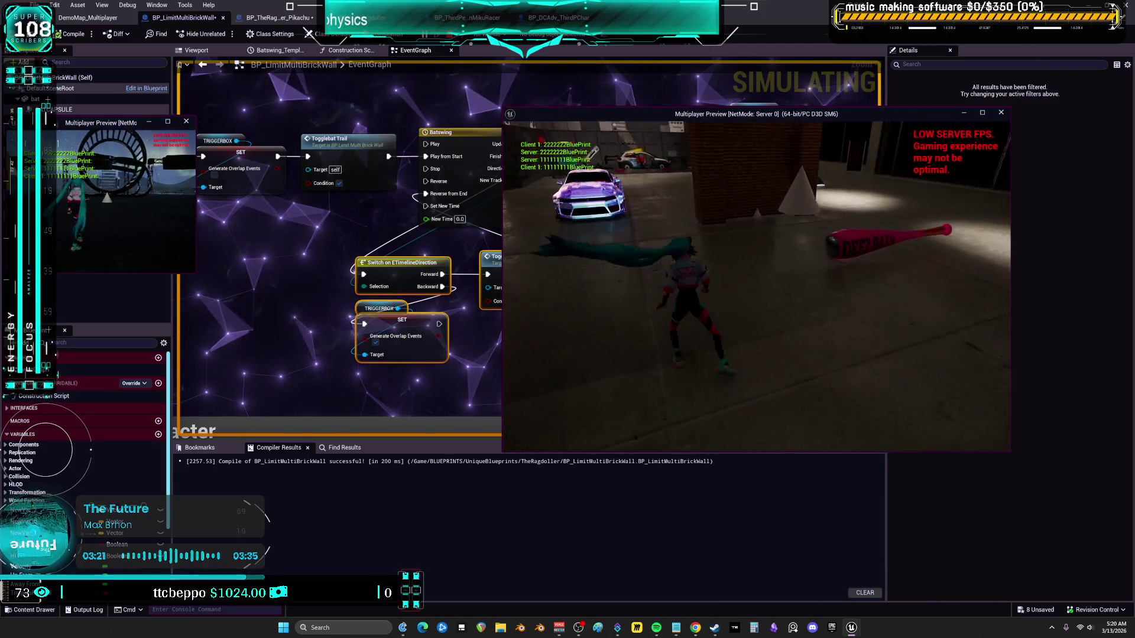
pyautogui.press('w')
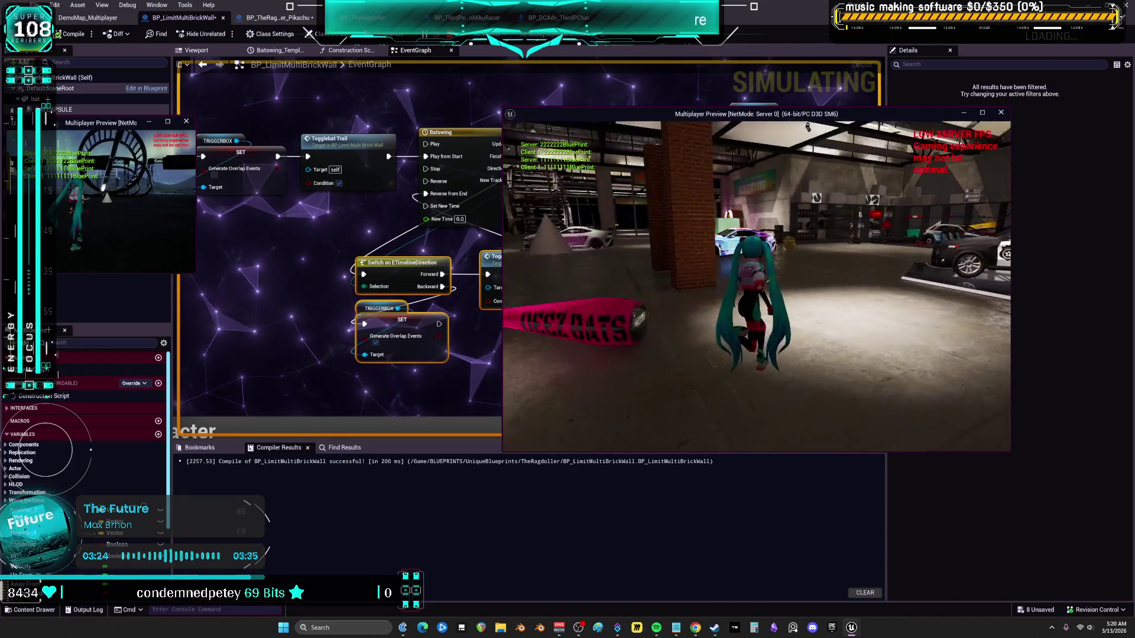
pyautogui.press('Escape')
pyautogui.scroll(-3, 602, 205)
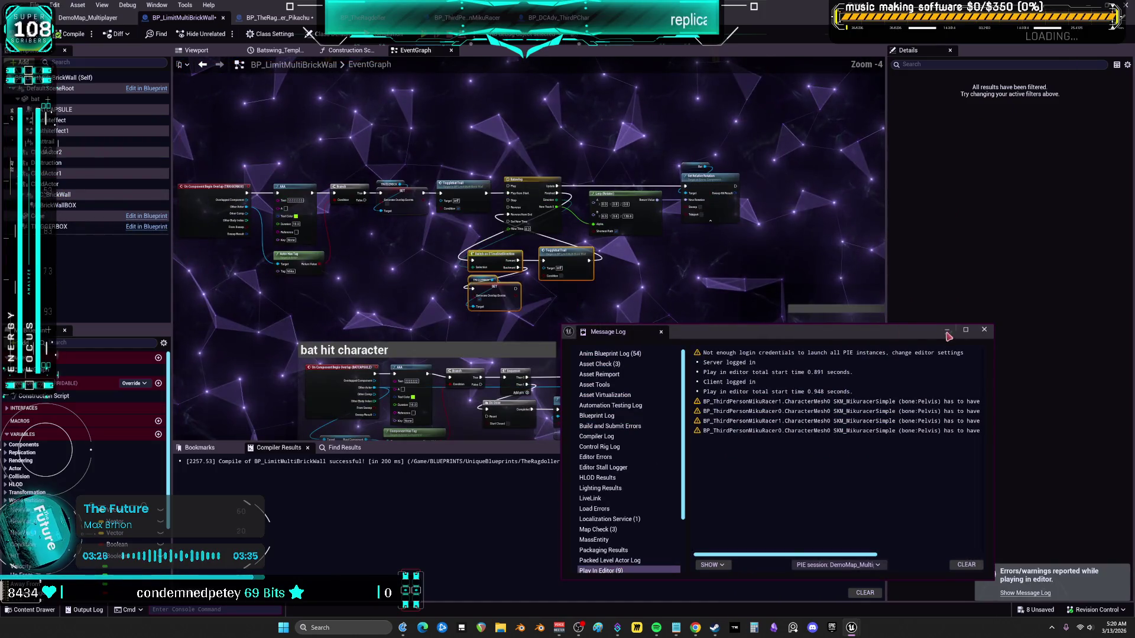
# Close the message log and frame the trigger-box SET node above Do Once
pyautogui.click(984, 329)
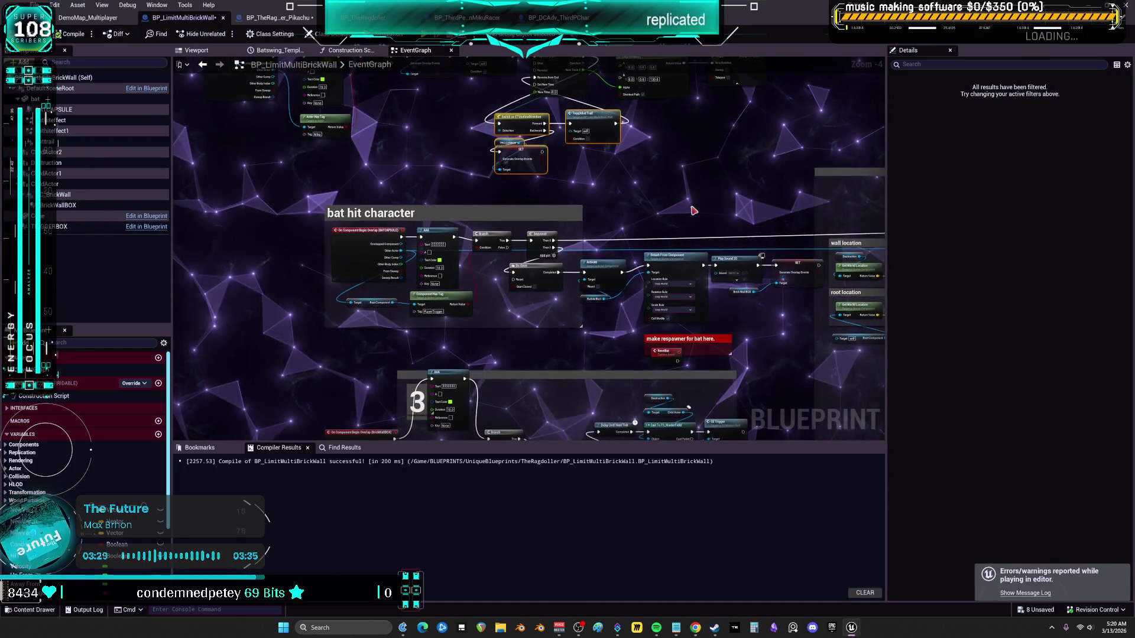
pyautogui.scroll(1, 650, 207)
pyautogui.scroll(-3, 617, 185)
pyautogui.scroll(2, 617, 185)
pyautogui.rightClick(621, 204)
pyautogui.press('Escape')
pyautogui.scroll(4, 552, 186)
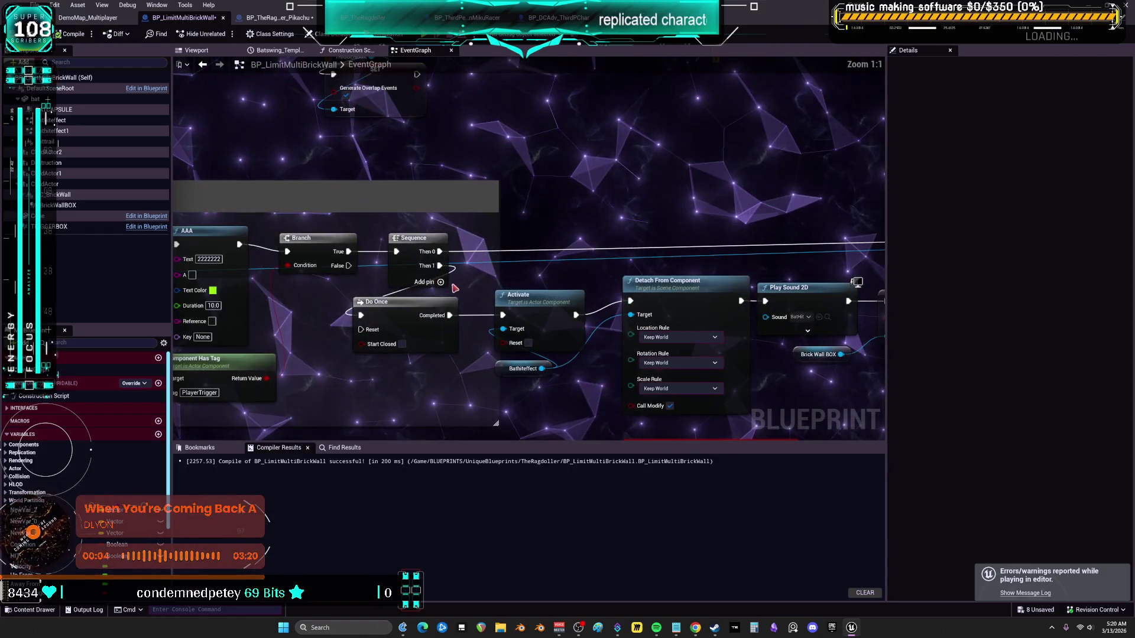
pyautogui.moveTo(596, 244); pyautogui.dragTo(614, 185)
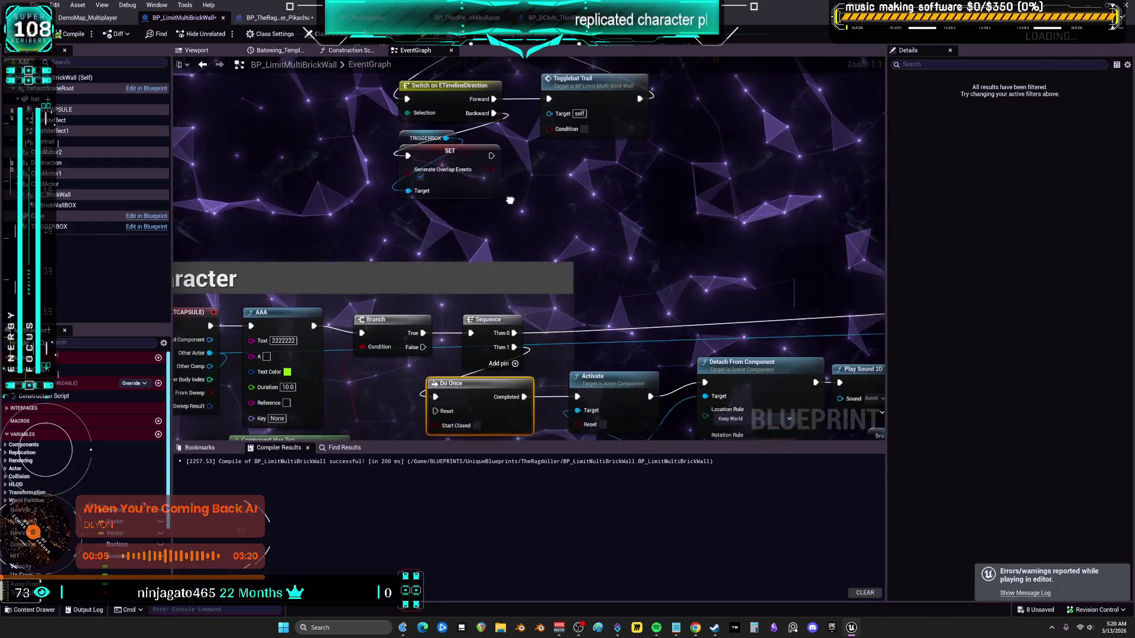
# Connect the trigger-box SET exec output to Do Once and start another multiplayer test
pyautogui.moveTo(493, 149); pyautogui.dragTo(437, 389)
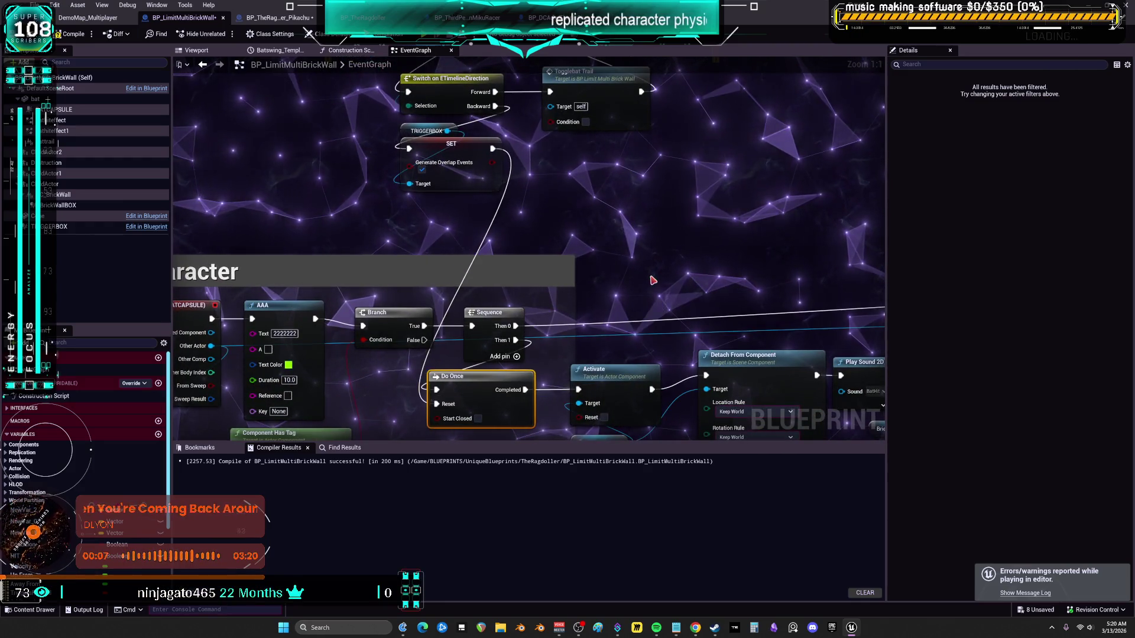
pyautogui.scroll(-2, 702, 273)
pyautogui.moveTo(702, 273)
pyautogui.mouseDown()
pyautogui.moveTo(483, 200)
pyautogui.moveTo(579, 65)
pyautogui.moveTo(699, 59)
pyautogui.mouseUp()
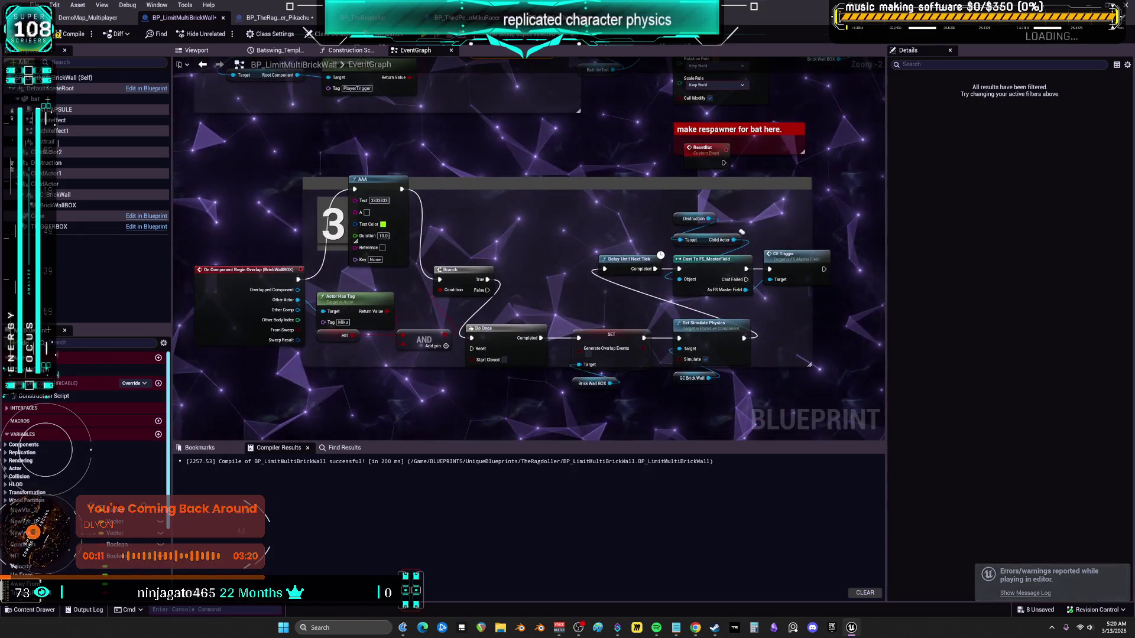
pyautogui.moveTo(741, 232); pyautogui.dragTo(696, 468)
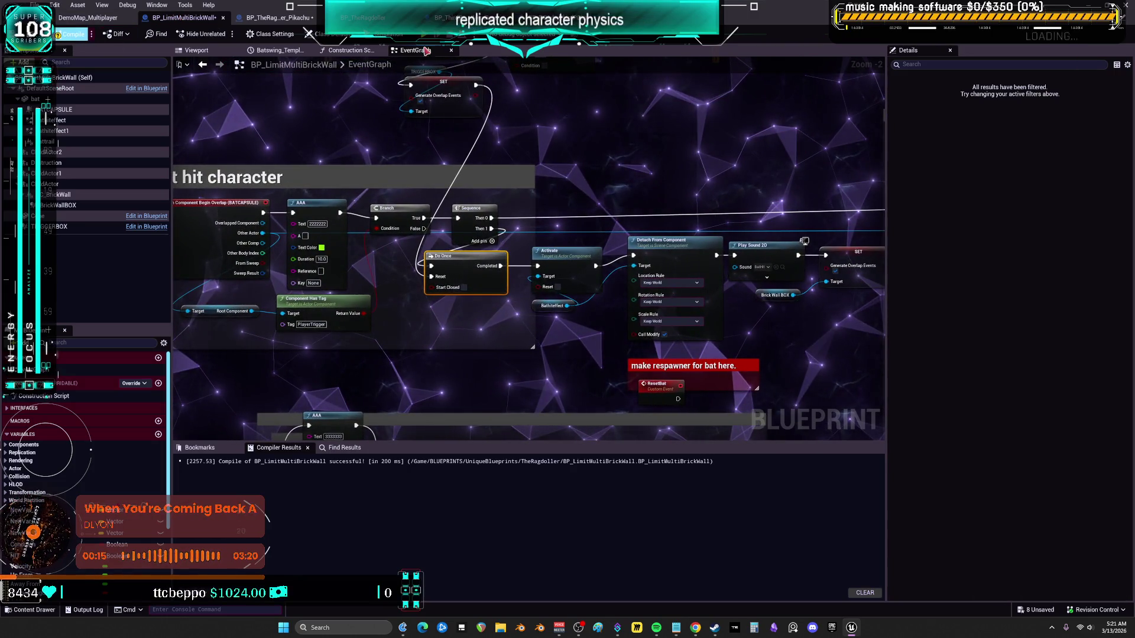
pyautogui.hotkey('alt', 'p')
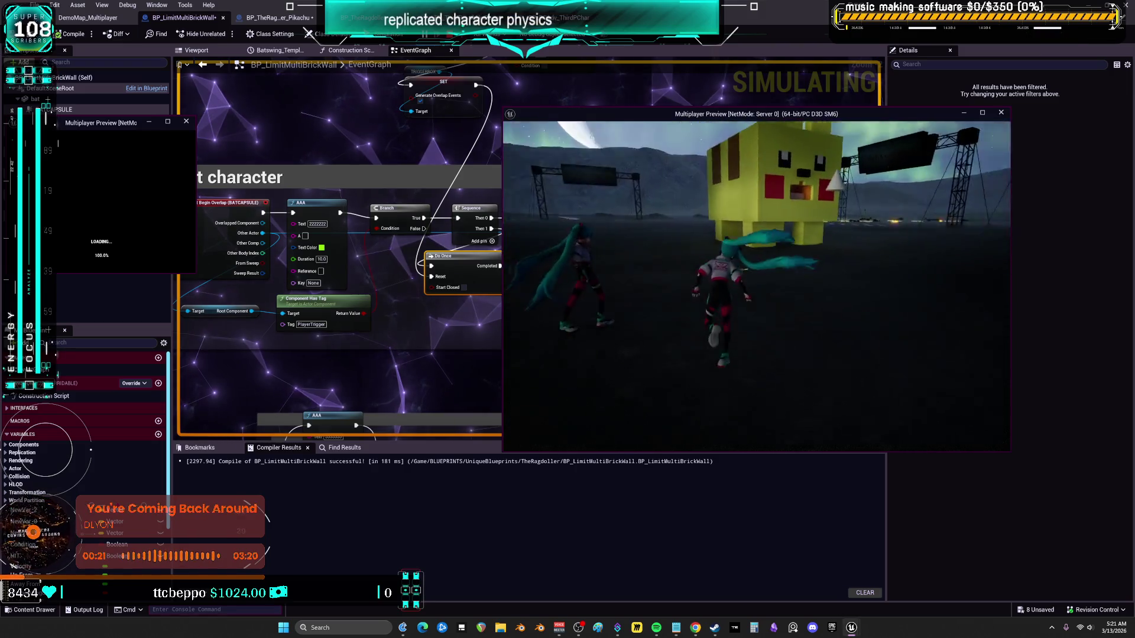
# Run the server character toward the building and out of the garage, triggering the 2222222 and 1111111 prints
pyautogui.press('w')
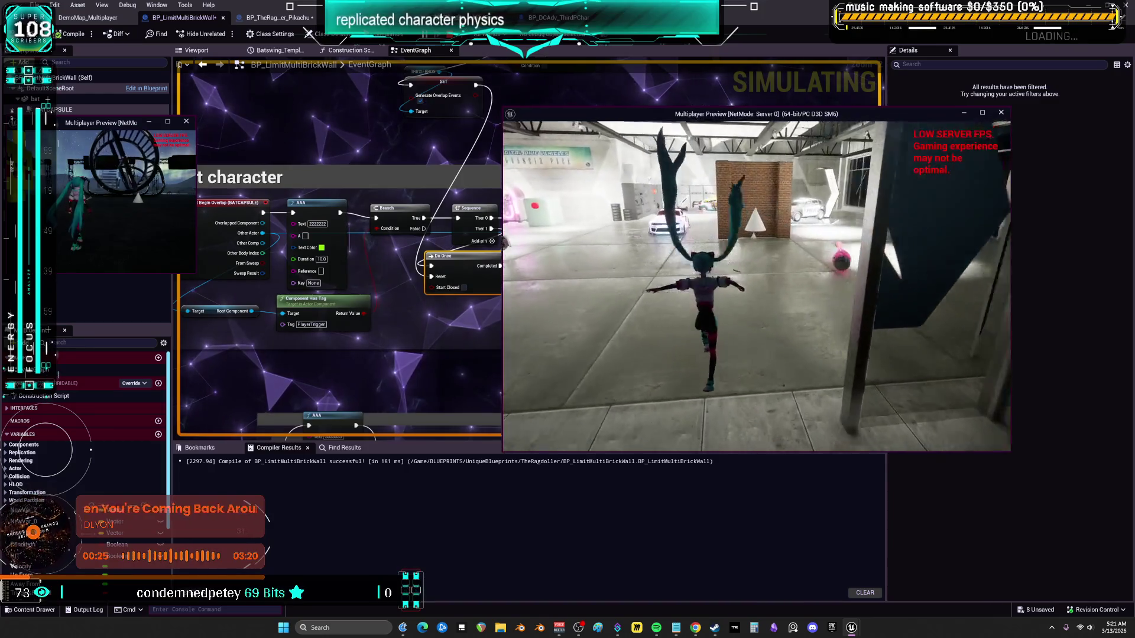
pyautogui.press('w')
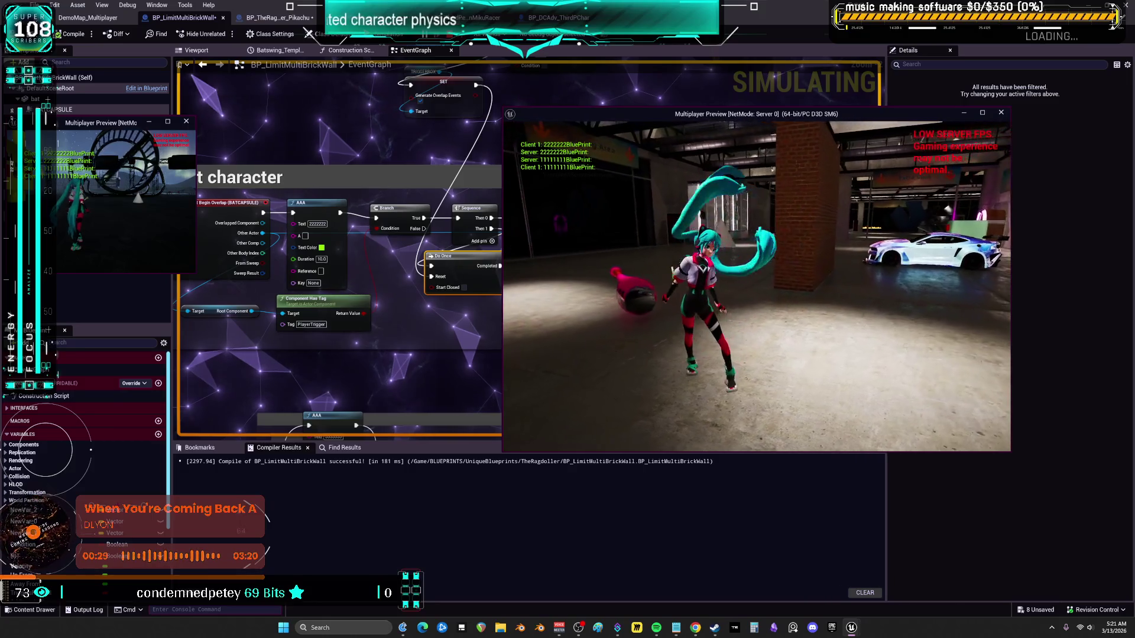
pyautogui.press('w')
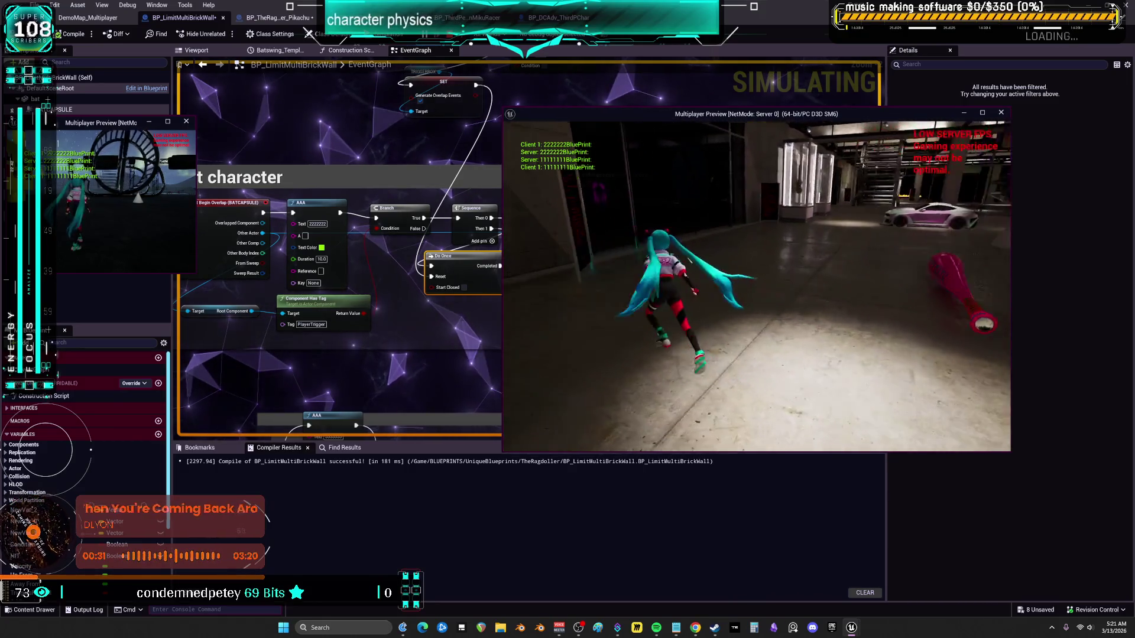
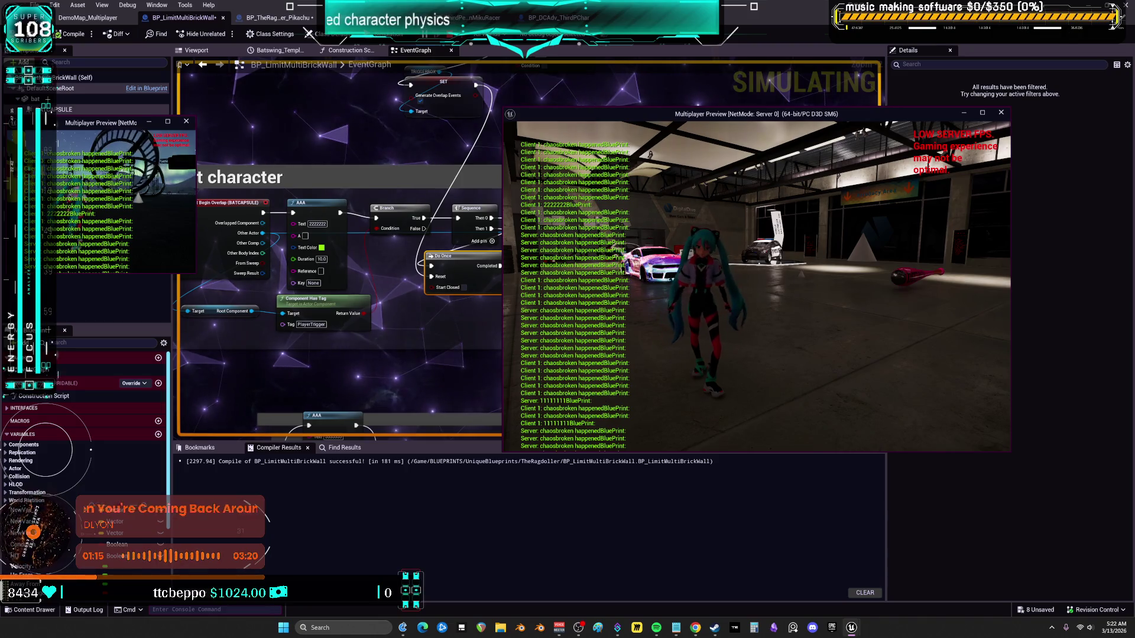
# Walk the character briefly, end the multiplayer test with Esc, and dismiss the message log
pyautogui.press('w')
pyautogui.press('w')
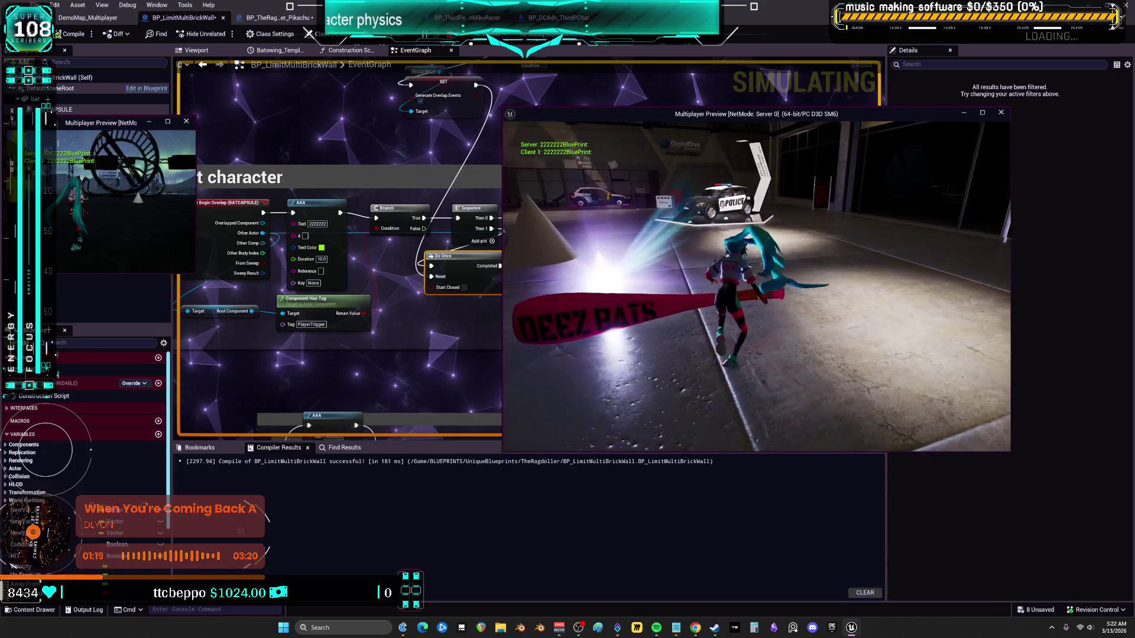
pyautogui.press('w')
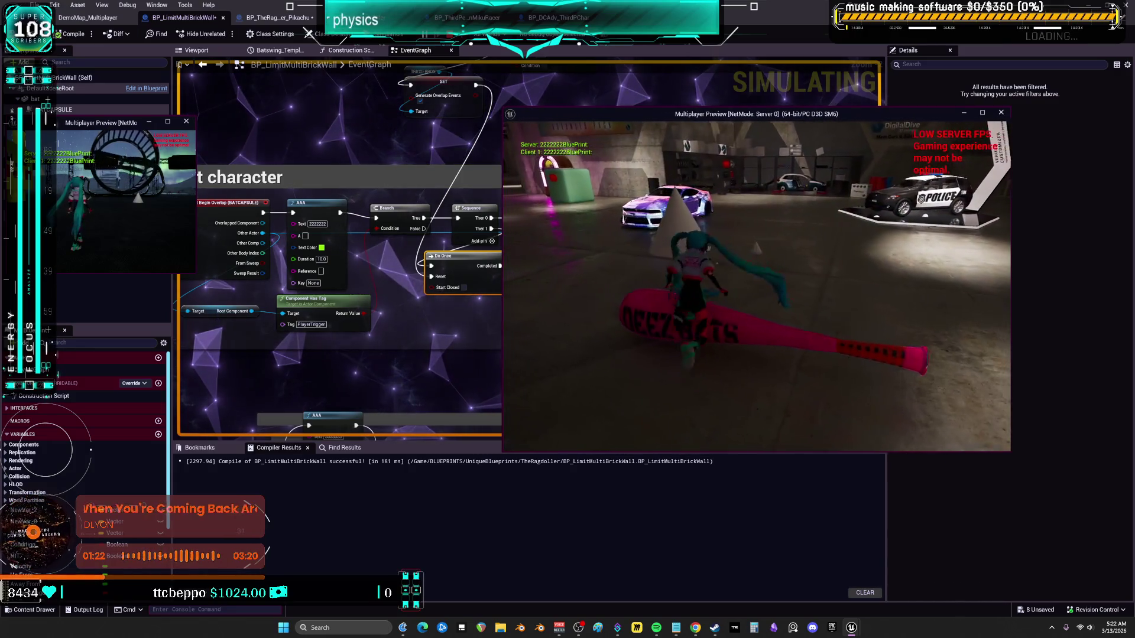
pyautogui.press('Escape')
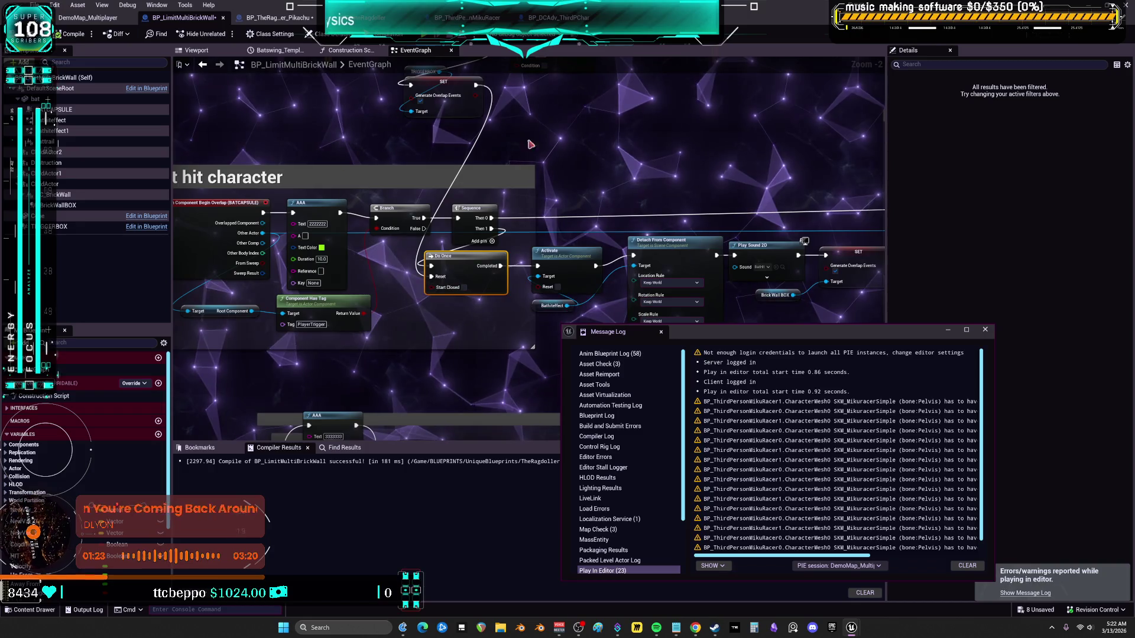
pyautogui.click(204, 363)
# In the Viewport, select the bat and inspect its collision settings
pyautogui.click(206, 51)
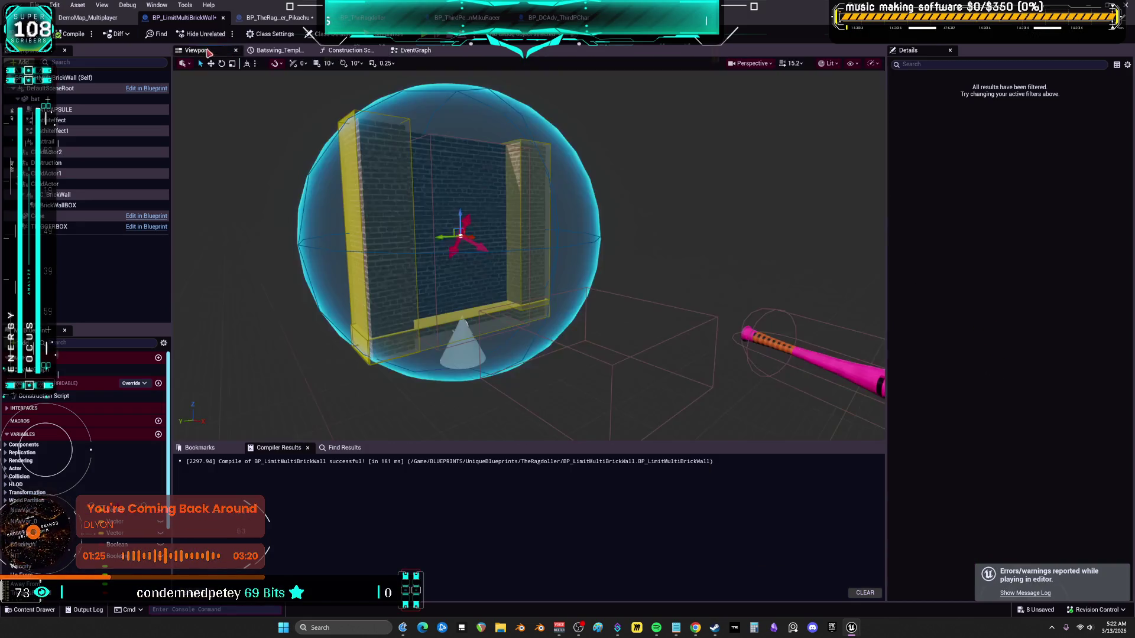
pyautogui.click(57, 108)
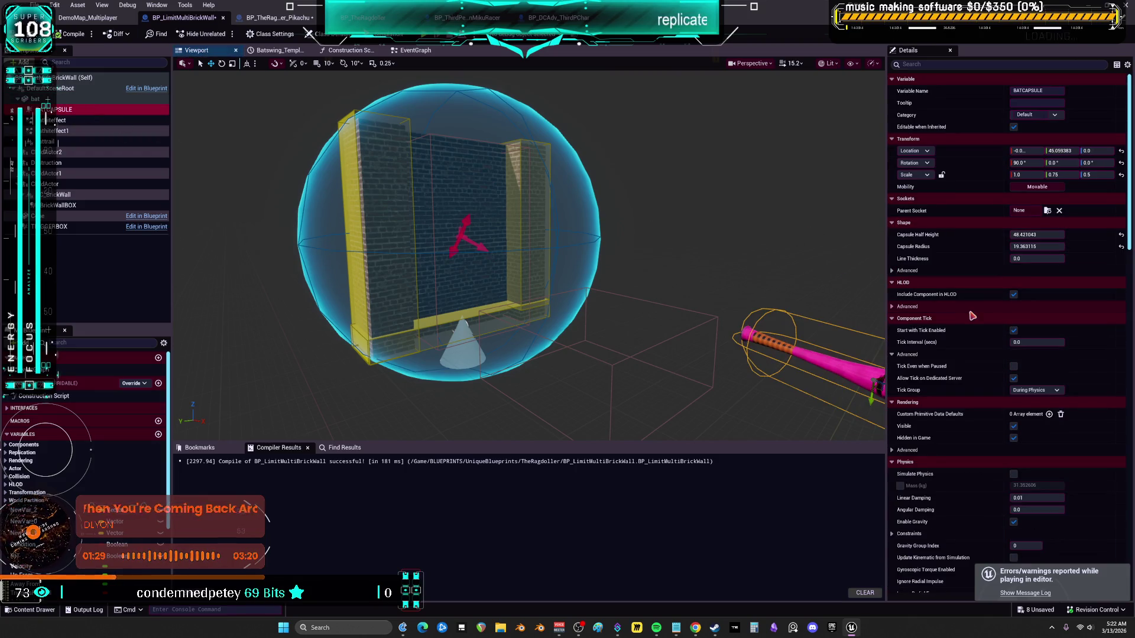
pyautogui.scroll(-10, 972, 316)
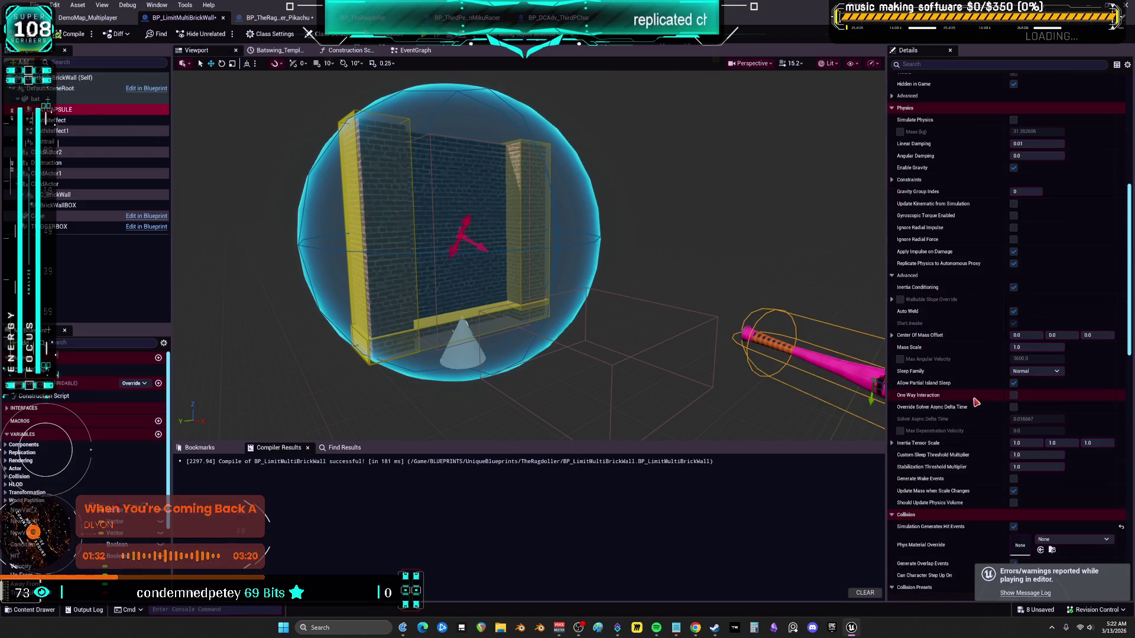
pyautogui.scroll(-5, 976, 402)
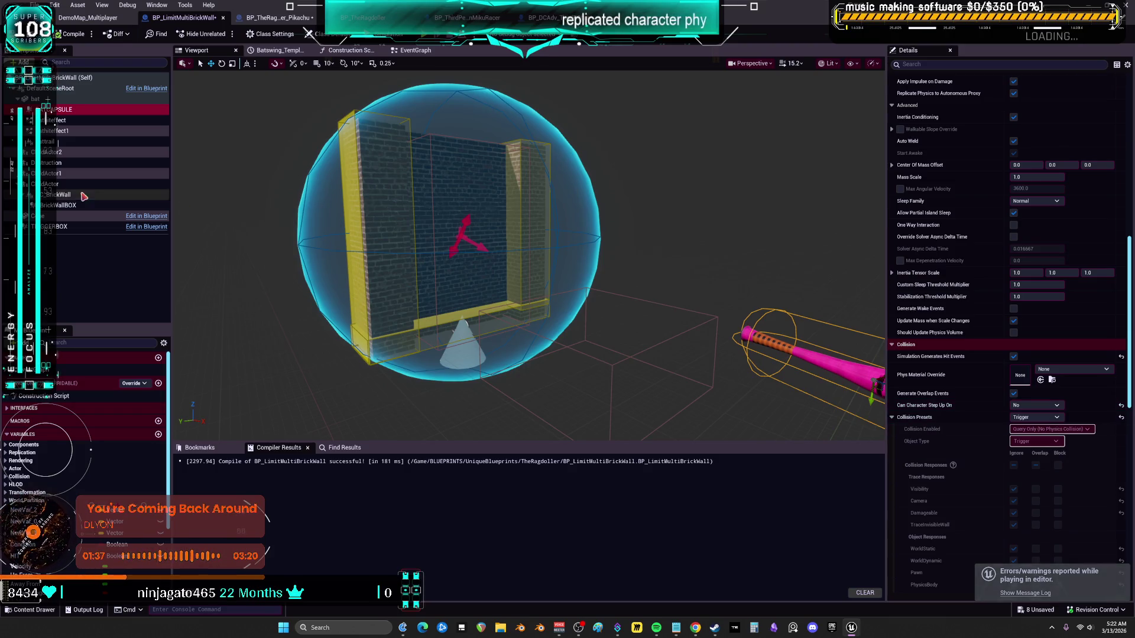
pyautogui.click(786, 349)
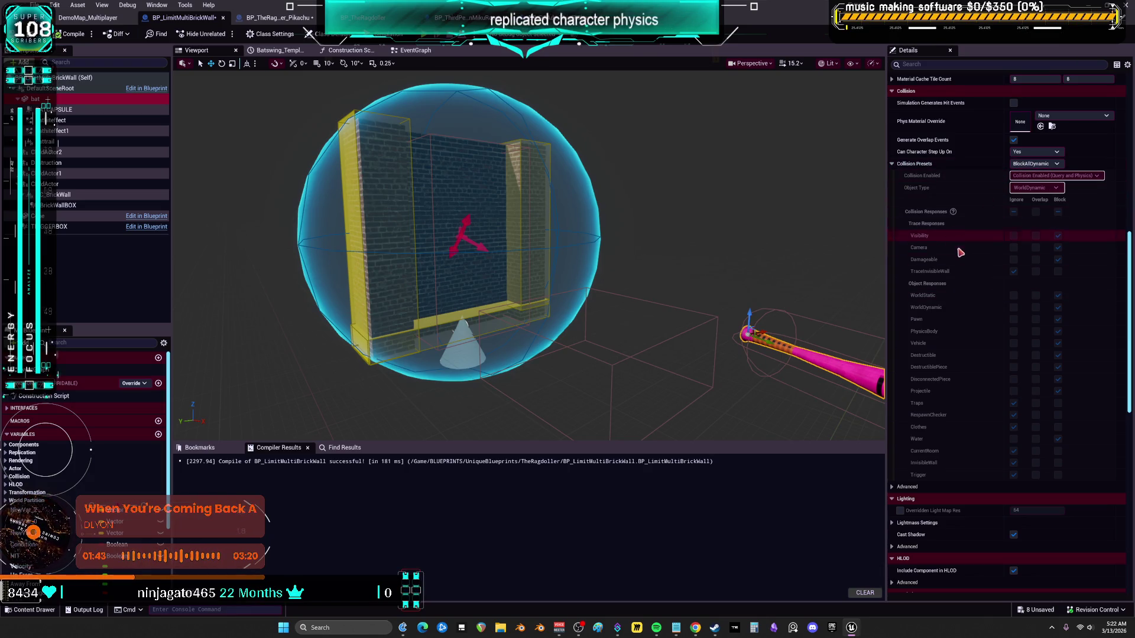
pyautogui.scroll(-5, 963, 278)
pyautogui.scroll(8, 966, 284)
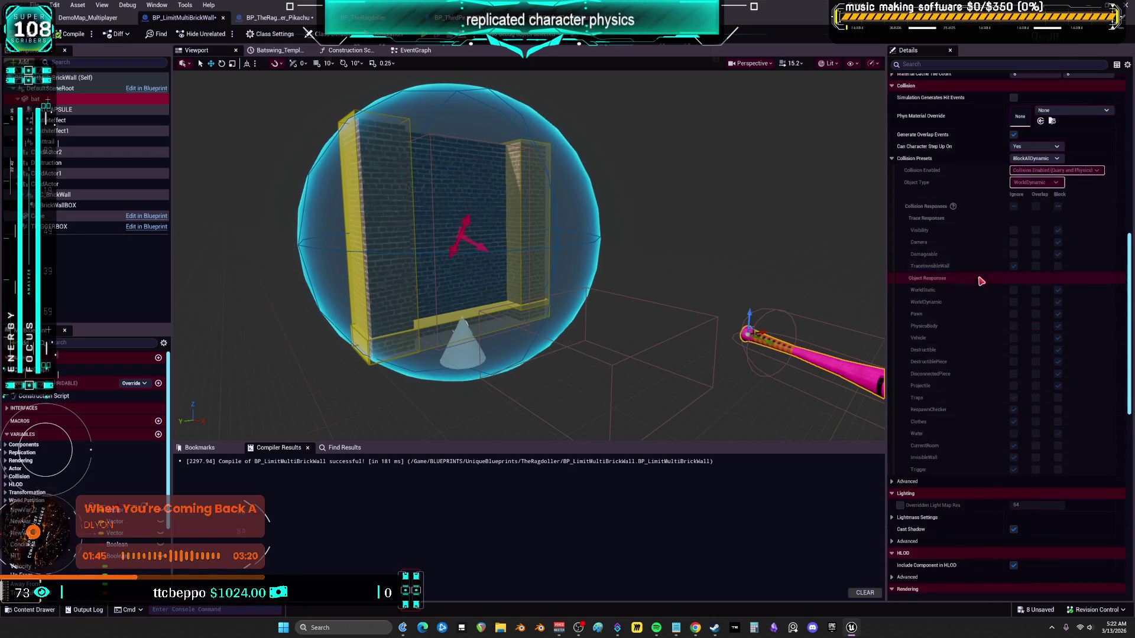
# Switch the bat's Can Character Step Up On to No, back to Yes, and compile
pyautogui.click(1033, 245)
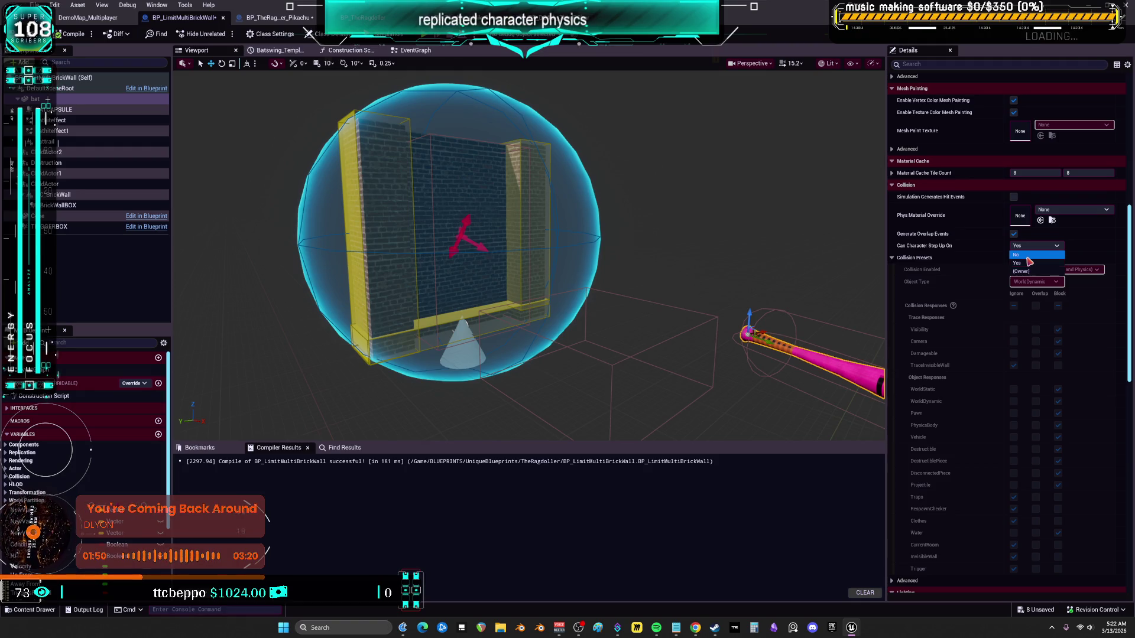
pyautogui.click(1029, 256)
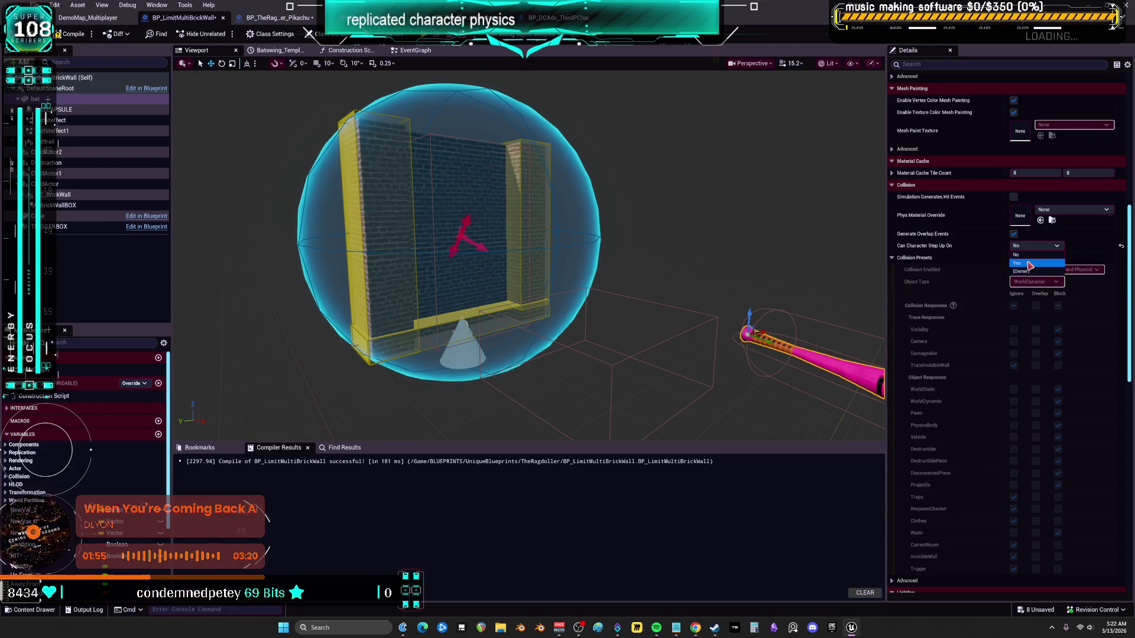
pyautogui.click(1021, 255)
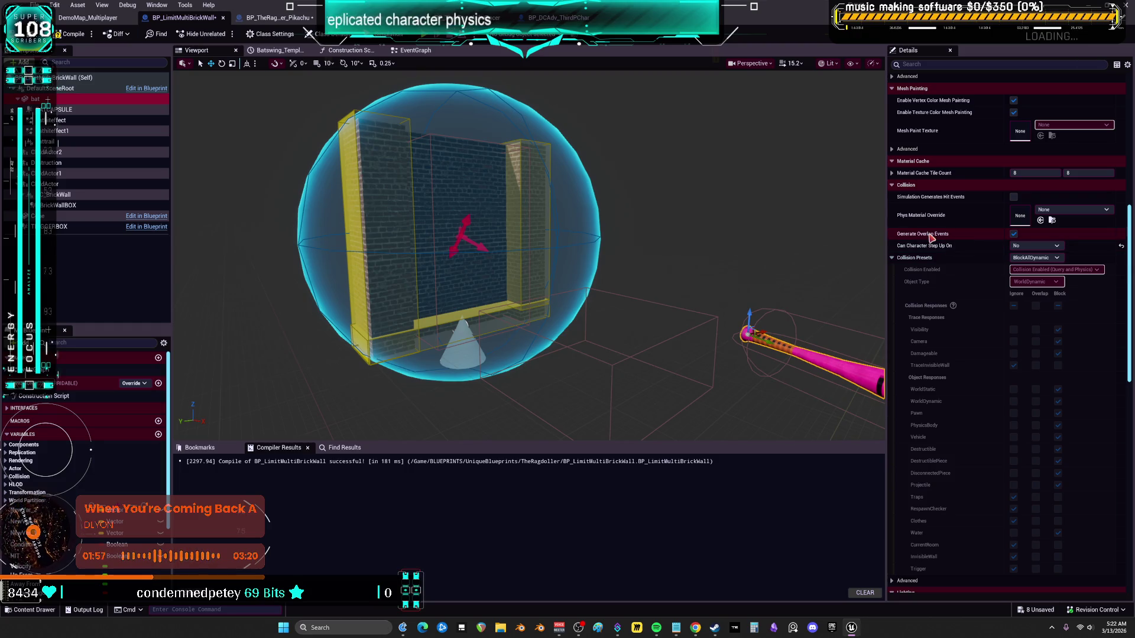
pyautogui.scroll(5, 930, 237)
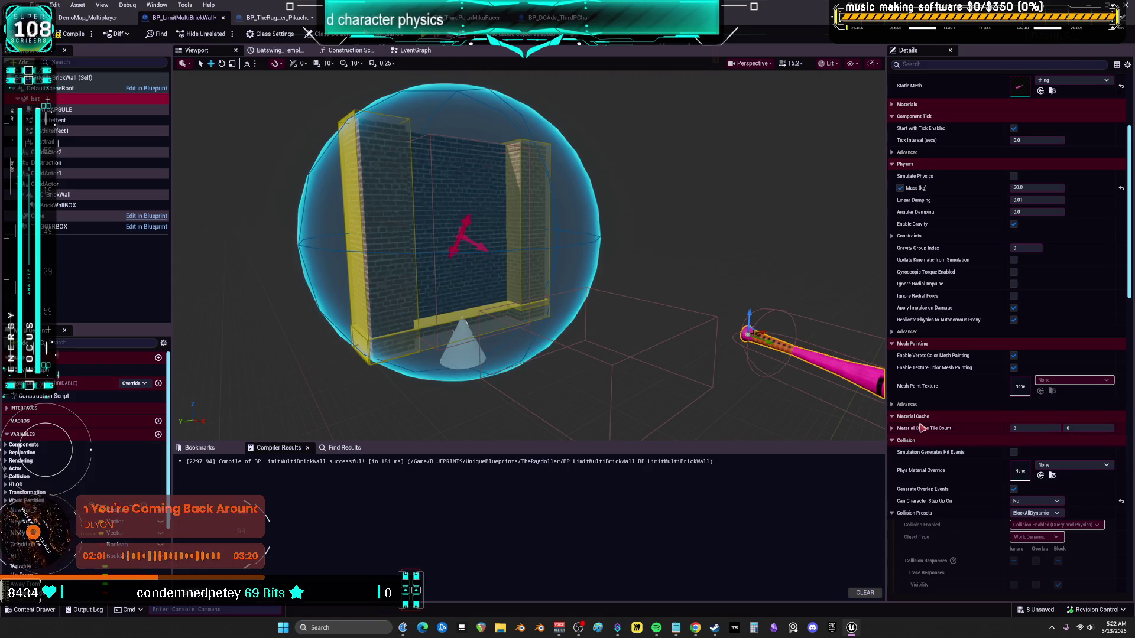
pyautogui.scroll(-10, 922, 428)
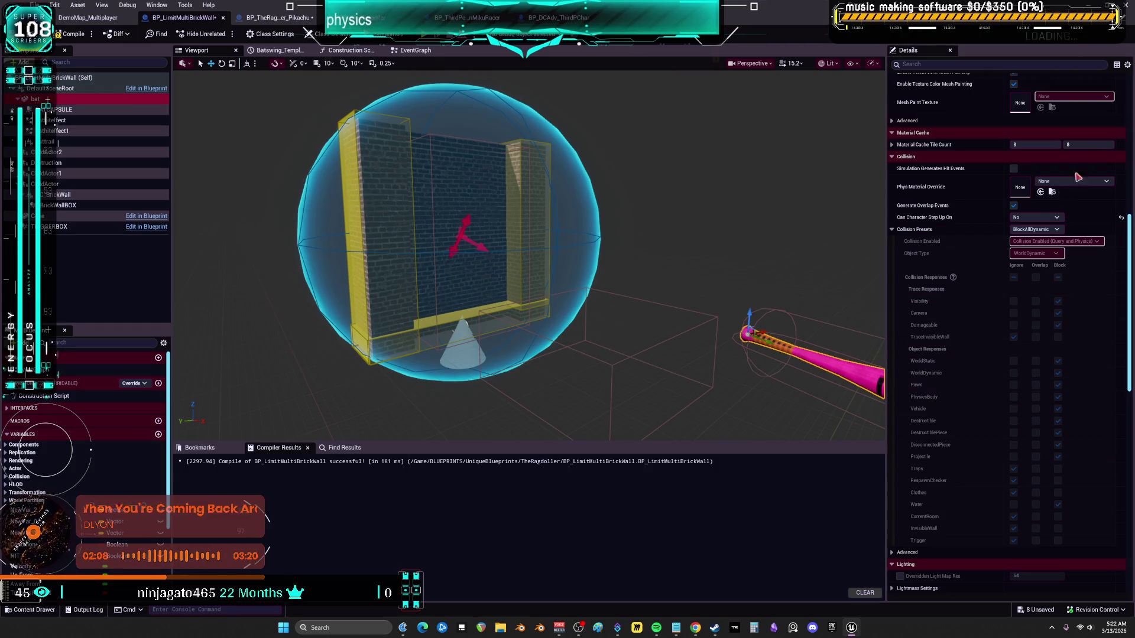
pyautogui.click(1014, 217)
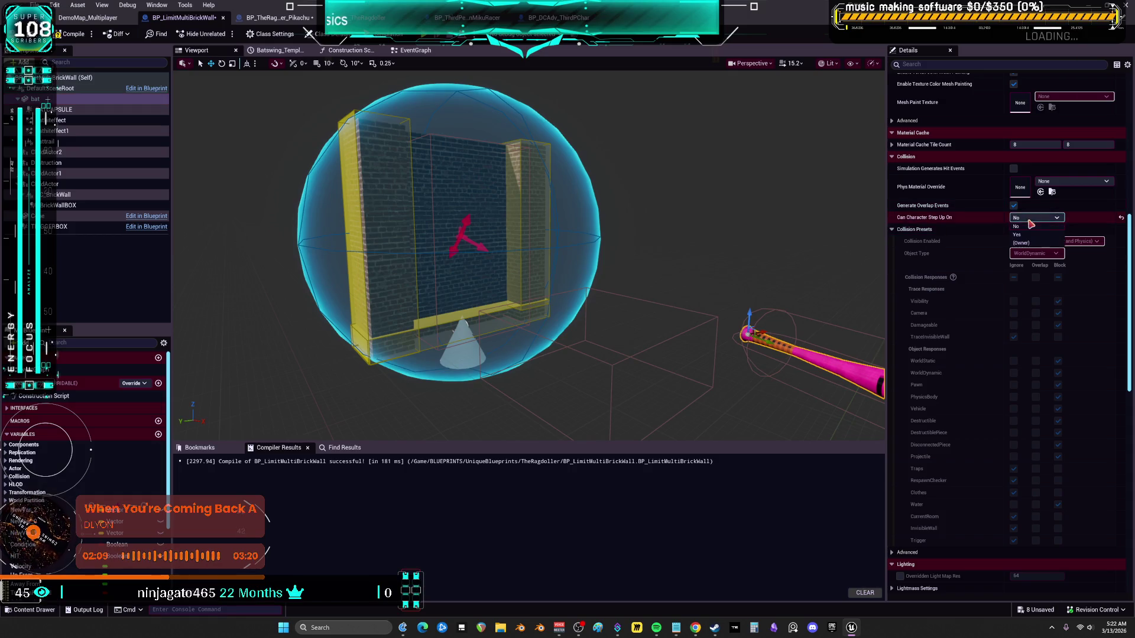
pyautogui.click(1028, 236)
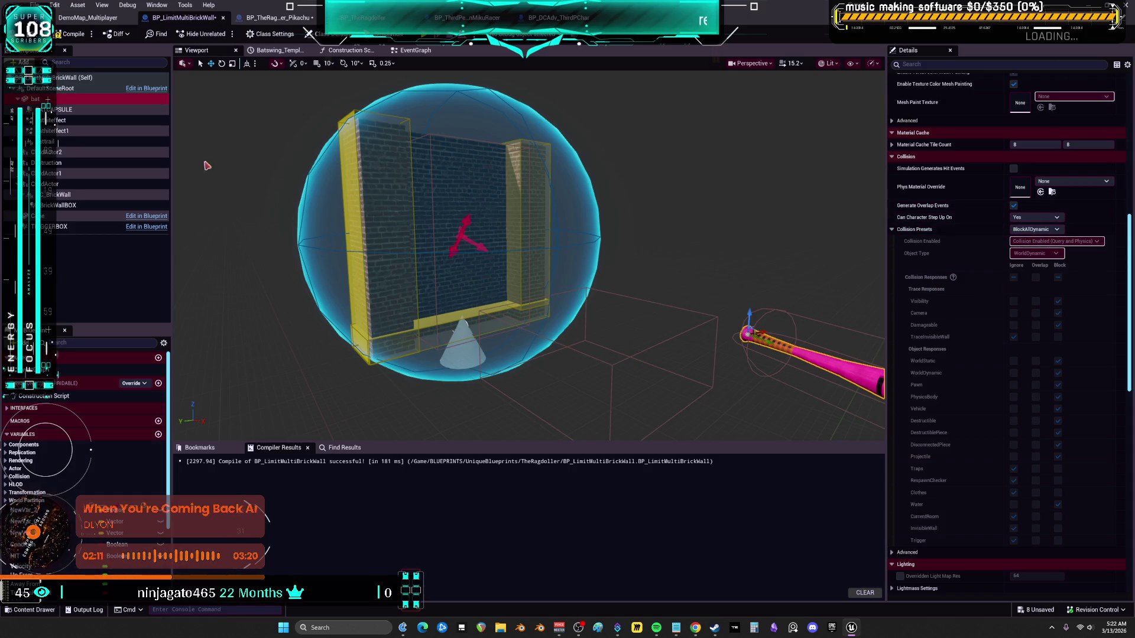
pyautogui.click(71, 34)
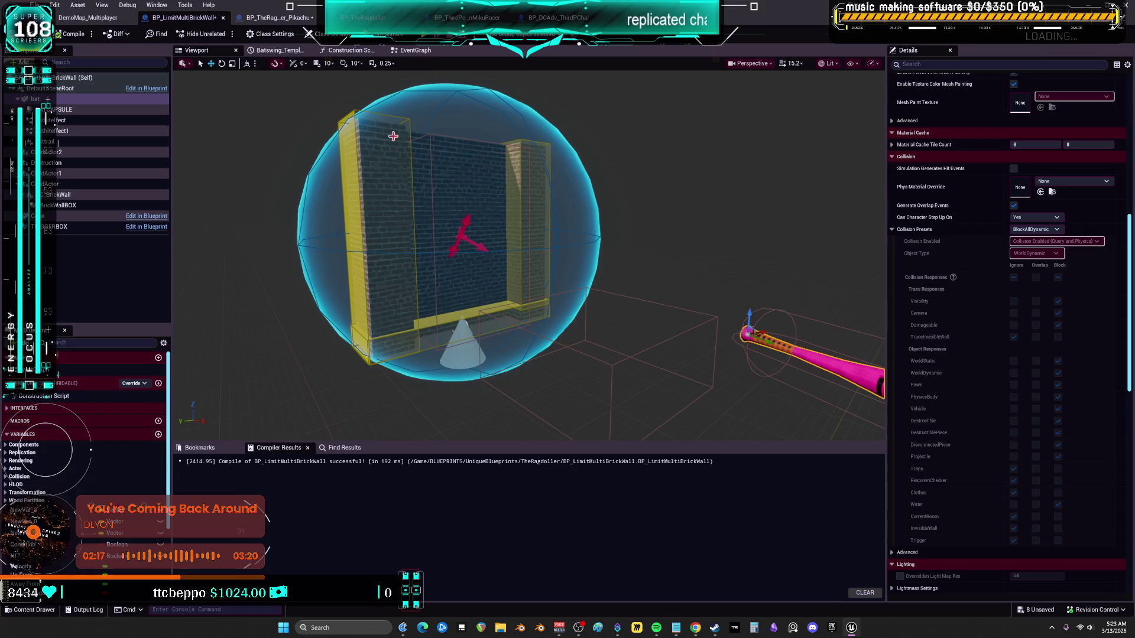
# In the EventGraph, move the brick-wall On Component Begin Overlap event slightly left and down
pyautogui.click(416, 51)
pyautogui.scroll(2, 618, 247)
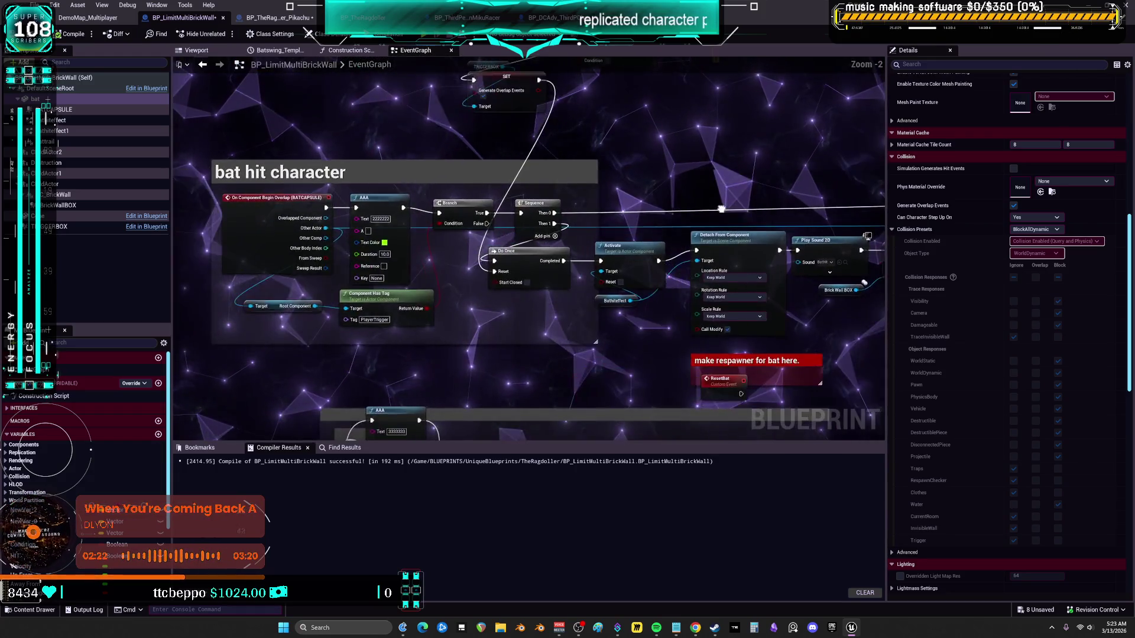
pyautogui.moveTo(597, 192); pyautogui.dragTo(574, 244)
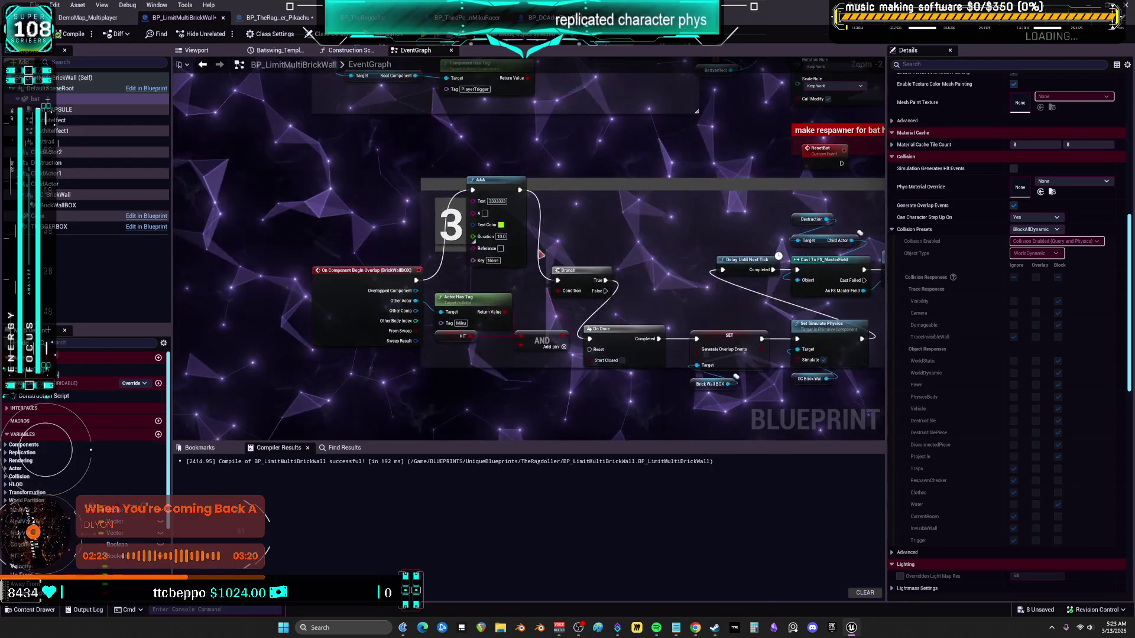
pyautogui.moveTo(398, 270); pyautogui.dragTo(360, 275)
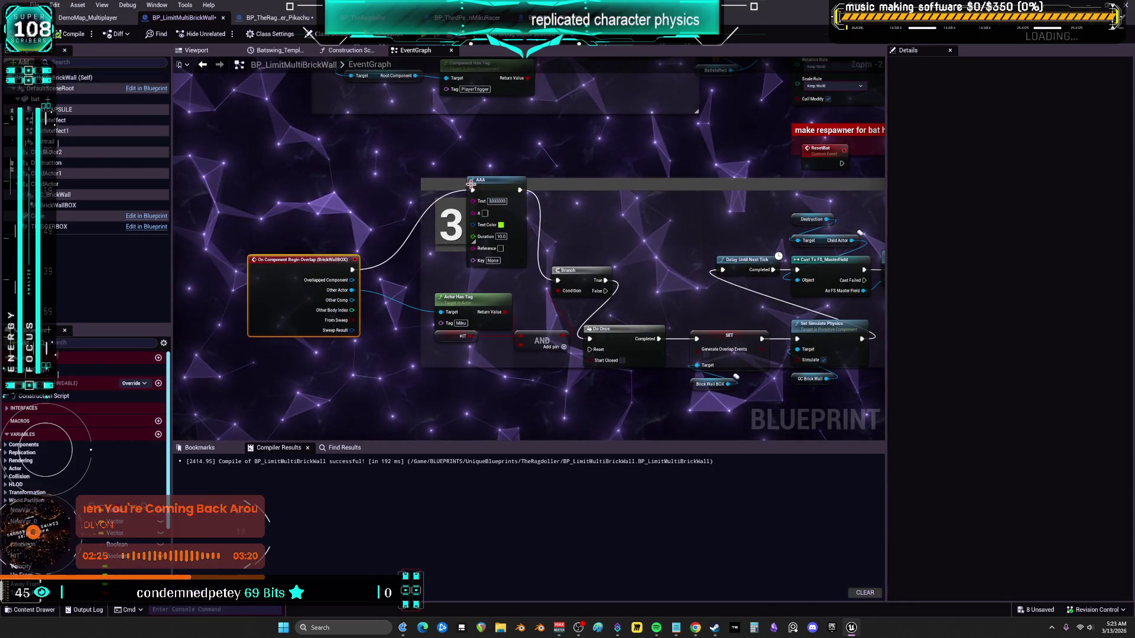
pyautogui.click(448, 209)
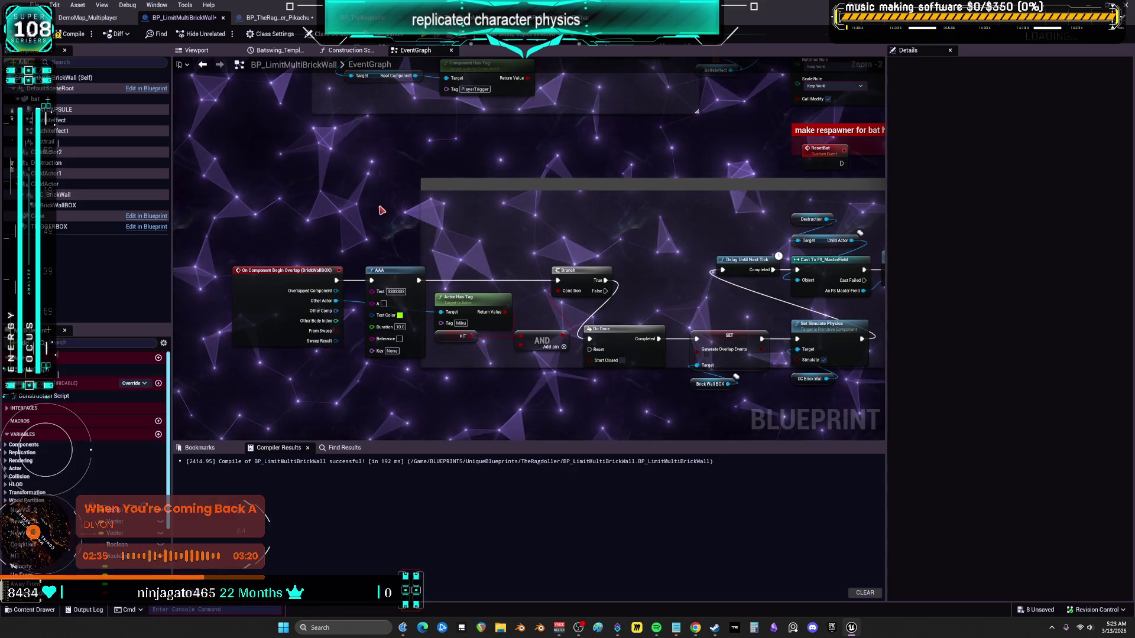
# Pan over to the ROS Impulse Bat Hit and BPI Skeletal Impulse nodes, then recompile with F7
pyautogui.moveTo(380, 210); pyautogui.dragTo(598, 209)
pyautogui.moveTo(368, 211)
pyautogui.mouseDown()
pyautogui.moveTo(304, 53)
pyautogui.moveTo(304, 161)
pyautogui.mouseUp()
pyautogui.moveTo(768, 166); pyautogui.dragTo(393, 144)
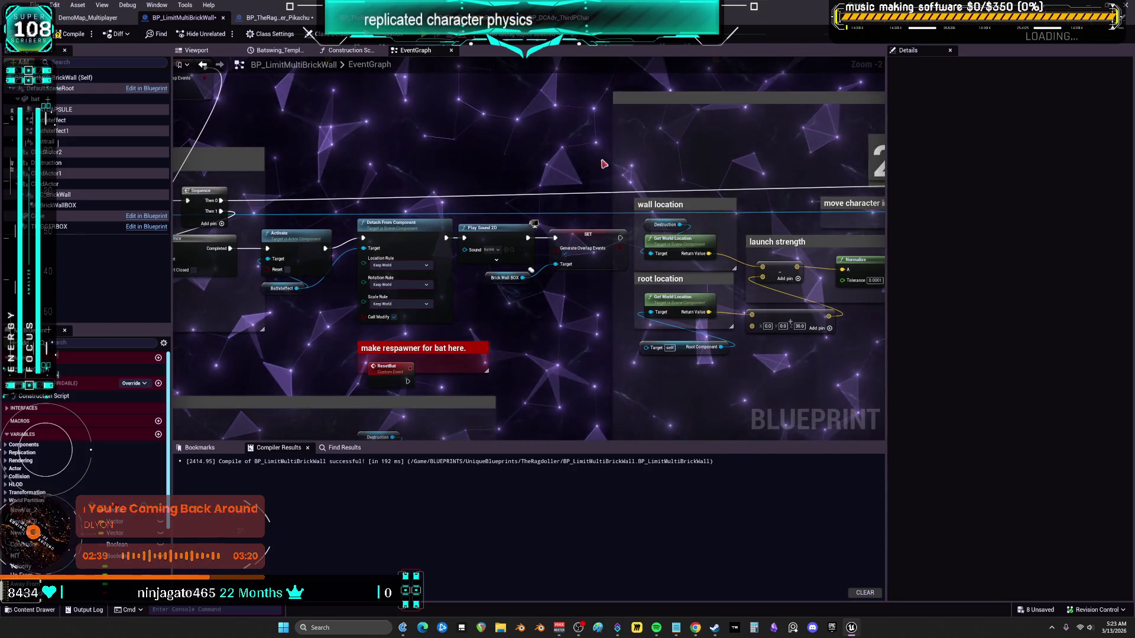
pyautogui.moveTo(604, 163); pyautogui.dragTo(397, 157)
pyautogui.moveTo(746, 201); pyautogui.dragTo(561, 165)
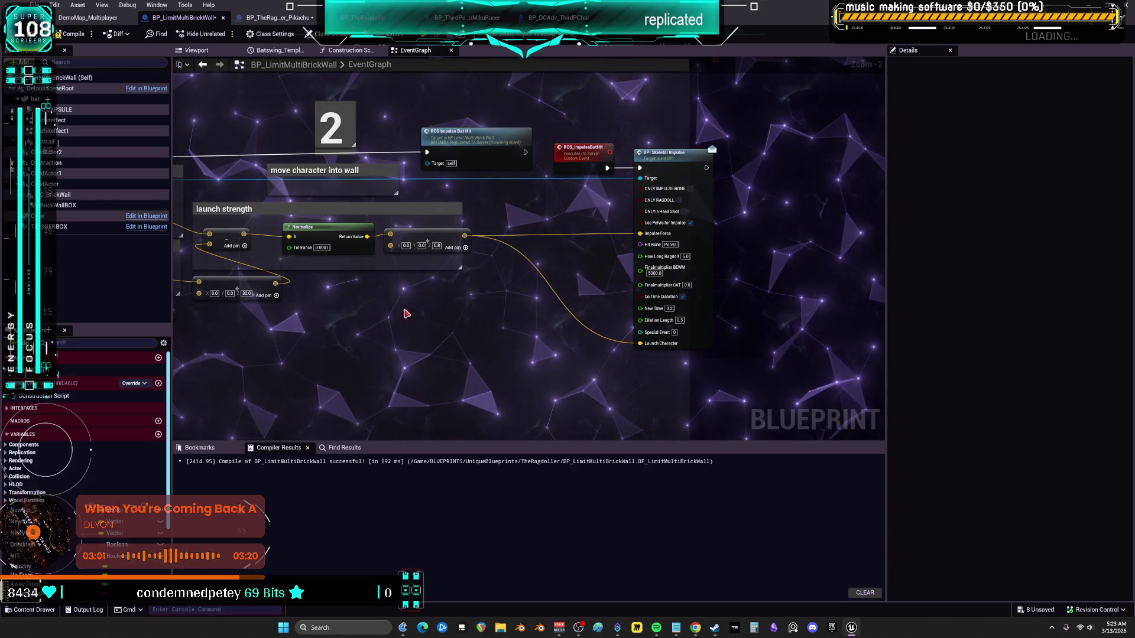
pyautogui.press('F7')
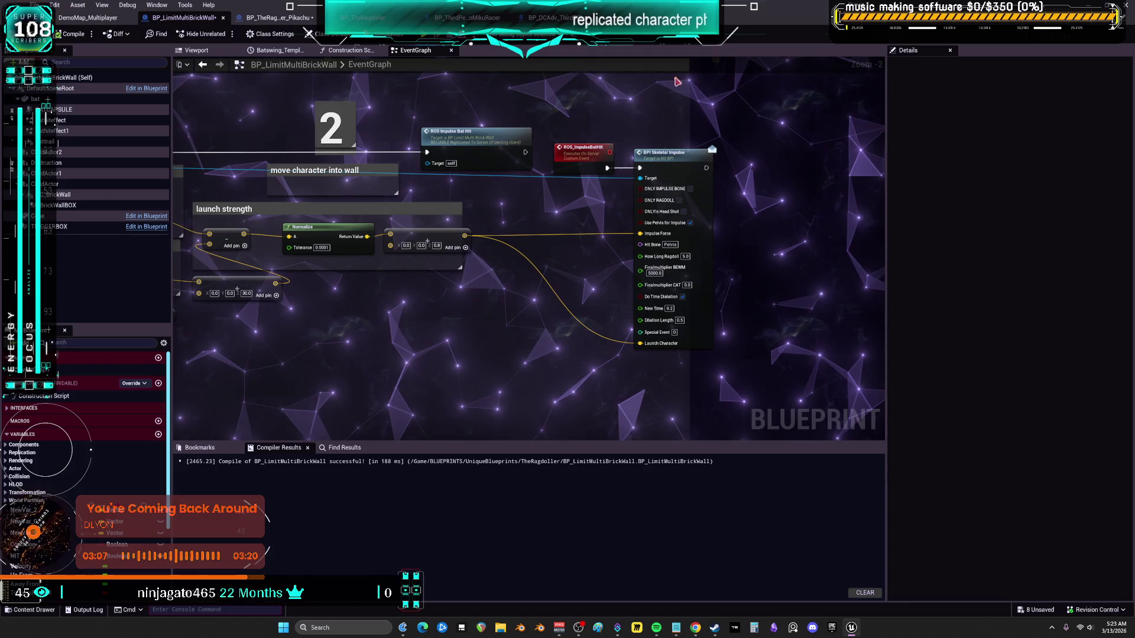
# Jump between graph bookmarks 1, 2 and 3, then return to the BPI Skeletal Impulse node
pyautogui.press('1')
pyautogui.press('2')
pyautogui.press('1')
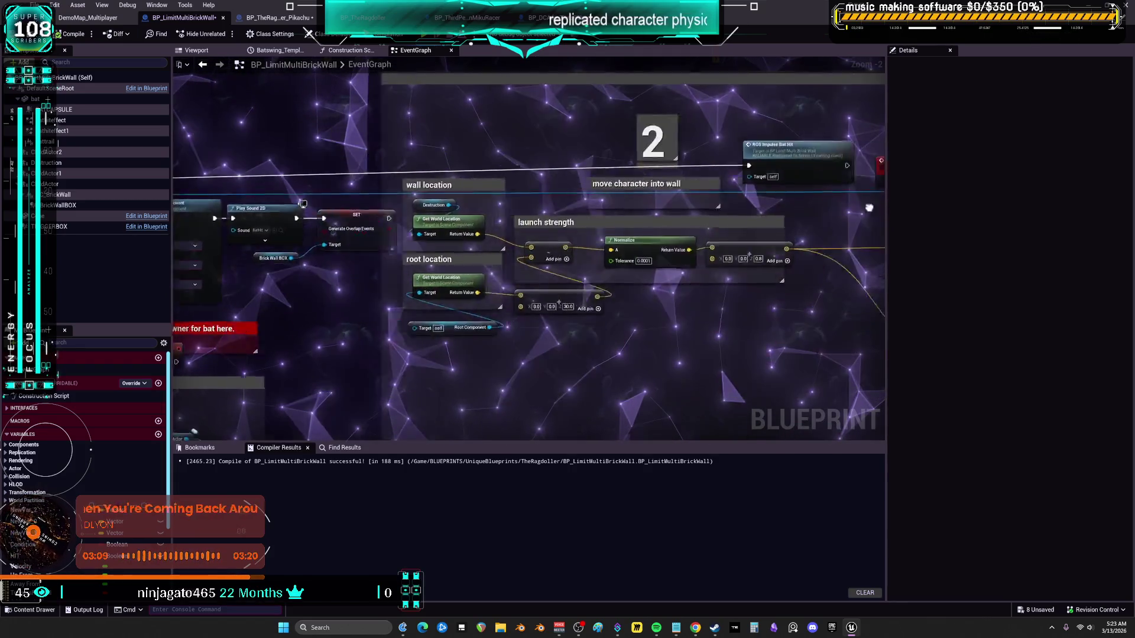
pyautogui.press('2')
pyautogui.press('3')
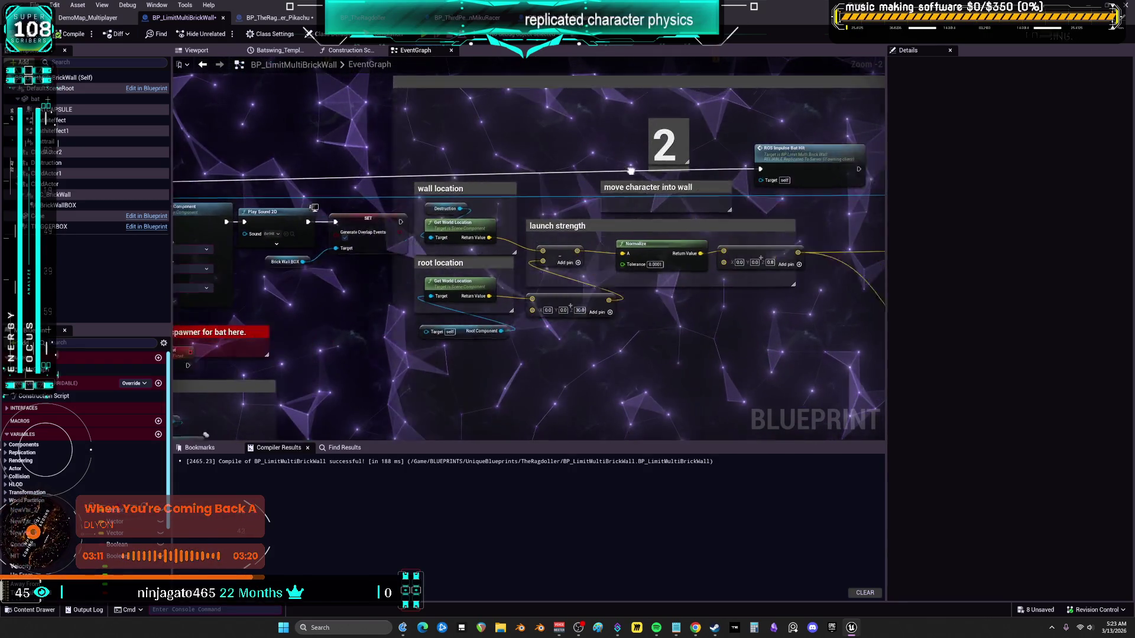
pyautogui.moveTo(571, 171); pyautogui.dragTo(241, 182)
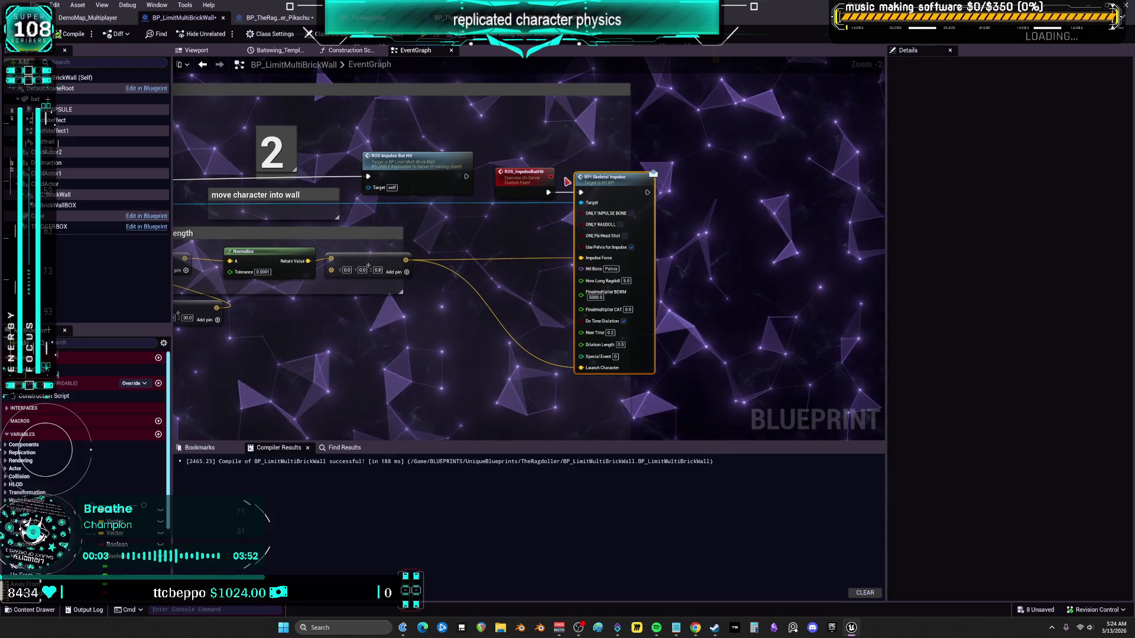
# Inspect the ROS_ImpulseBatHit server event, then view BP_DCAdv_ThirdPChar's Do Impulse Ragdoll and Delay nodes
pyautogui.click(427, 159)
pyautogui.press('2')
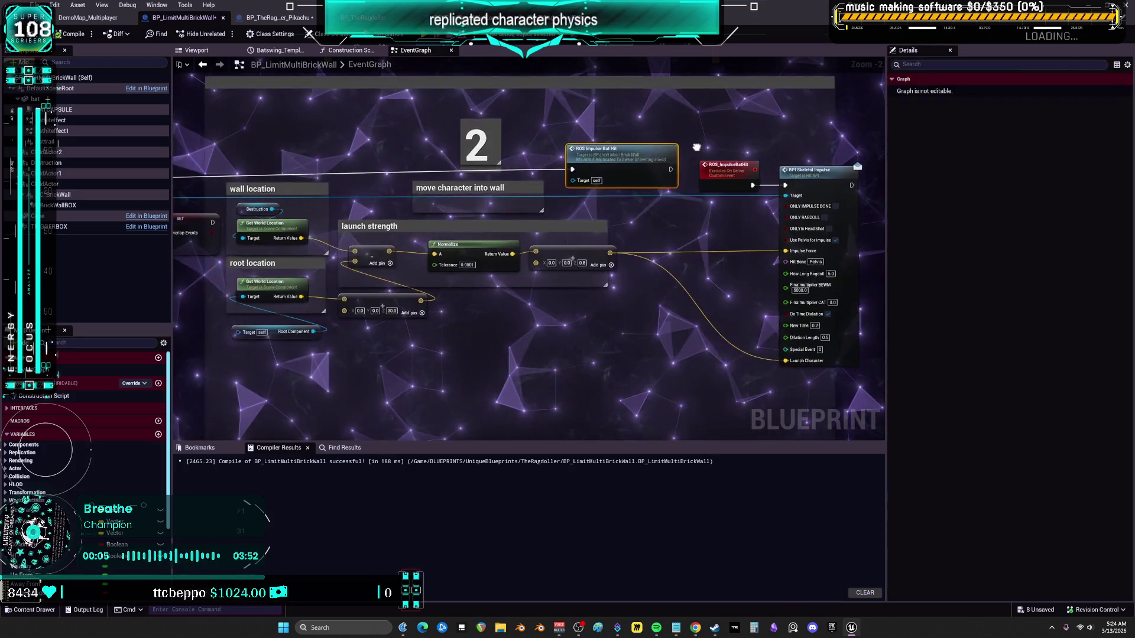
pyautogui.moveTo(601, 169)
pyautogui.mouseDown()
pyautogui.moveTo(650, 166)
pyautogui.moveTo(433, 158)
pyautogui.mouseUp()
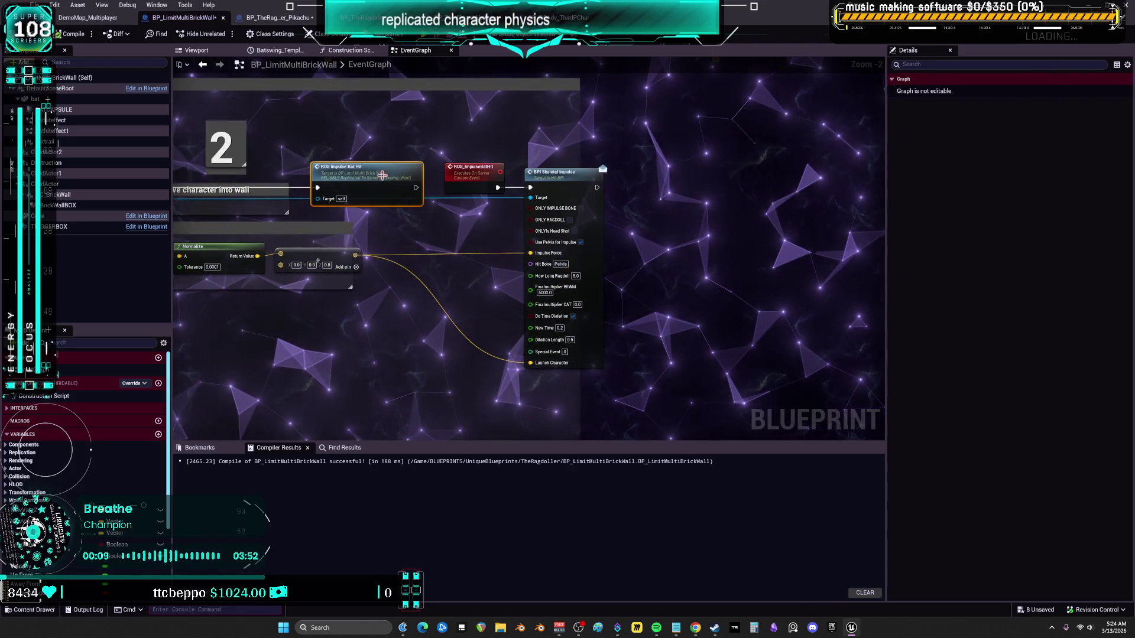
pyautogui.click(477, 172)
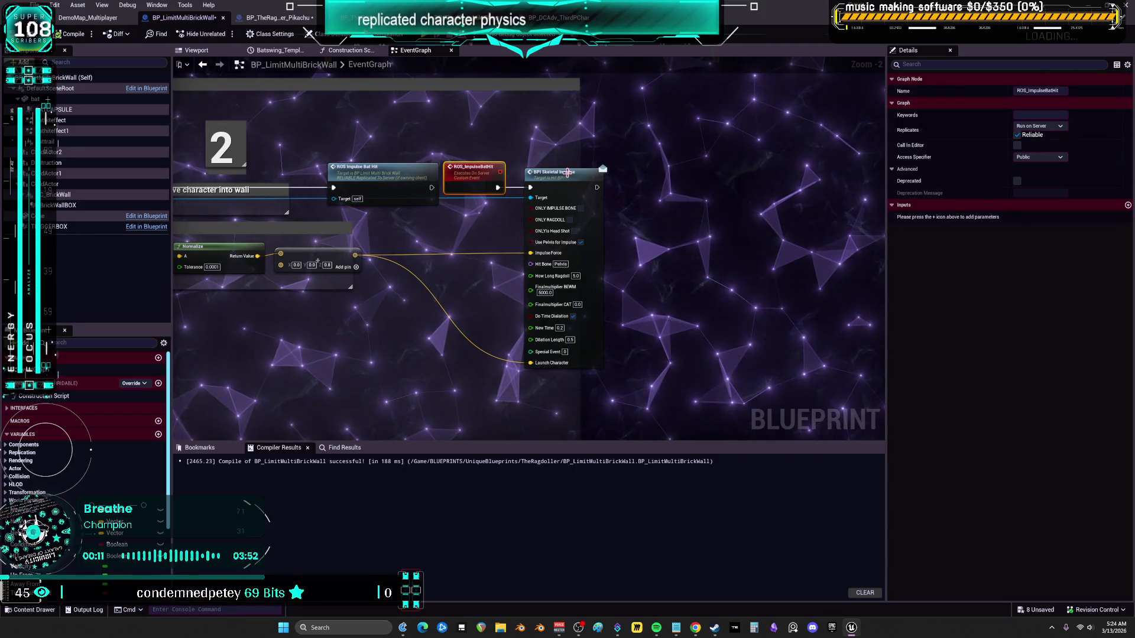
pyautogui.click(529, 198)
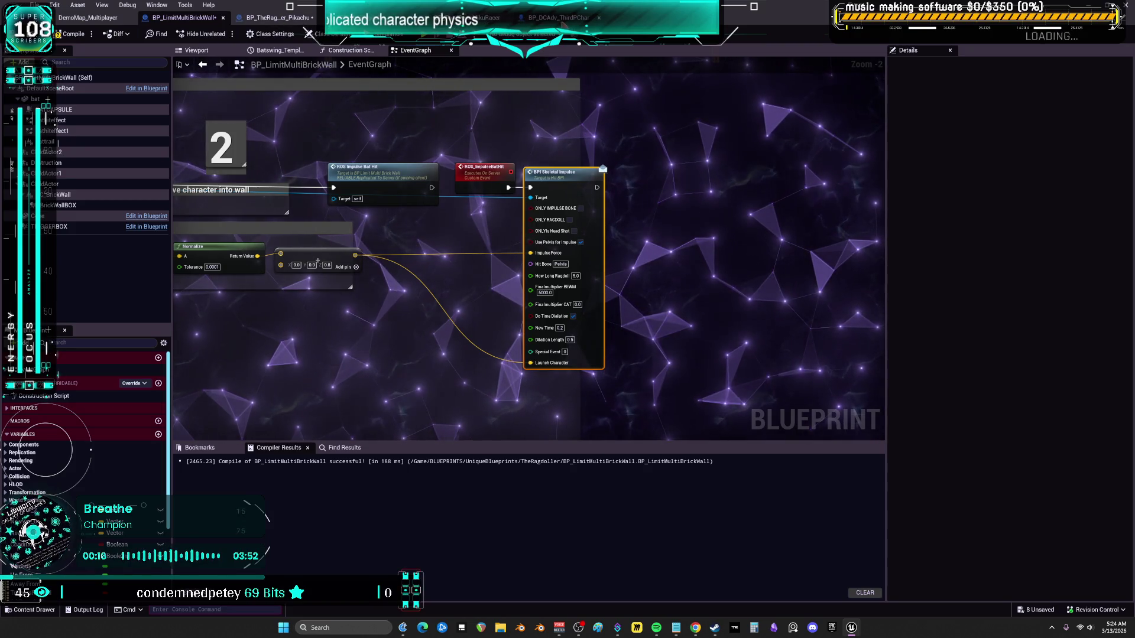
pyautogui.click(558, 17)
pyautogui.moveTo(702, 268)
pyautogui.mouseDown()
pyautogui.moveTo(623, 249)
pyautogui.moveTo(431, 251)
pyautogui.mouseUp()
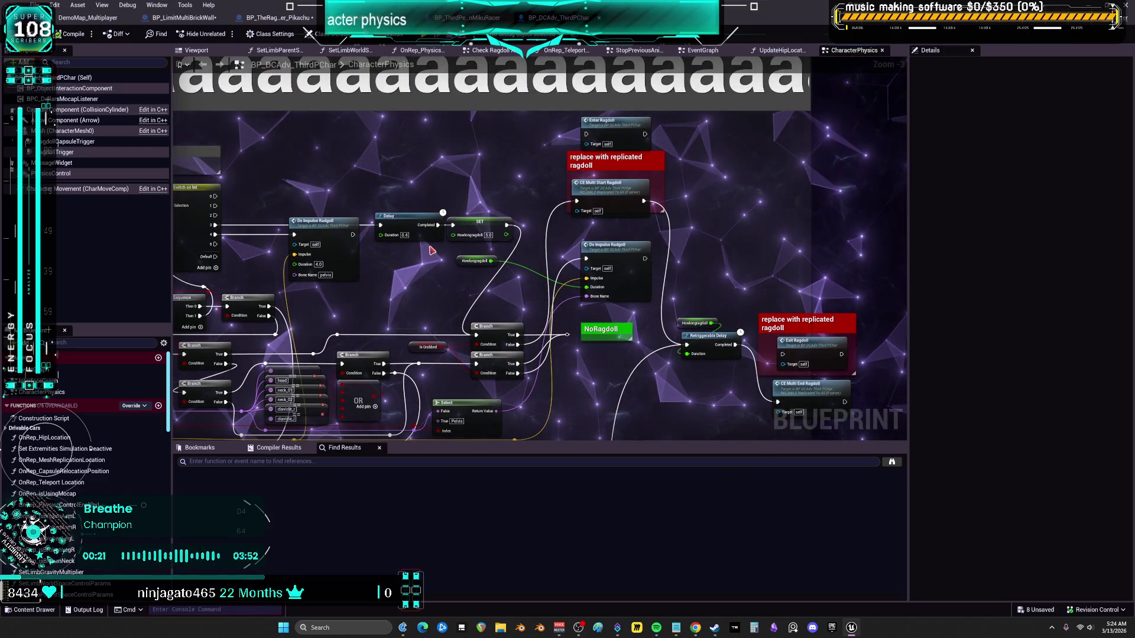
# Breakpoint the Branch after Event BPI_Skeletal_Impulse, then launch multiplayer PIE with Alt+P
pyautogui.moveTo(380, 118); pyautogui.dragTo(585, 157)
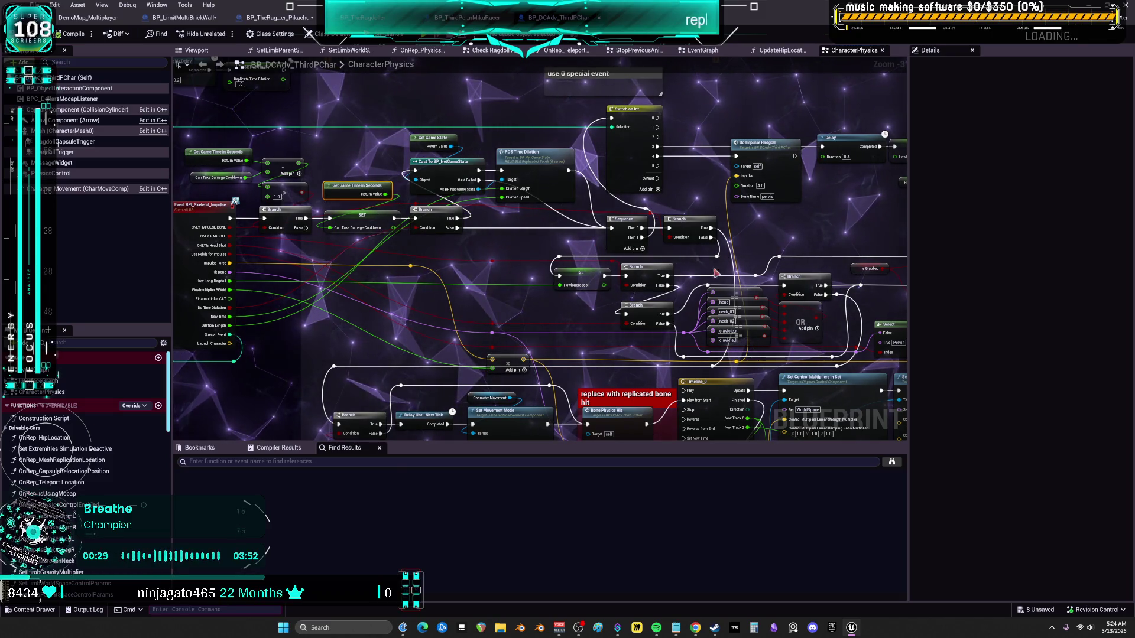
pyautogui.moveTo(610, 250)
pyautogui.mouseDown()
pyautogui.moveTo(633, 229)
pyautogui.moveTo(820, 197)
pyautogui.mouseUp()
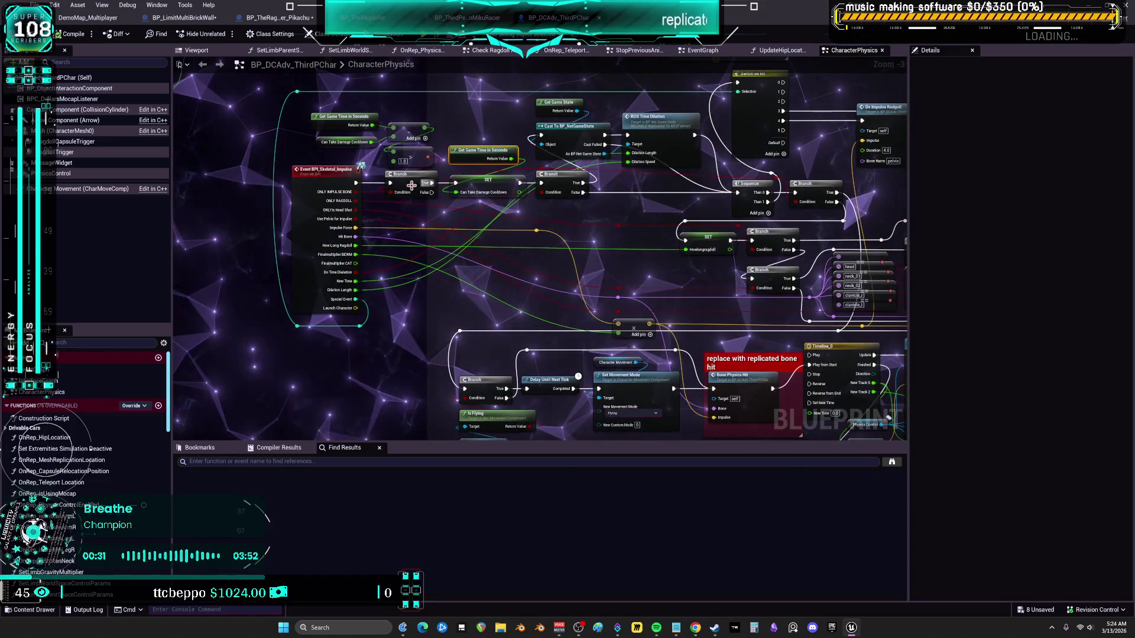
pyautogui.rightClick(412, 183)
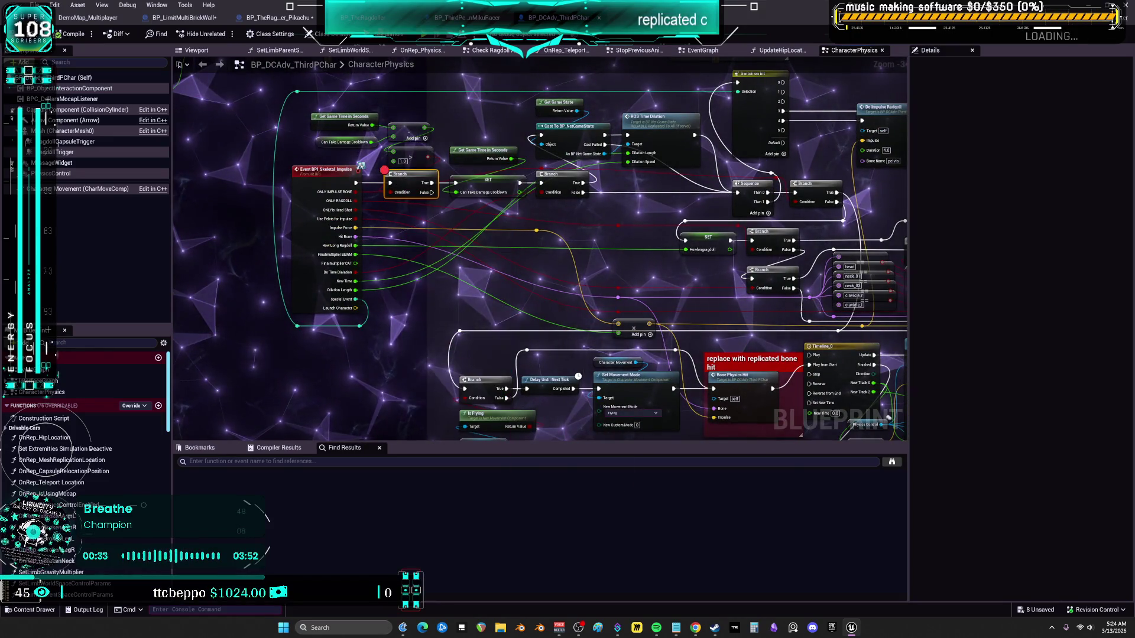
pyautogui.hotkey('alt', 'p')
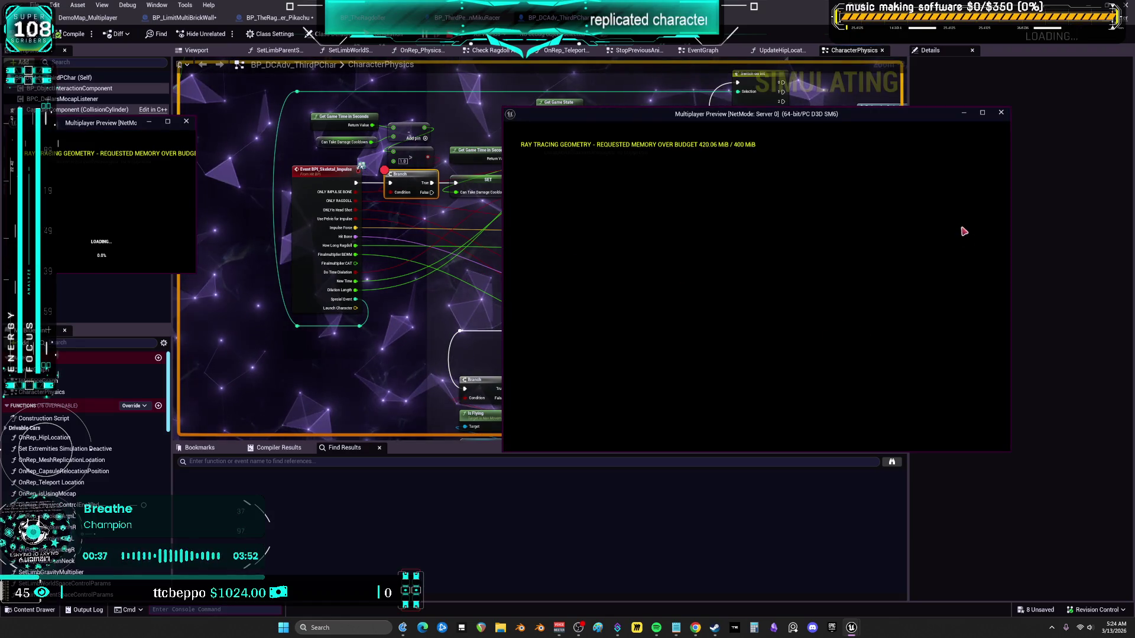
# Trigger the impulse in the game to hit the breakpoint, then step with F10 to the Sequence node
pyautogui.click(759, 339)
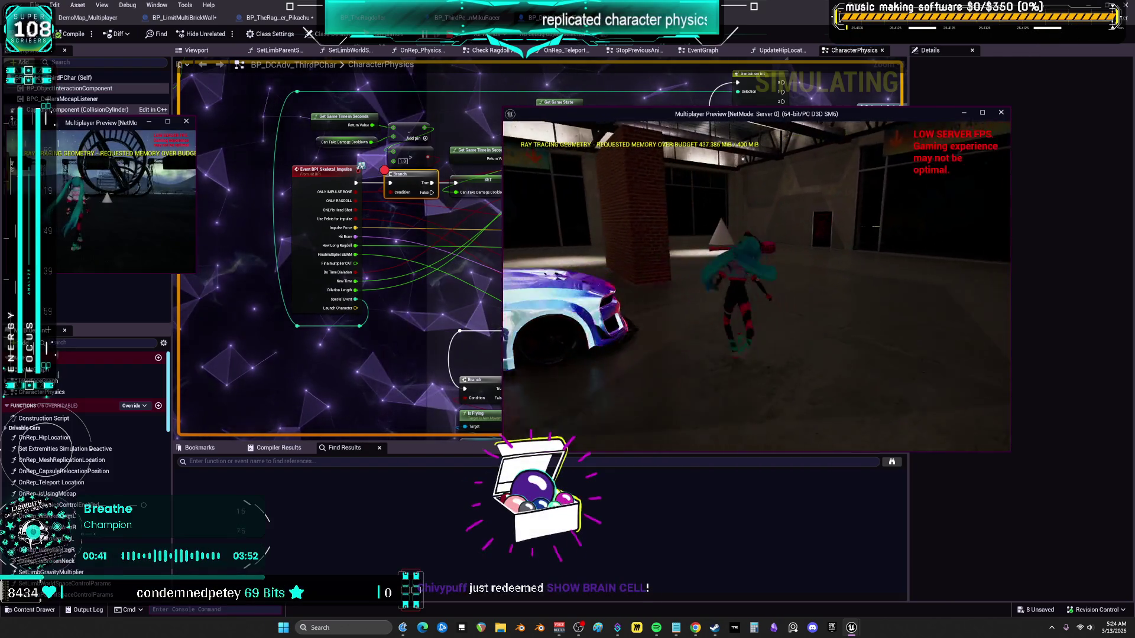
pyautogui.hotkey('shift', 'F1')
pyautogui.click(542, 365)
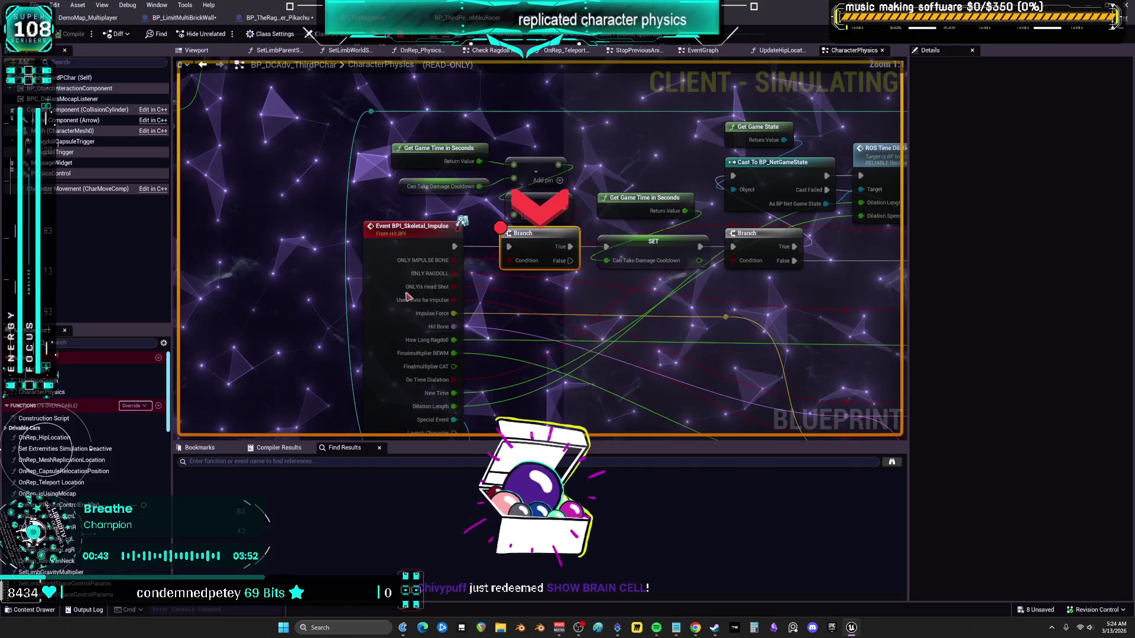
pyautogui.press('F10')
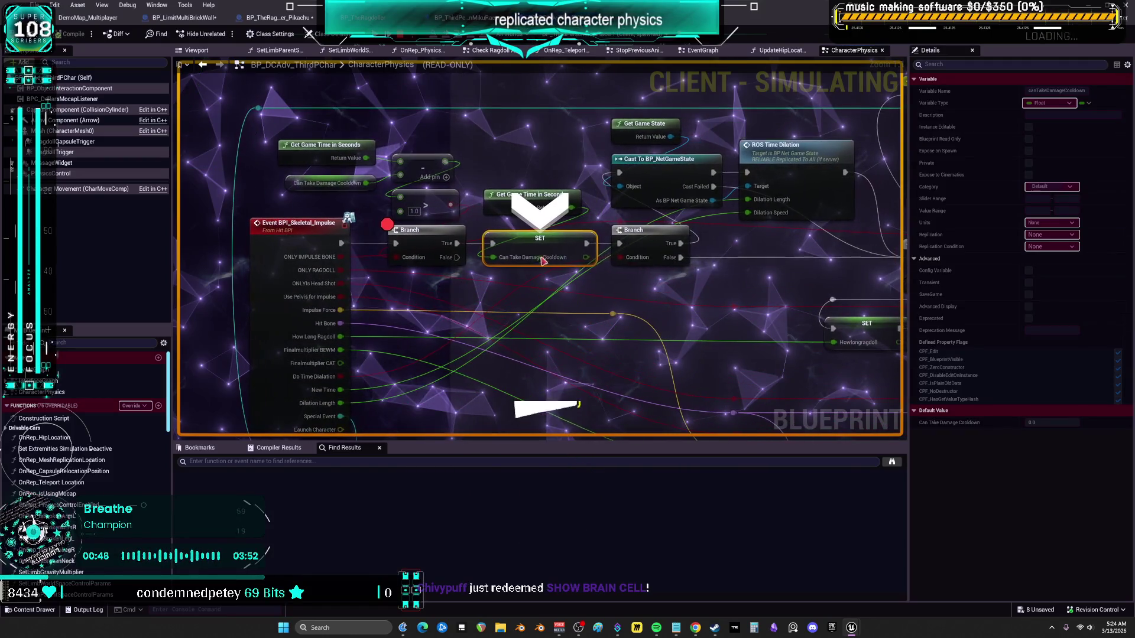
pyautogui.moveTo(540, 260)
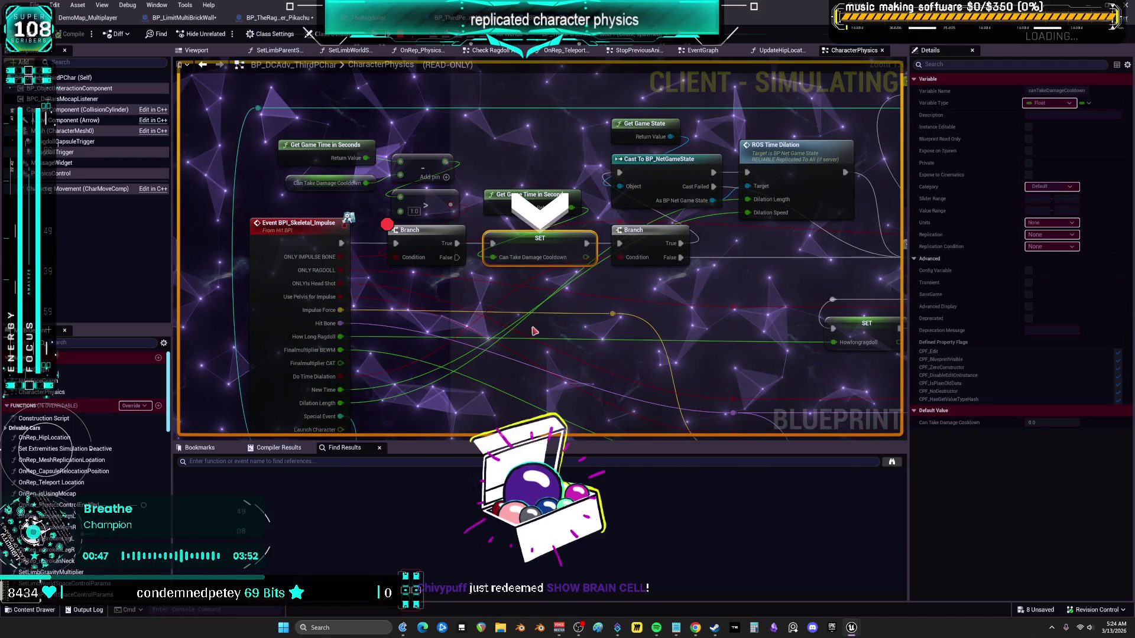
pyautogui.press('F10')
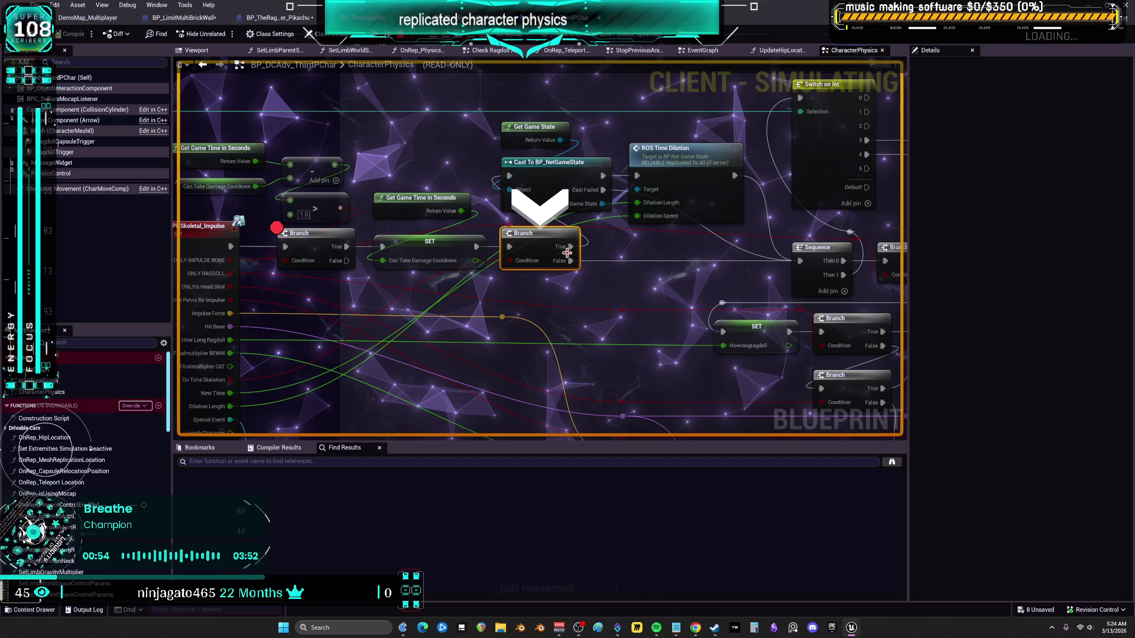
pyautogui.press('F10')
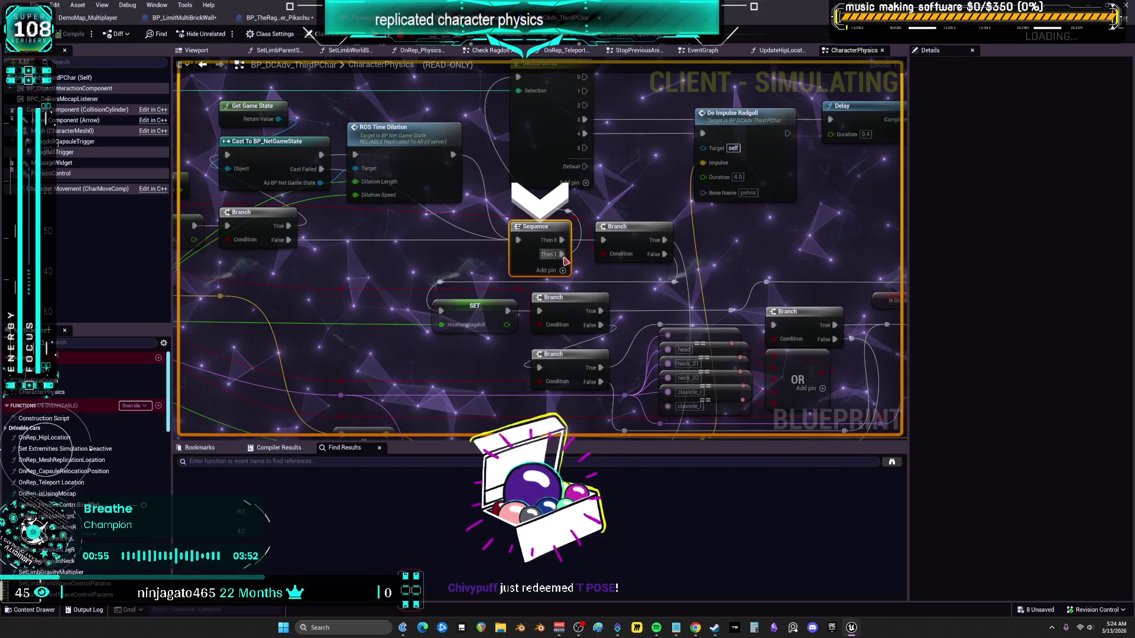
# Step past the Howlongragdoll setter and later Branches checking Condition values, then jump to DoImpulseRadgoll
pyautogui.moveTo(609, 258)
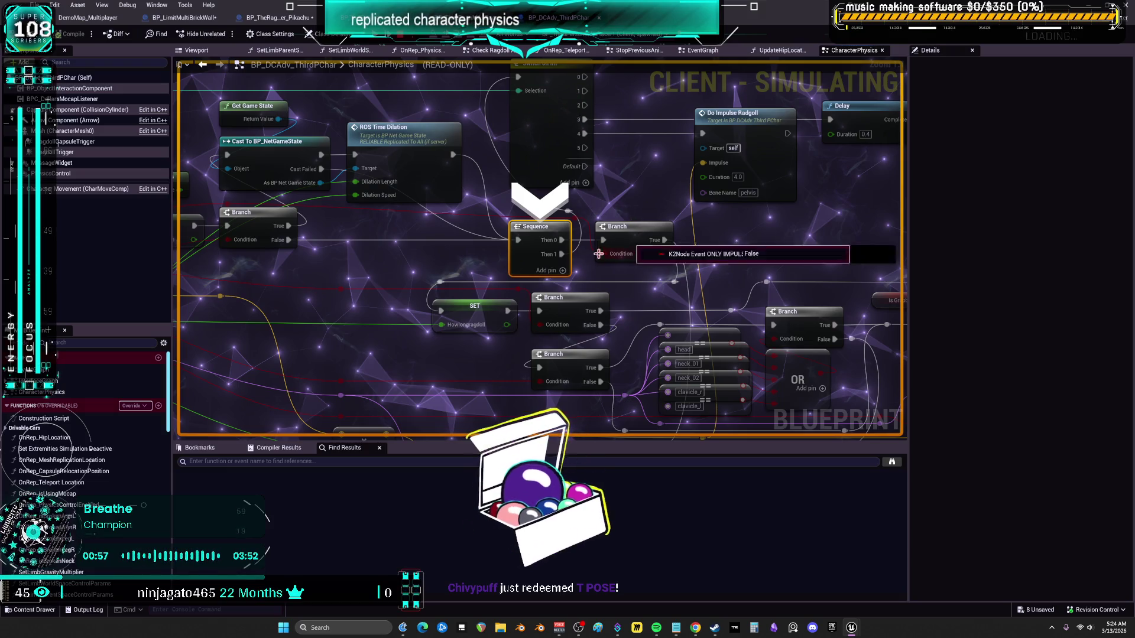
pyautogui.moveTo(723, 269); pyautogui.dragTo(732, 211)
pyautogui.press('F10')
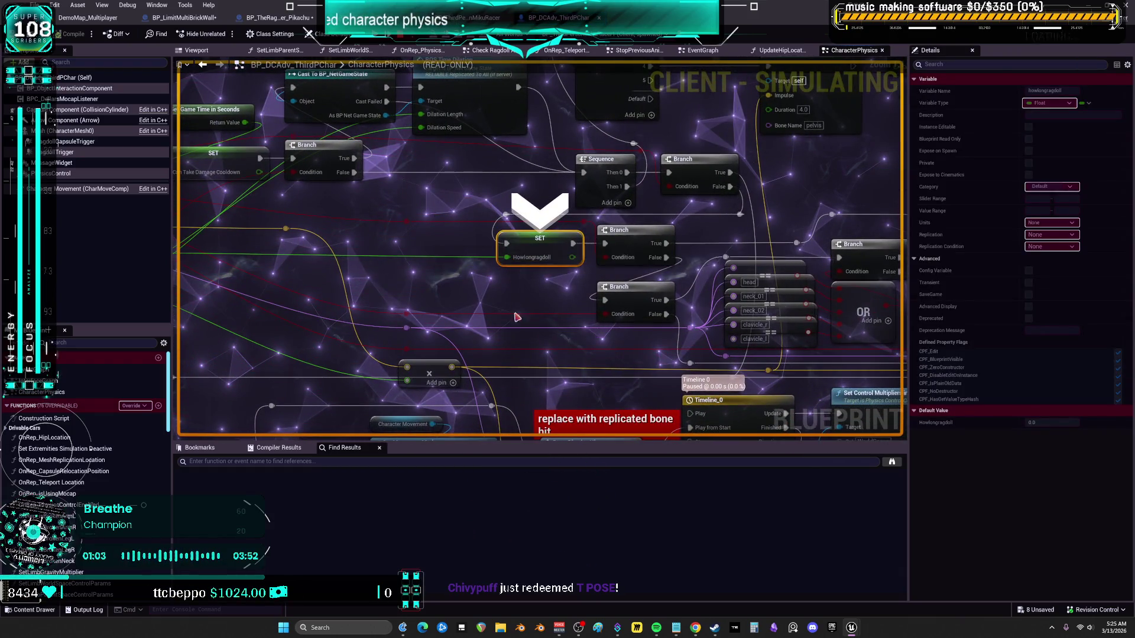
pyautogui.moveTo(610, 260)
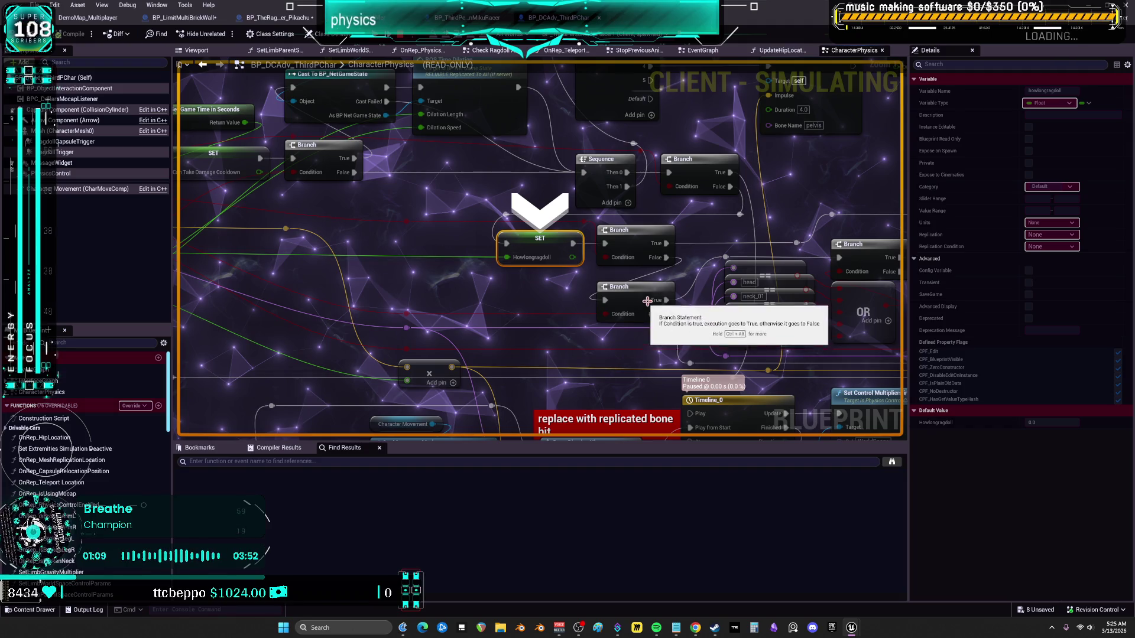
pyautogui.press('F10')
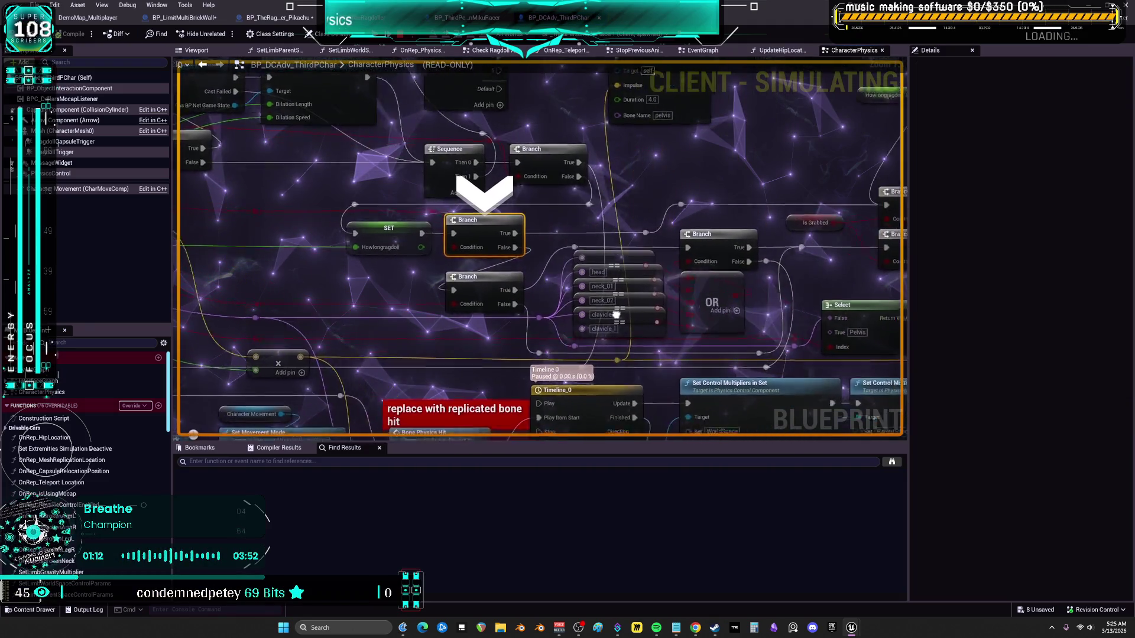
pyautogui.moveTo(790, 235)
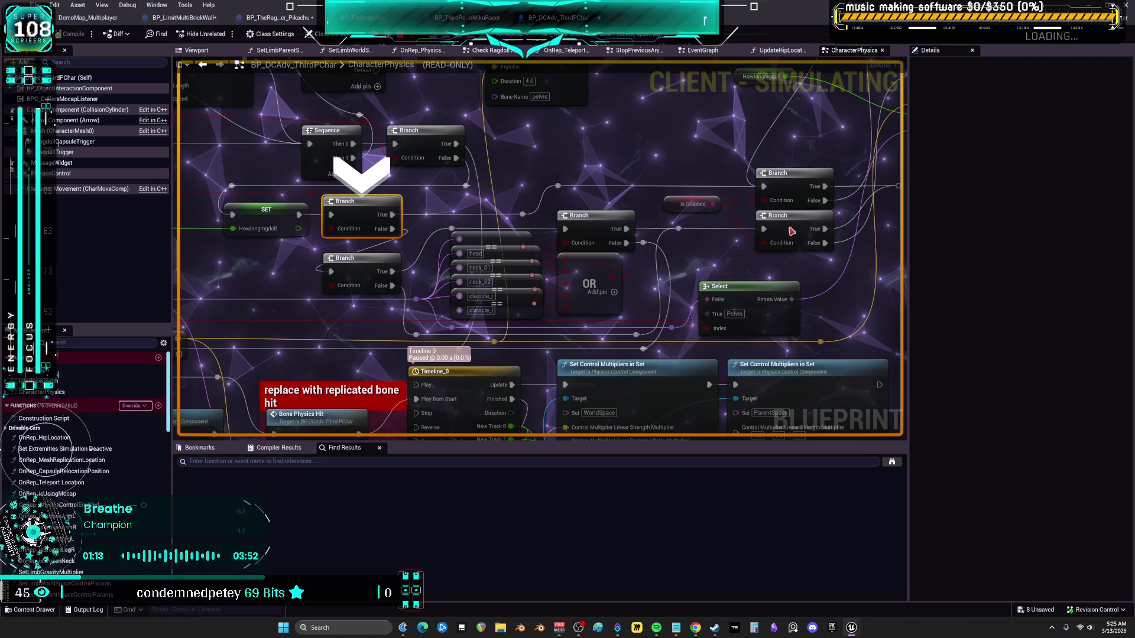
pyautogui.press('F10')
pyautogui.press('F10')
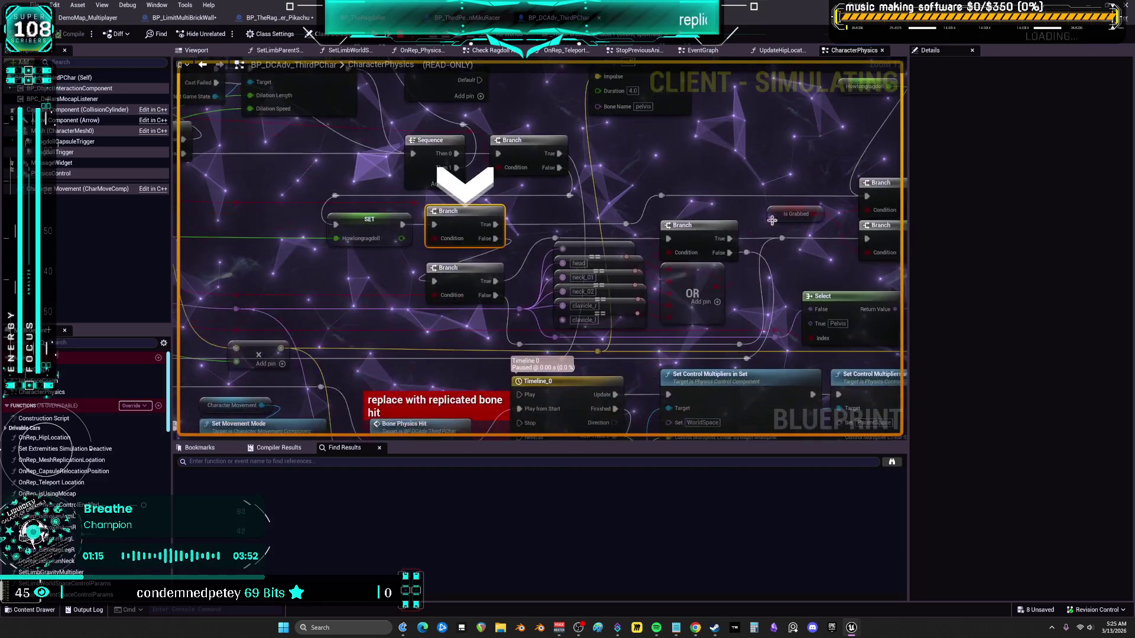
pyautogui.moveTo(450, 242)
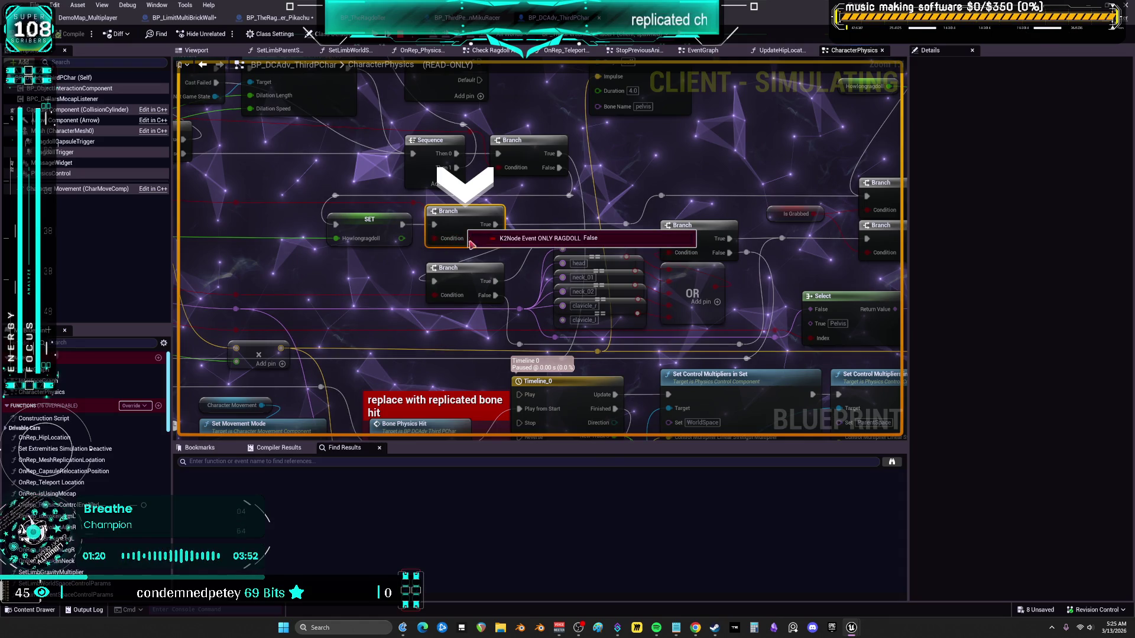
pyautogui.press('F10')
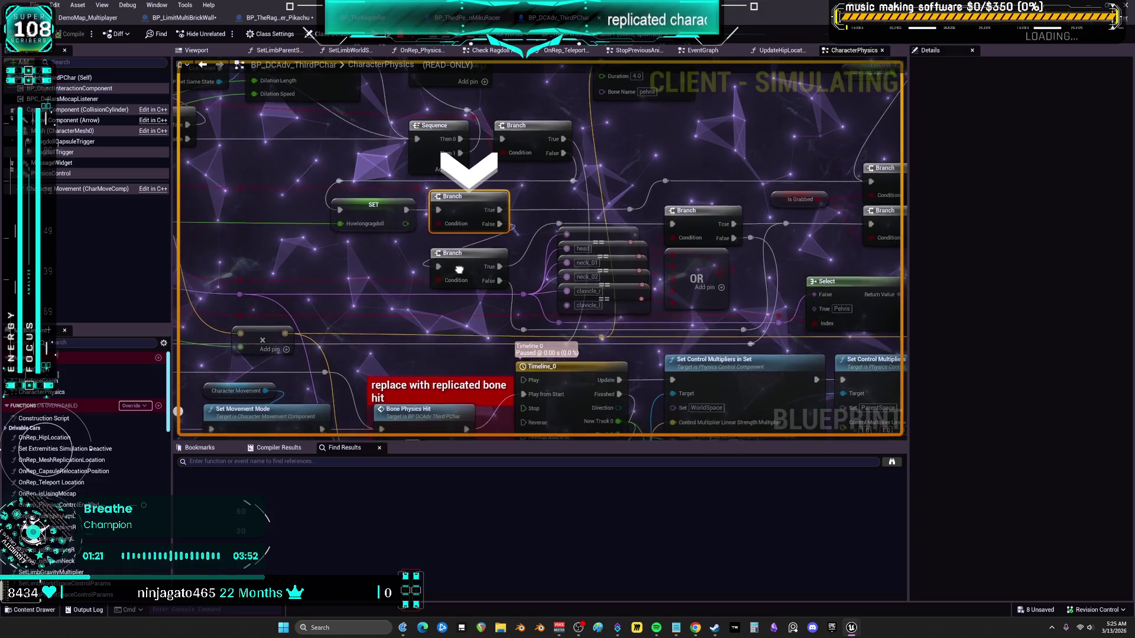
pyautogui.moveTo(453, 280)
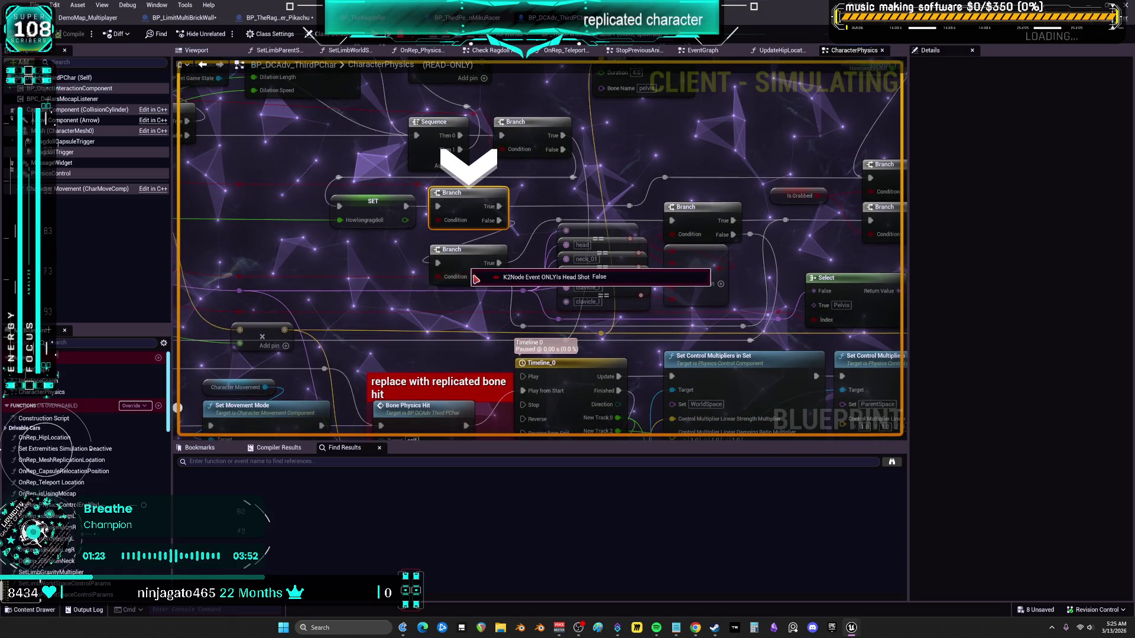
pyautogui.moveTo(717, 330); pyautogui.dragTo(696, 329)
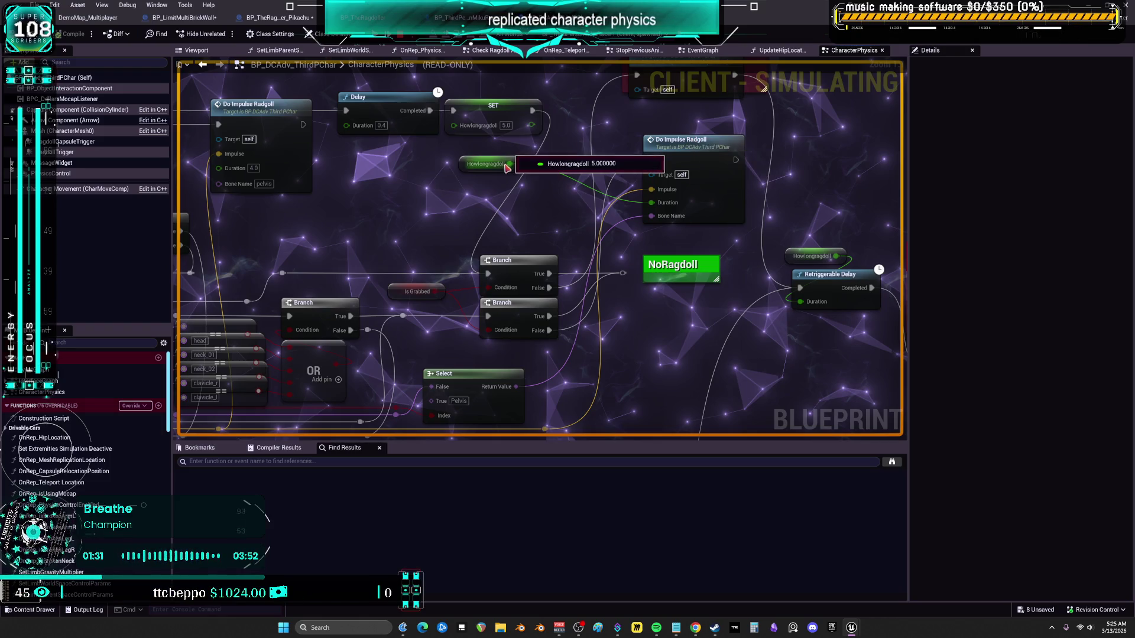
pyautogui.doubleClick(671, 162)
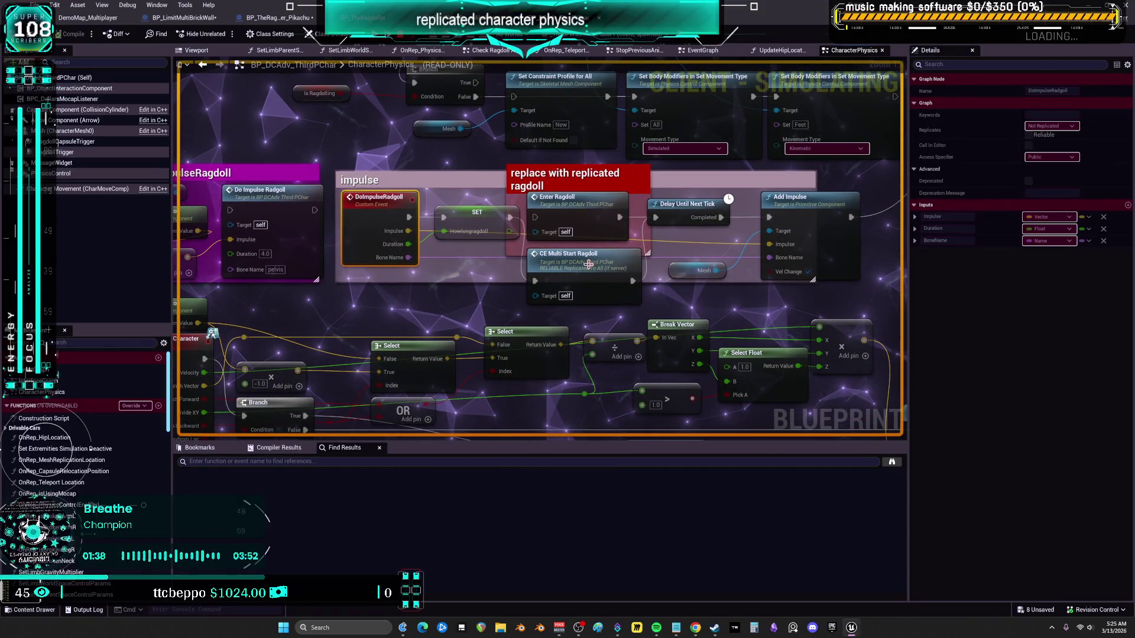
# Toggle a breakpoint on the Add Impulse node, then end the play session with Esc
pyautogui.moveTo(588, 265); pyautogui.dragTo(382, 289)
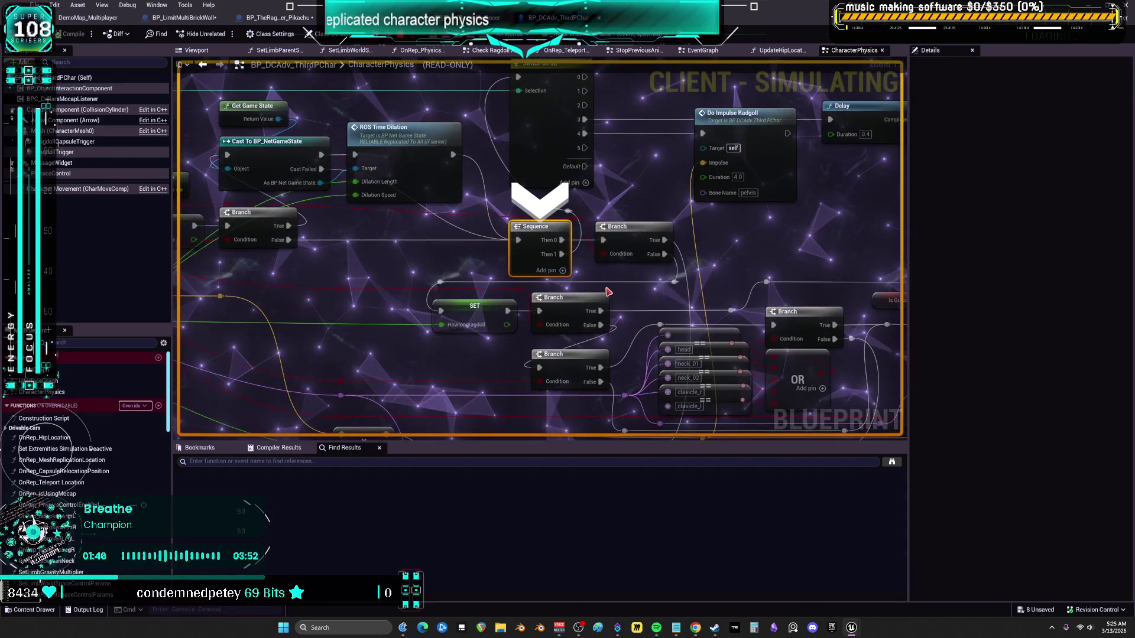
pyautogui.scroll(-4, 609, 292)
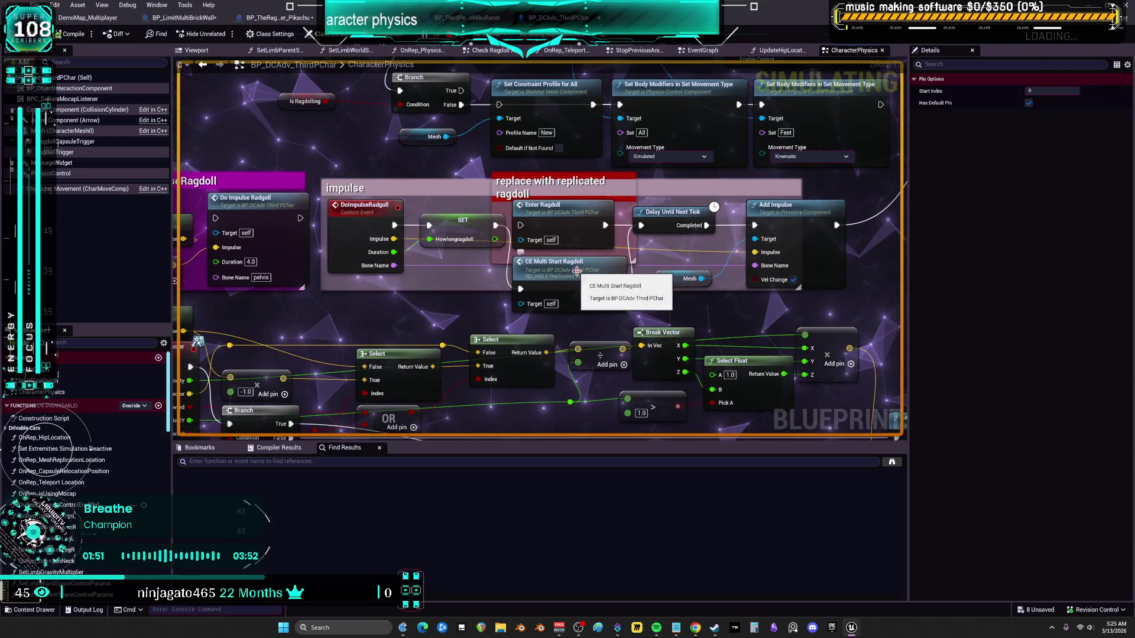
pyautogui.rightClick(781, 212)
pyautogui.moveTo(822, 383)
pyautogui.click(811, 411)
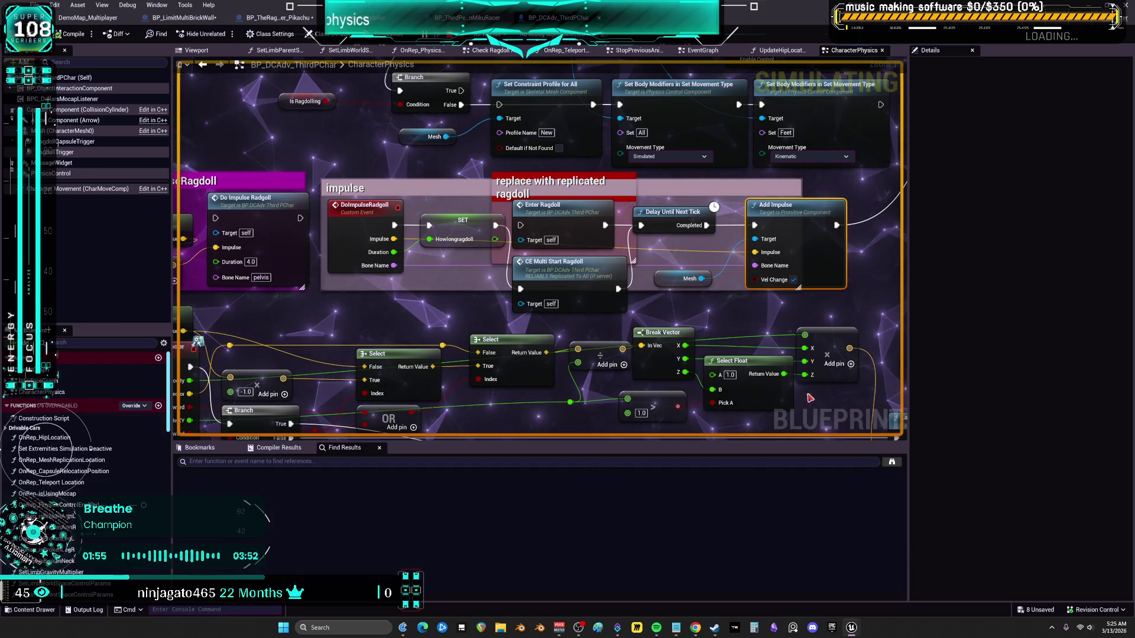
pyautogui.press('Escape')
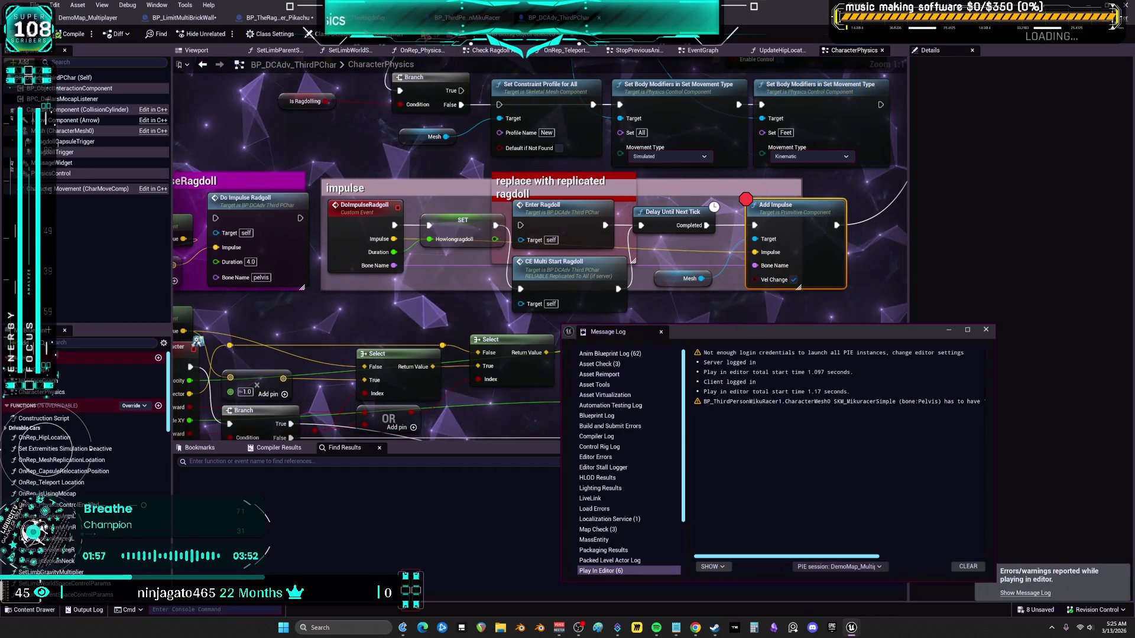
# Restart multiplayer PIE, remove the Branch breakpoint, and resume until execution pauses at Add Impulse
pyautogui.hotkey('alt', 'p')
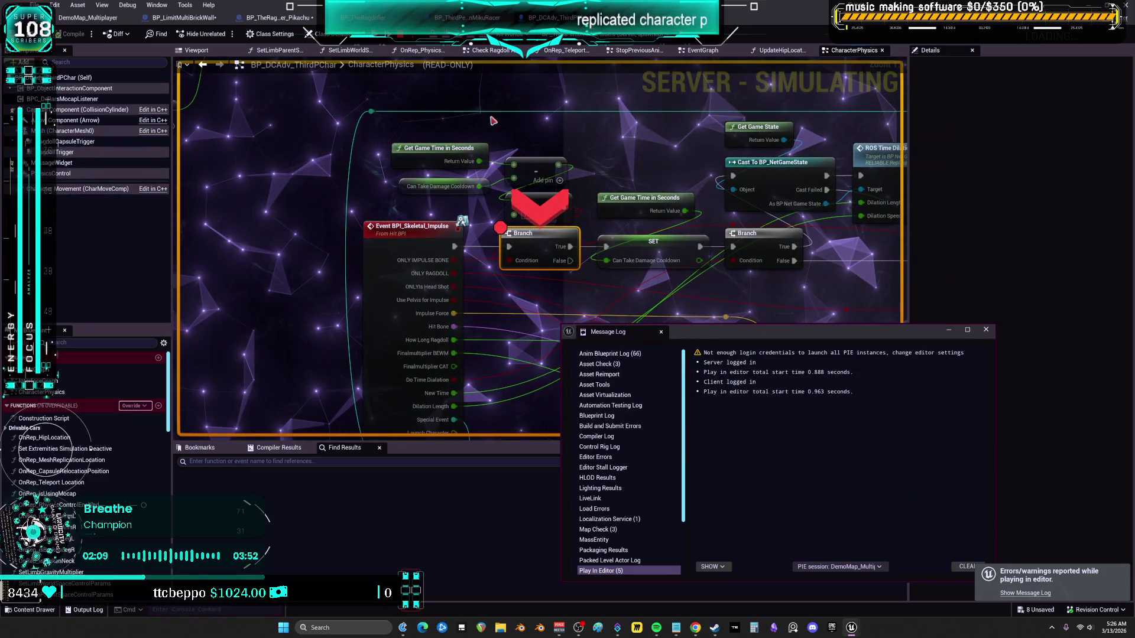
pyautogui.rightClick(525, 255)
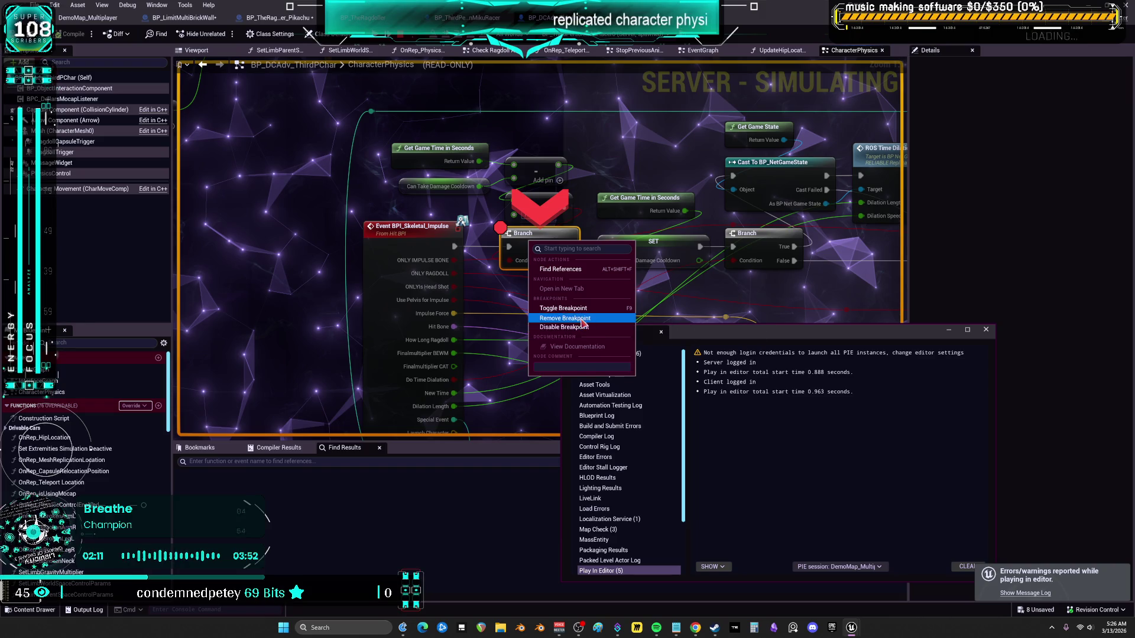
pyautogui.click(550, 316)
pyautogui.click(444, 40)
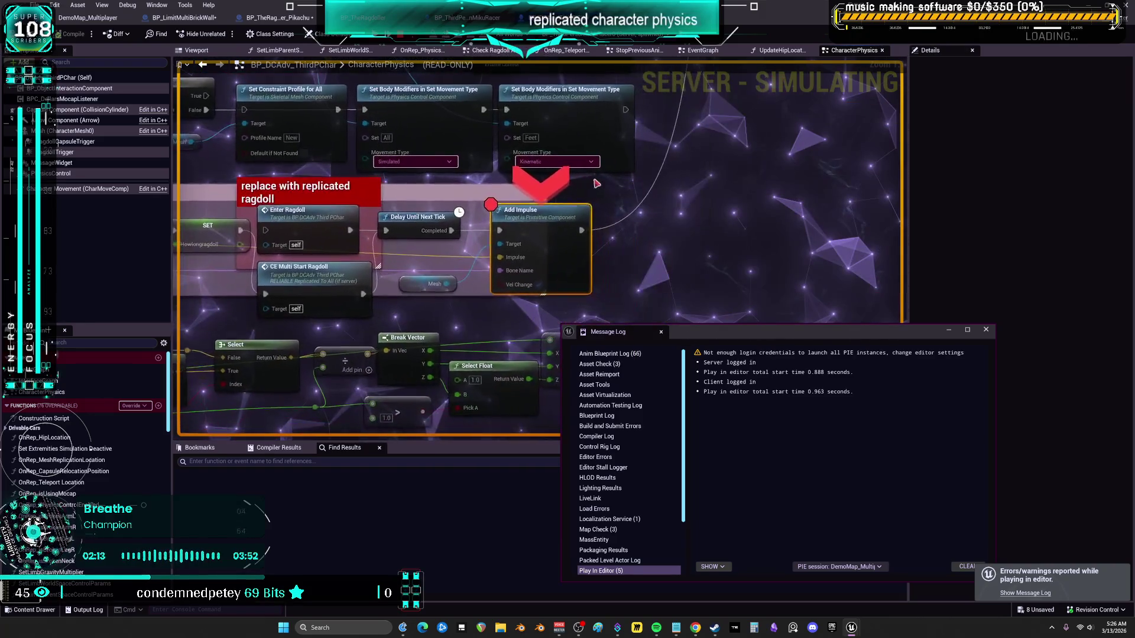
pyautogui.moveTo(506, 255)
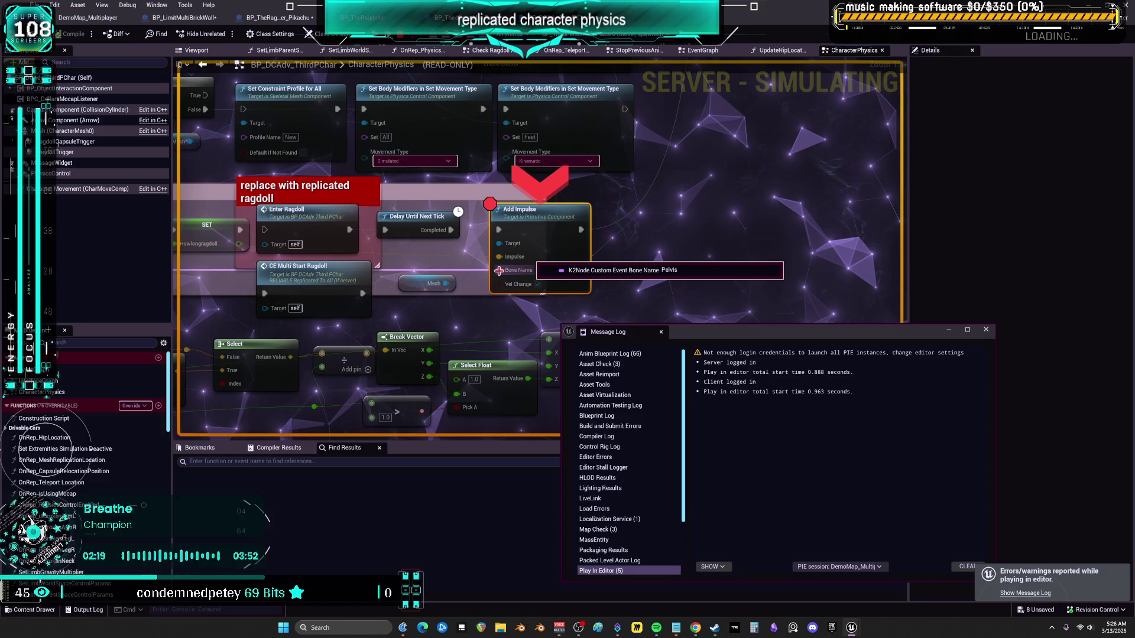
pyautogui.moveTo(525, 284)
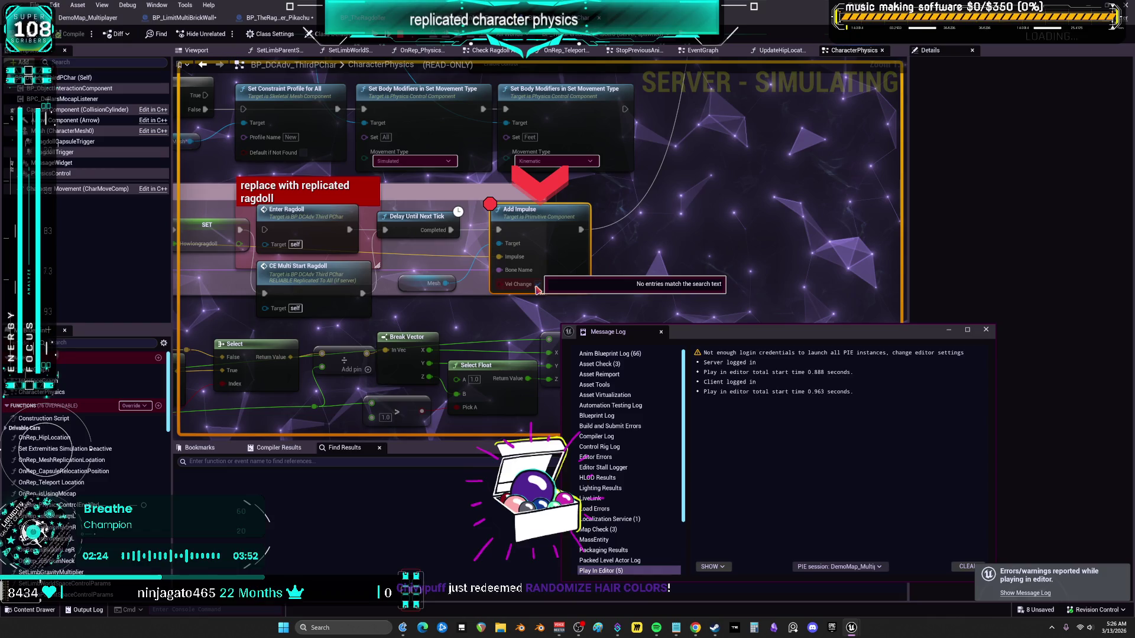
pyautogui.moveTo(543, 224)
pyautogui.mouseDown()
pyautogui.moveTo(510, 431)
pyautogui.moveTo(536, 251)
pyautogui.mouseUp()
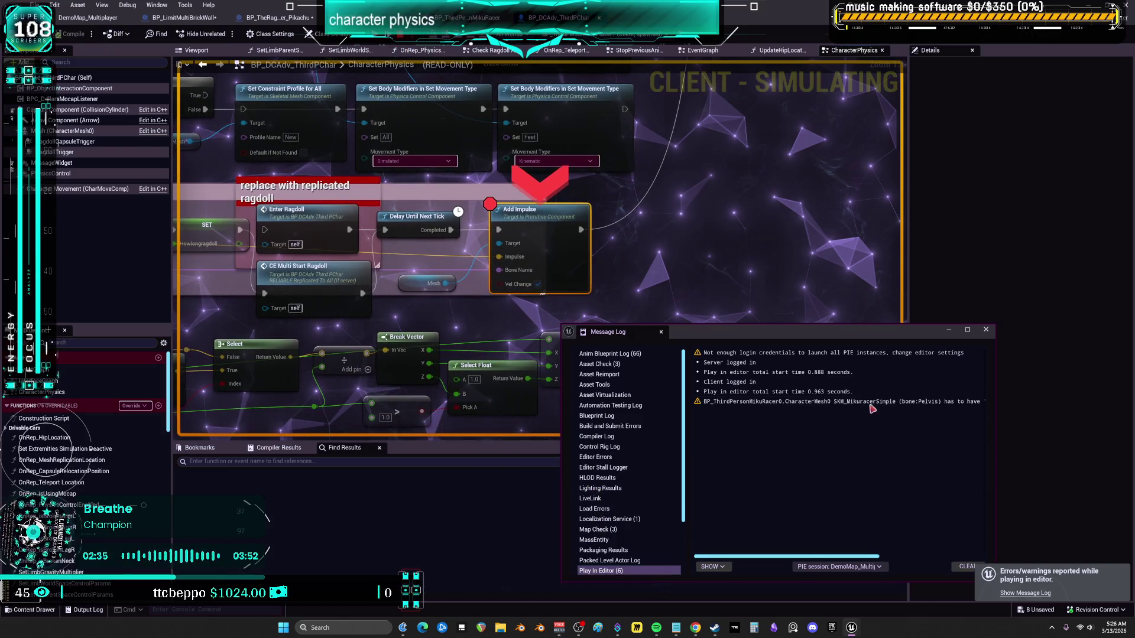
# Read the Pelvis Simulate Physics warning, close the Message Log, and select the CE Multi Start Ragdoll node
pyautogui.click(869, 404)
pyautogui.moveTo(875, 558); pyautogui.dragTo(1024, 573)
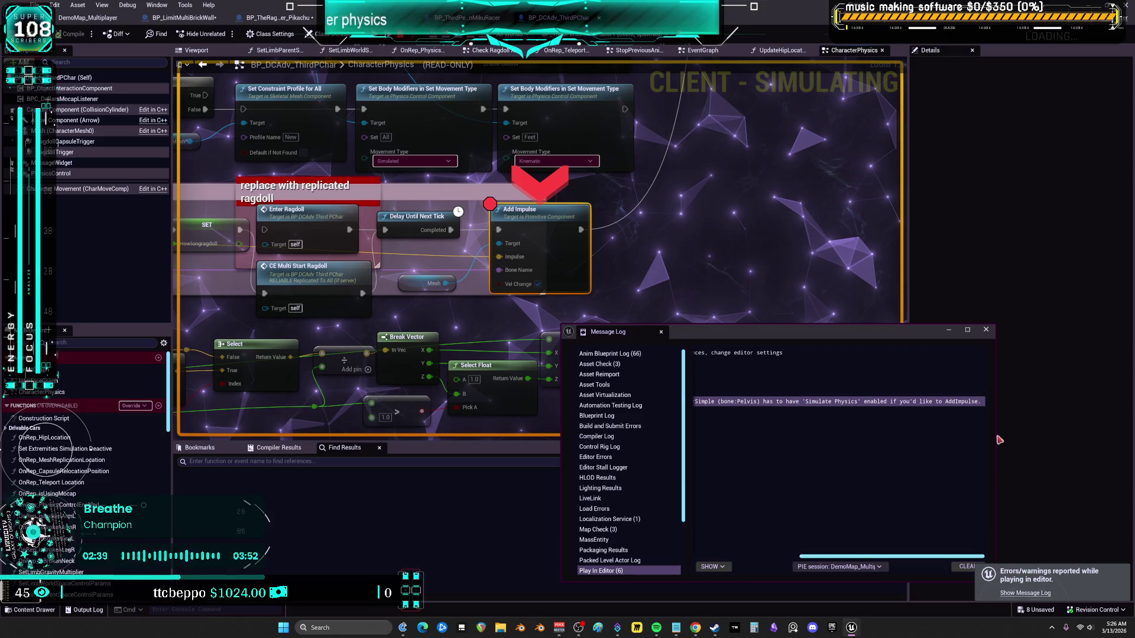
pyautogui.click(982, 332)
pyautogui.moveTo(459, 283); pyautogui.dragTo(575, 281)
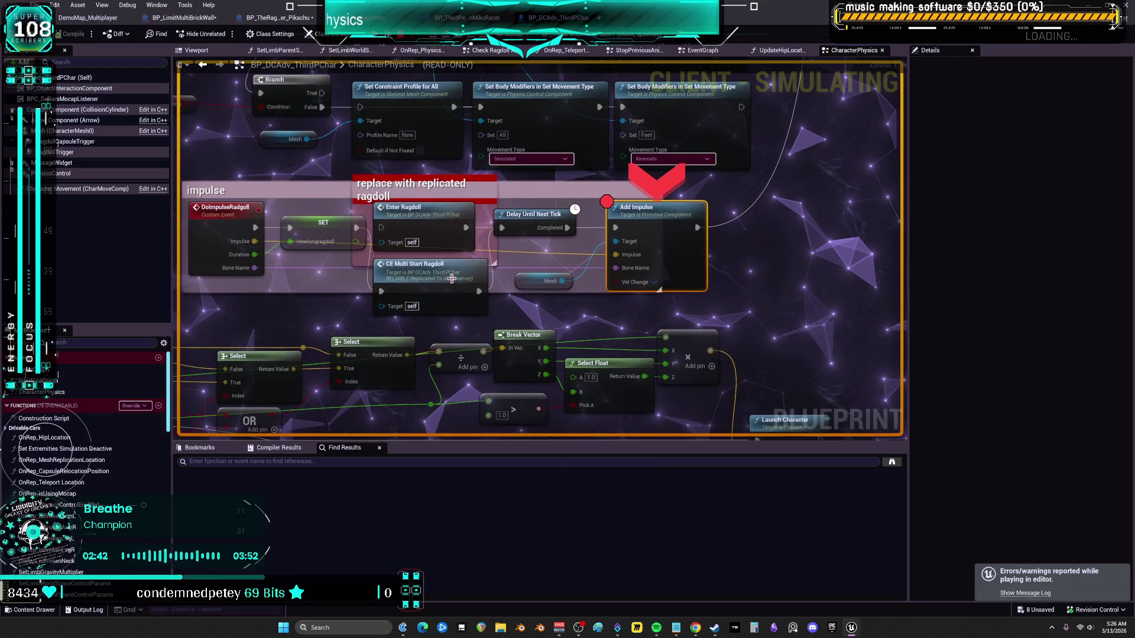
pyautogui.click(437, 279)
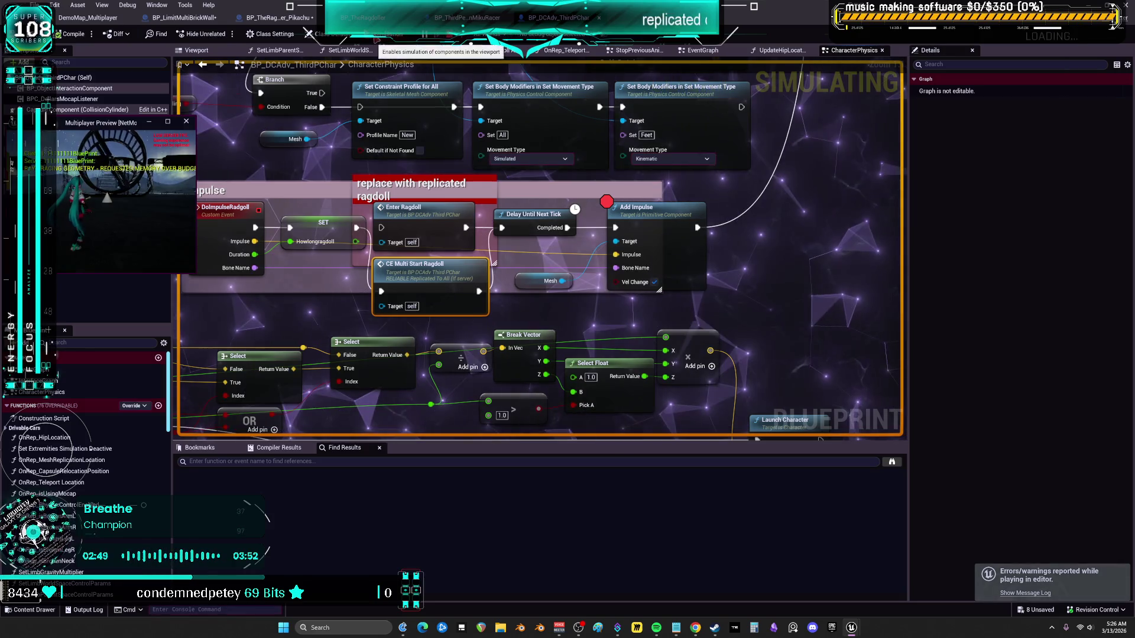
# Drag the Mesh component beside Add Impulse and add a Set Body Simulate Physics node via 'set simu'
pyautogui.rightClick(665, 223)
pyautogui.moveTo(710, 316)
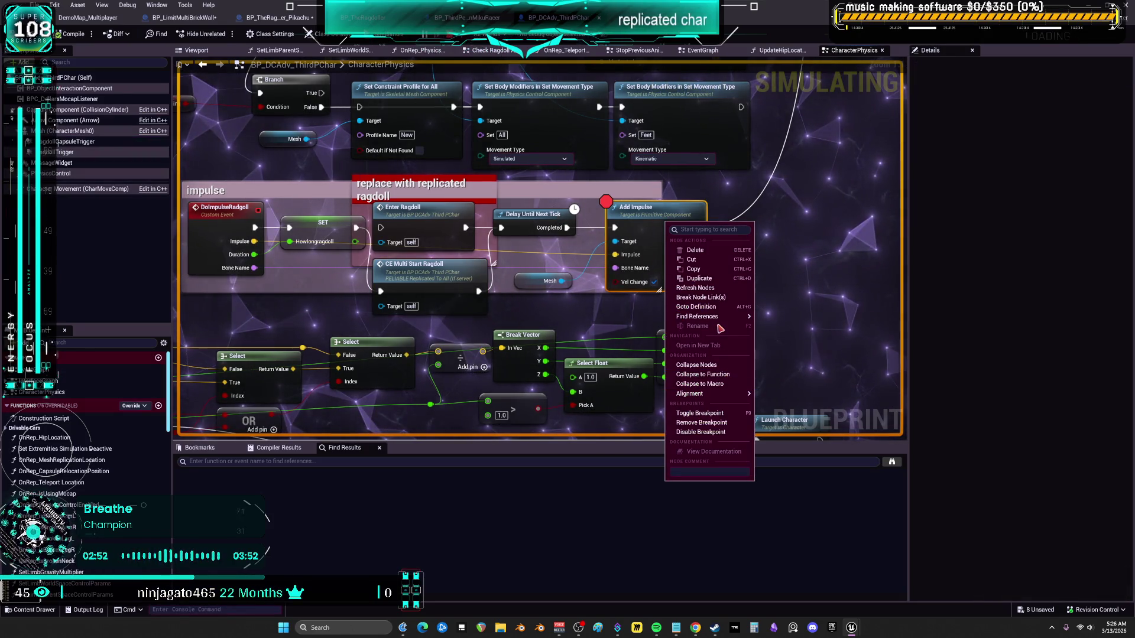
pyautogui.click(749, 232)
pyautogui.moveTo(749, 231); pyautogui.dragTo(680, 225)
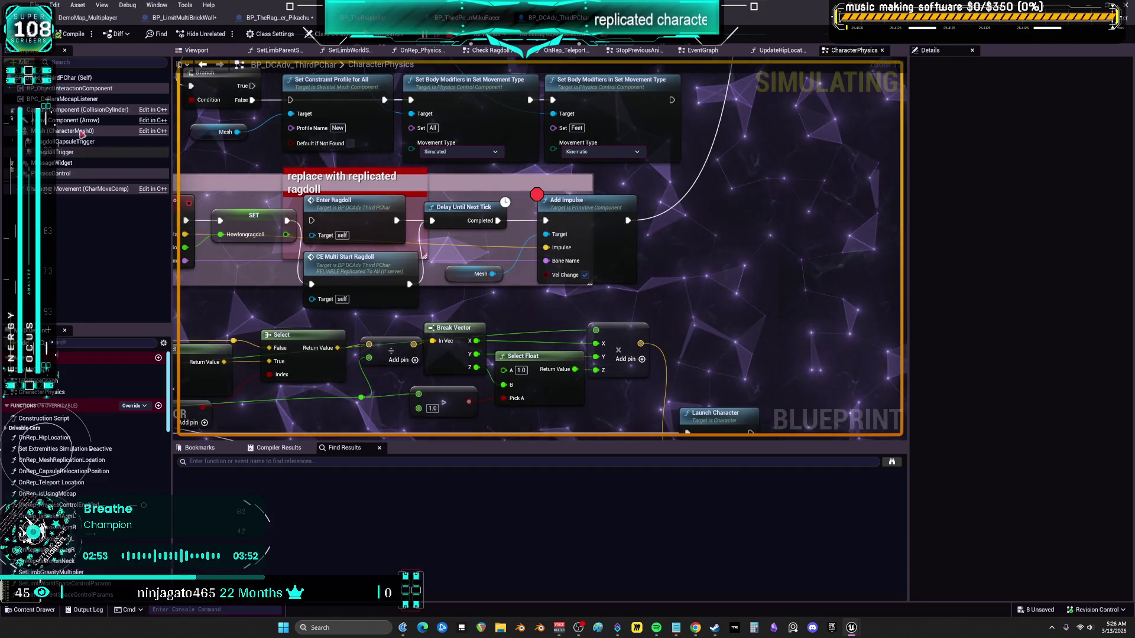
pyautogui.click(76, 130)
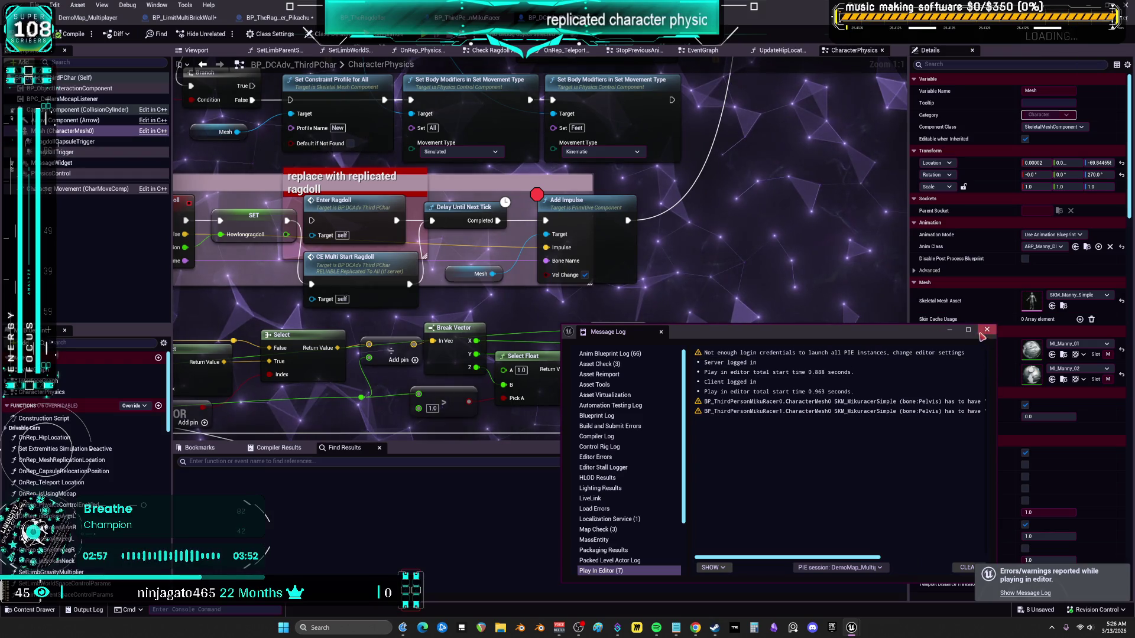
pyautogui.click(986, 330)
pyautogui.moveTo(76, 130)
pyautogui.mouseDown()
pyautogui.moveTo(749, 263)
pyautogui.moveTo(650, 265)
pyautogui.moveTo(760, 269)
pyautogui.moveTo(746, 270)
pyautogui.mouseUp()
pyautogui.write('set')
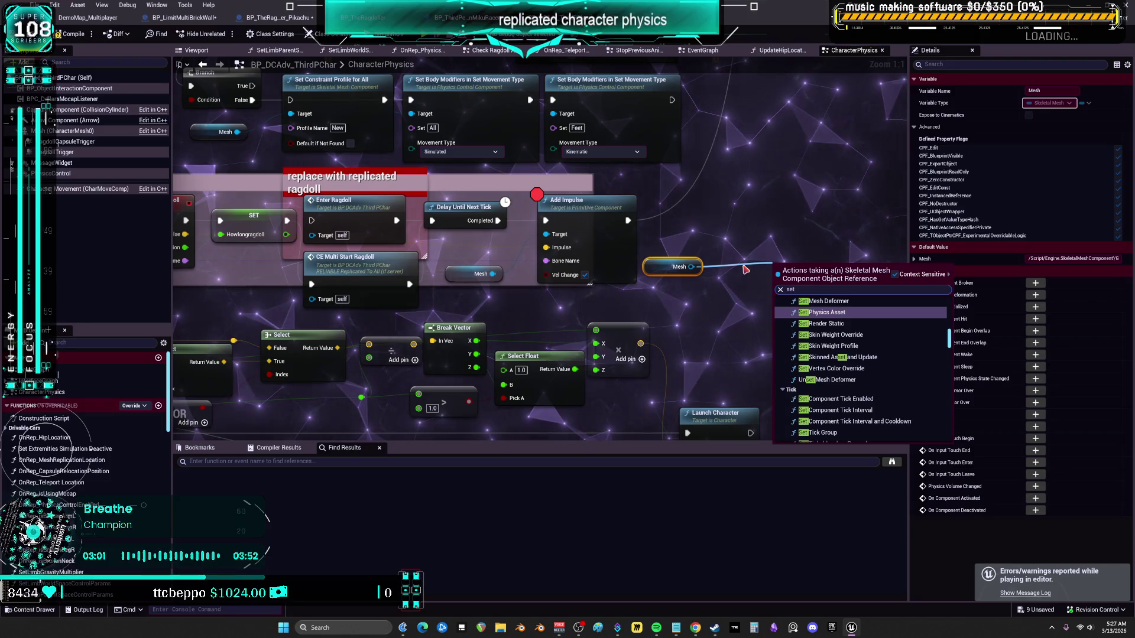
pyautogui.write(' simu')
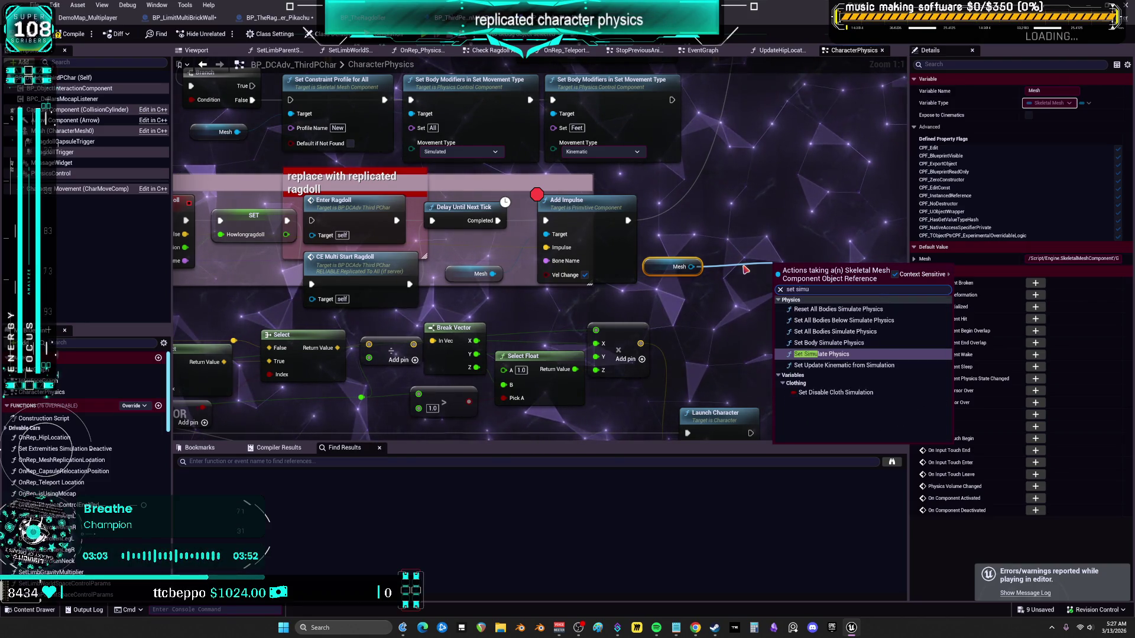
pyautogui.click(843, 347)
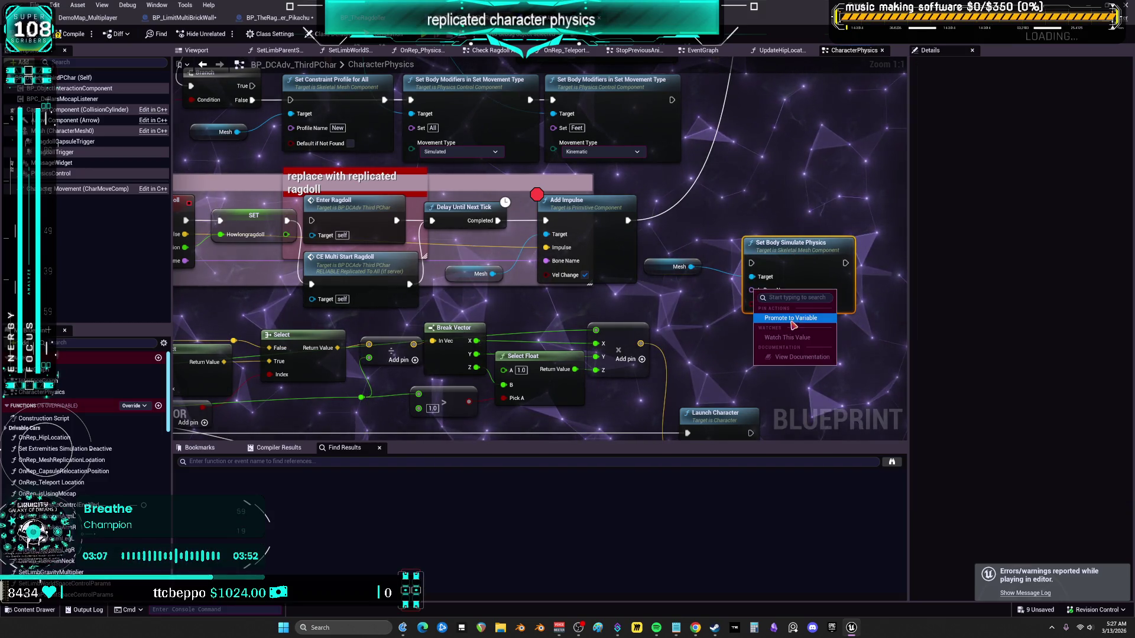
# Promote In Bone Name to a variable, compile with F7, then delete its getter node
pyautogui.rightClick(774, 290)
pyautogui.click(798, 308)
pyautogui.moveTo(665, 248); pyautogui.dragTo(668, 305)
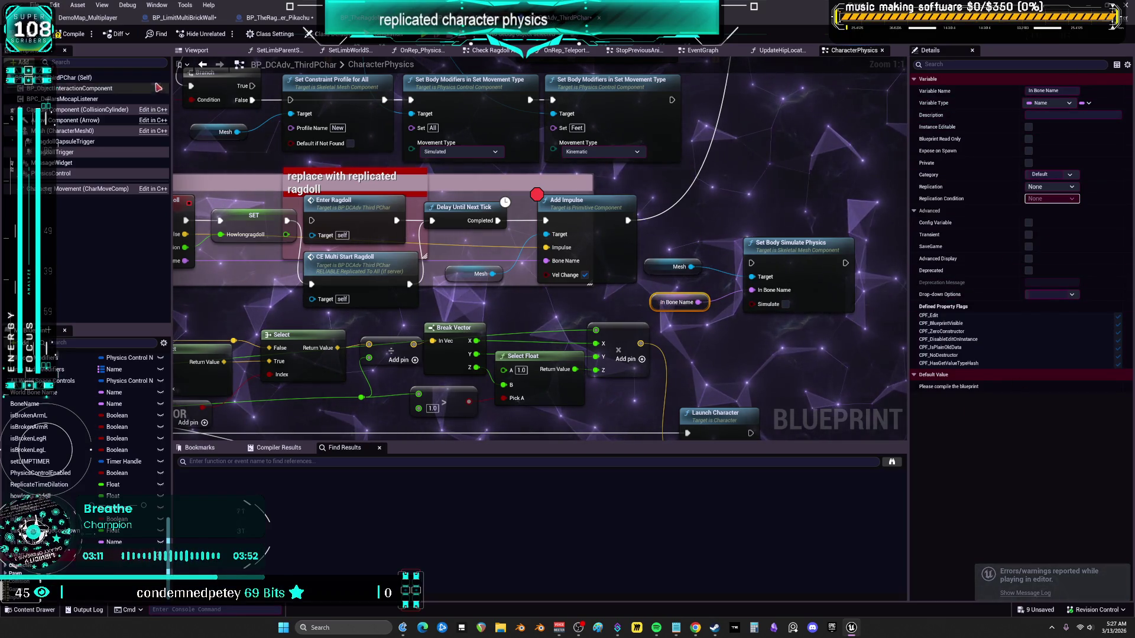
pyautogui.press('F7')
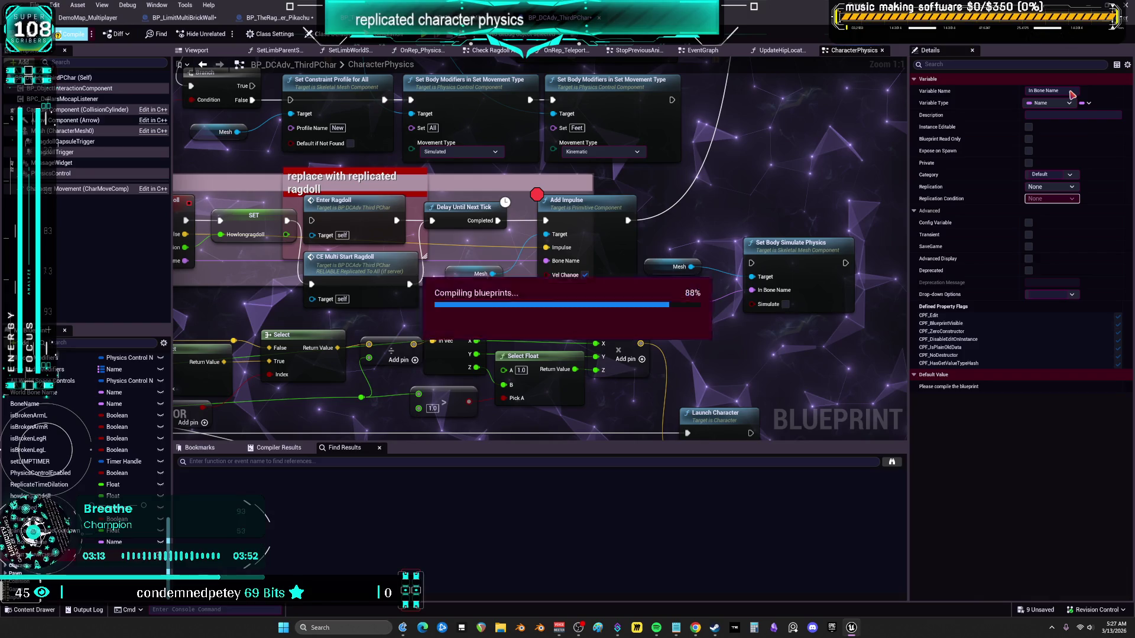
pyautogui.press('Delete')
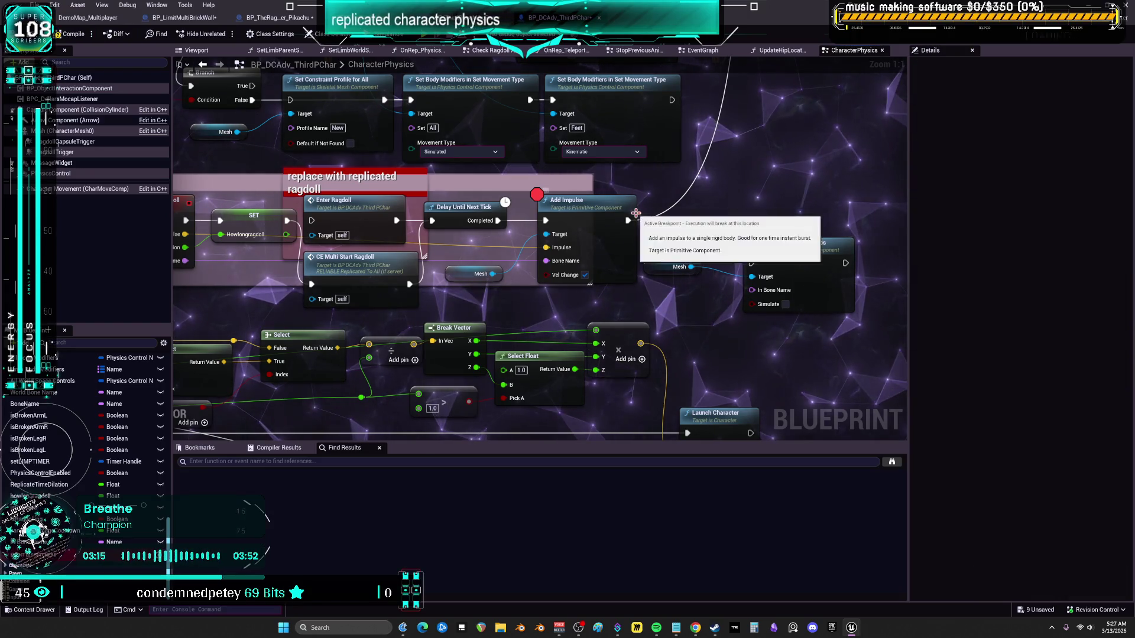
pyautogui.moveTo(635, 214)
pyautogui.mouseDown()
pyautogui.moveTo(644, 355)
pyautogui.moveTo(585, 254)
pyautogui.moveTo(532, 204)
pyautogui.mouseUp()
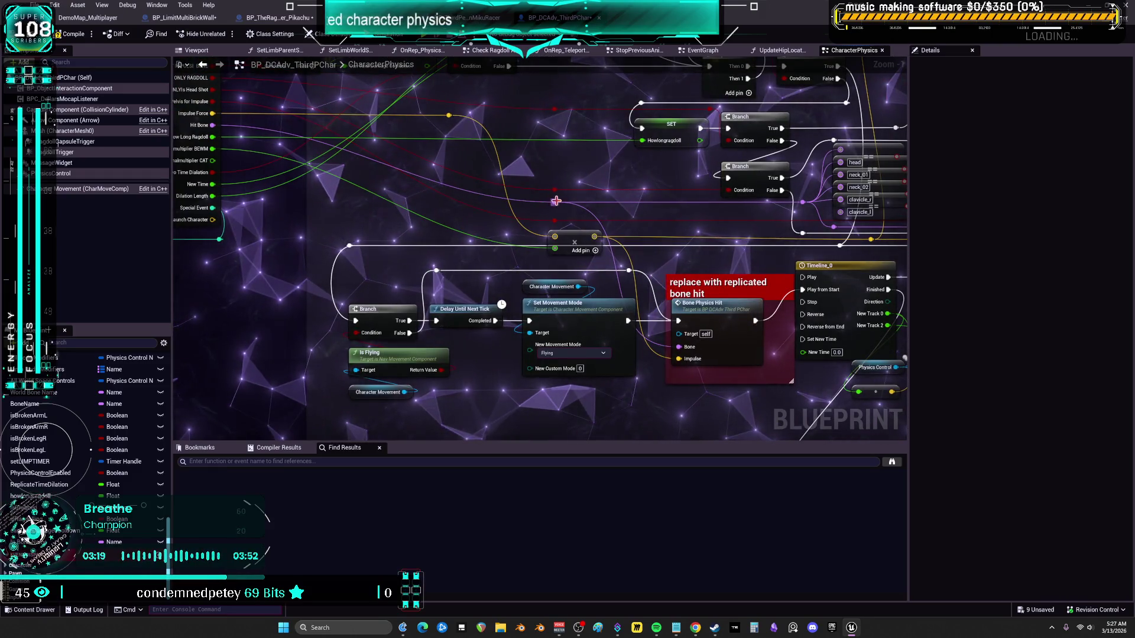
pyautogui.moveTo(723, 214)
pyautogui.mouseDown()
pyautogui.moveTo(733, 362)
pyautogui.moveTo(783, 361)
pyautogui.moveTo(855, 498)
pyautogui.moveTo(581, 101)
pyautogui.moveTo(508, 197)
pyautogui.mouseUp()
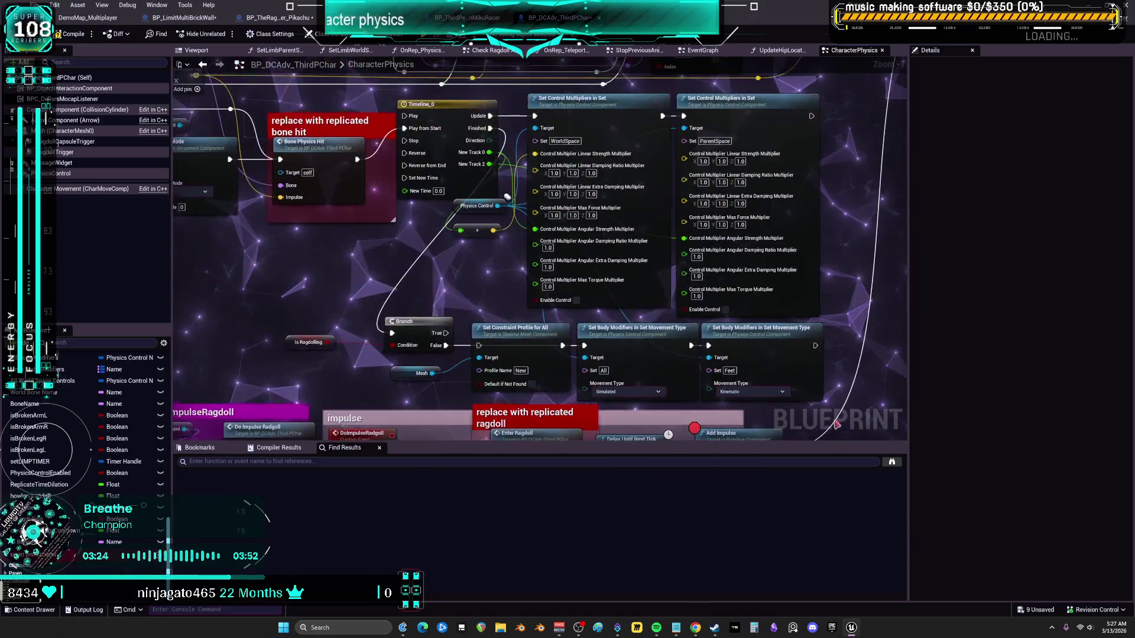
pyautogui.moveTo(514, 266); pyautogui.dragTo(524, 476)
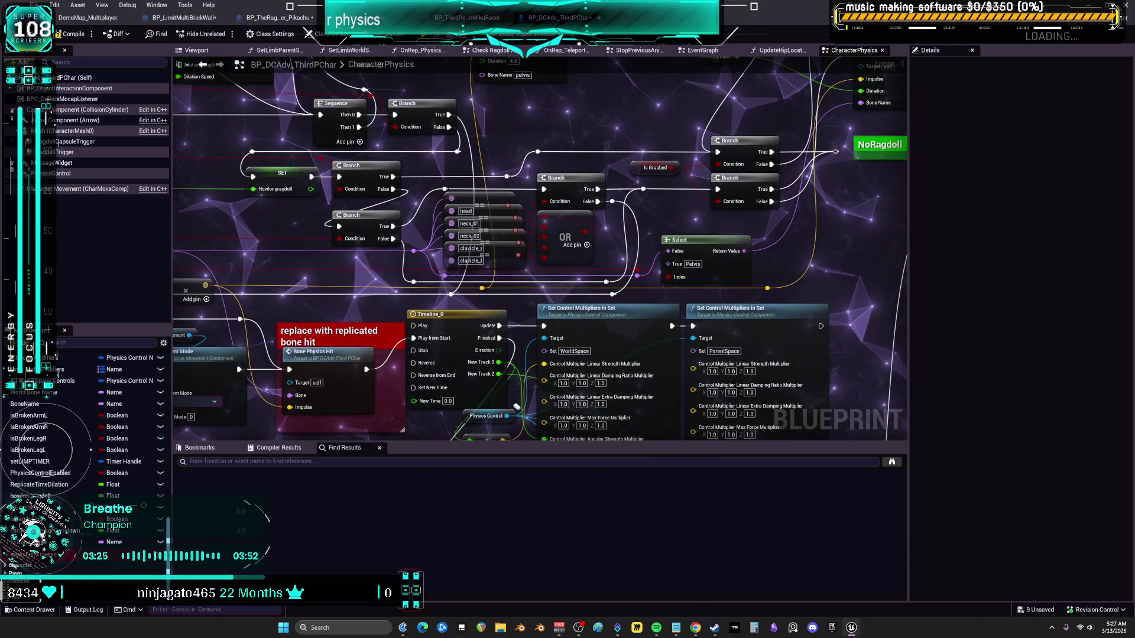